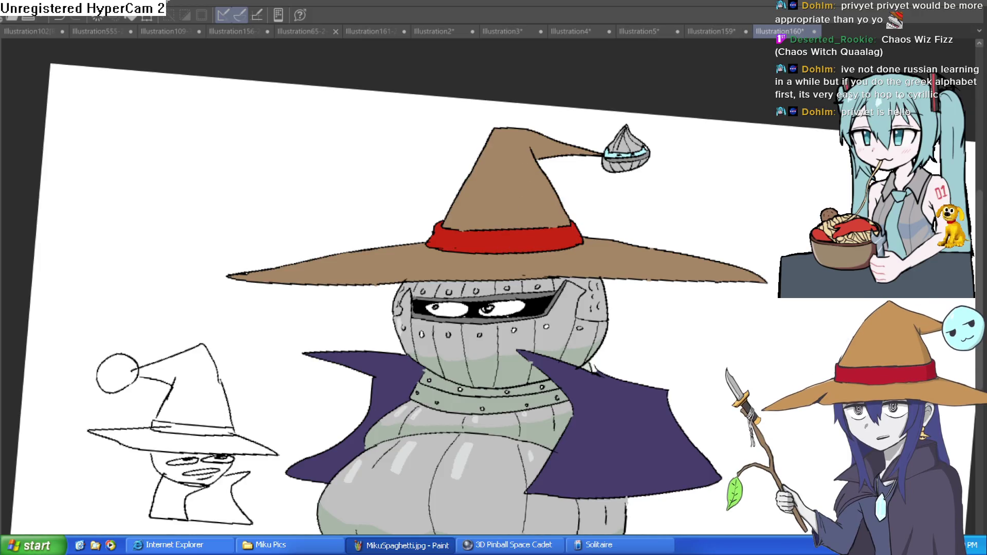
# Add brown shading strokes on the hat and fill the far brim and cone's right side darker brown.
pyautogui.moveTo(528, 151)
pyautogui.mouseDown()
pyautogui.moveTo(544, 225)
pyautogui.moveTo(670, 273)
pyautogui.mouseUp()
pyautogui.press('g')
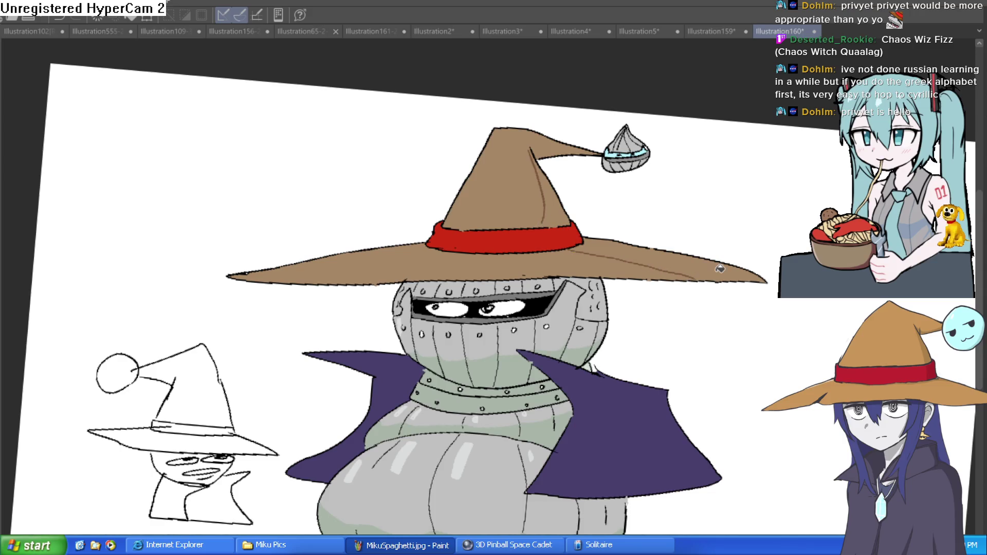
pyautogui.click(720, 268)
pyautogui.click(564, 208)
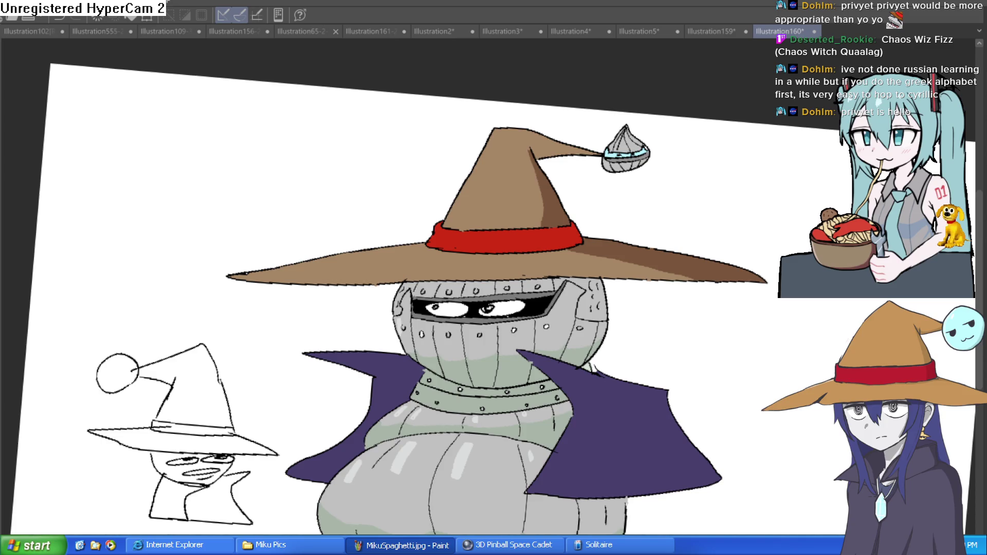
pyautogui.scroll(4, 527, 152)
# Outline the shadow on the hat's spike and fill its lower part darker brown.
pyautogui.moveTo(504, 164); pyautogui.dragTo(682, 179)
pyautogui.press('g')
pyautogui.click(595, 177)
pyautogui.scroll(-5, 596, 176)
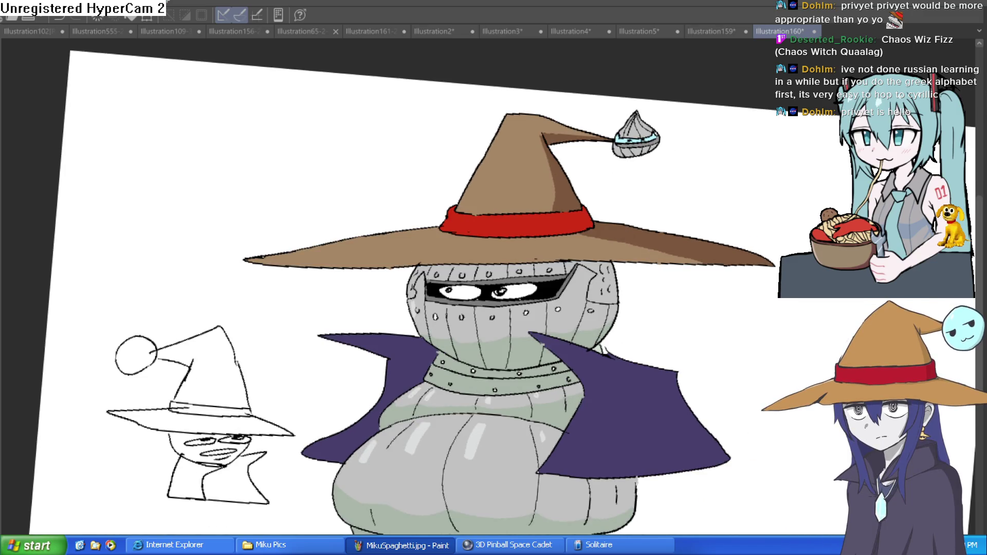
pyautogui.scroll(5, 596, 186)
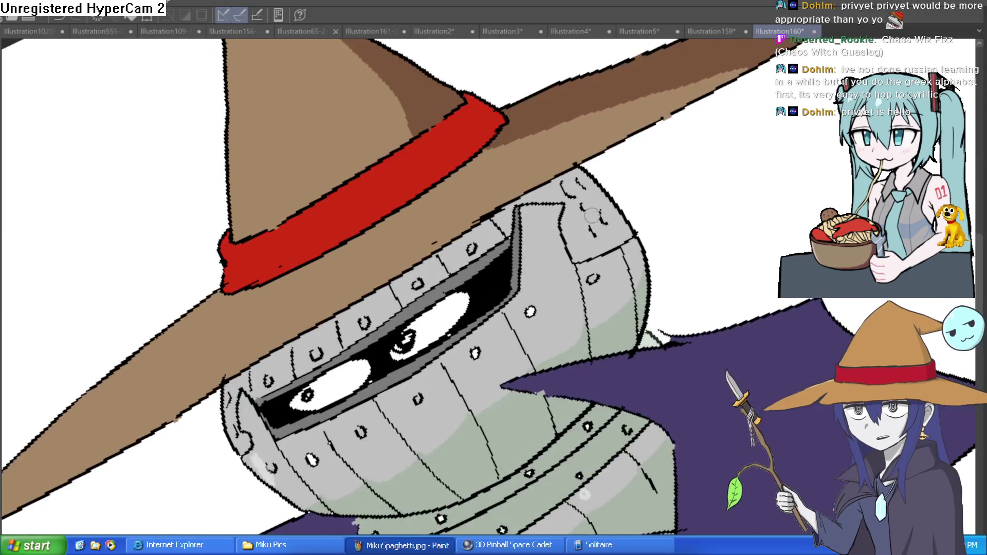
# Paint dark shading along the visor's left edge and fill the visor band.
pyautogui.moveTo(243, 450)
pyautogui.mouseDown()
pyautogui.moveTo(250, 383)
pyautogui.moveTo(283, 356)
pyautogui.moveTo(553, 194)
pyautogui.moveTo(581, 187)
pyautogui.moveTo(573, 204)
pyautogui.moveTo(587, 178)
pyautogui.moveTo(520, 237)
pyautogui.mouseUp()
pyautogui.click(517, 238)
pyautogui.click(401, 311)
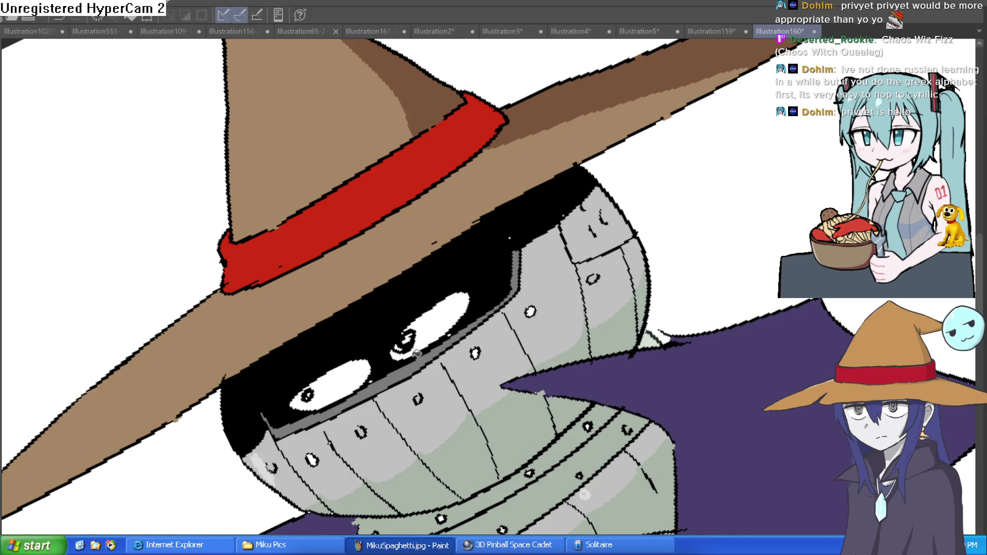
# Undo the black visor fills and straighten the view to fit the whole figure.
pyautogui.hotkey('ctrl', '0')
pyautogui.hotkey('ctrl', 'z')
pyautogui.hotkey('ctrl', 'z')
pyautogui.hotkey('ctrl', 'z')
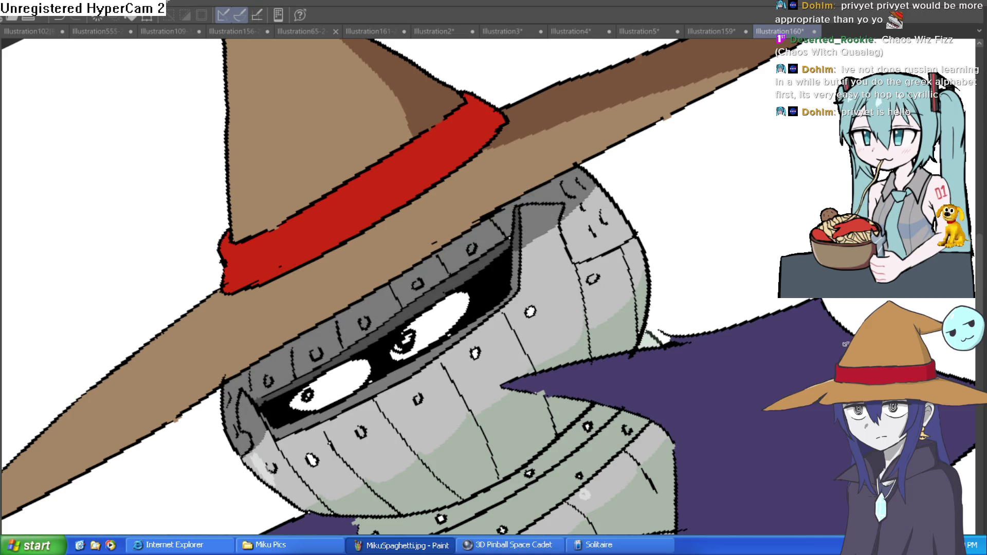
pyautogui.scroll(2, 796, 490)
pyautogui.hotkey('ctrl', '0')
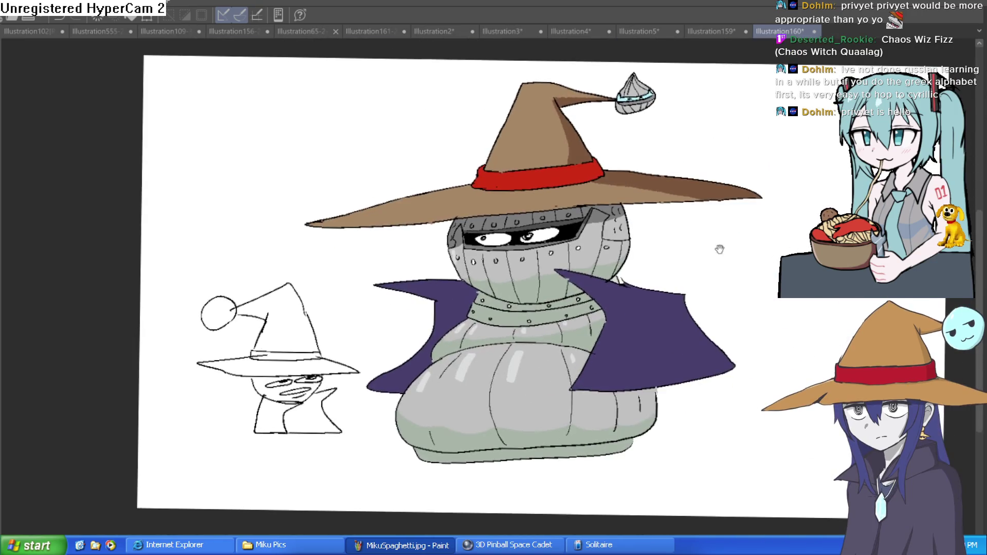
# Rotate and mirror the view to check the drawing, then create the new canvas Illustration162.
pyautogui.moveTo(715, 280)
pyautogui.mouseDown()
pyautogui.moveTo(694, 301)
pyautogui.moveTo(713, 285)
pyautogui.mouseUp()
pyautogui.press('h')
pyautogui.press('h')
pyautogui.press('h')
pyautogui.press('h')
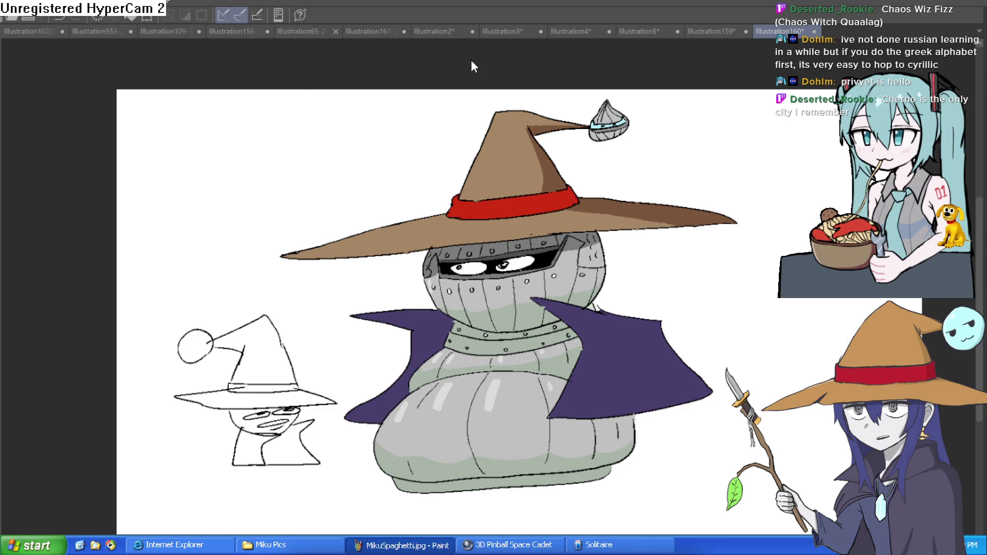
pyautogui.hotkey('ctrl', 'n')
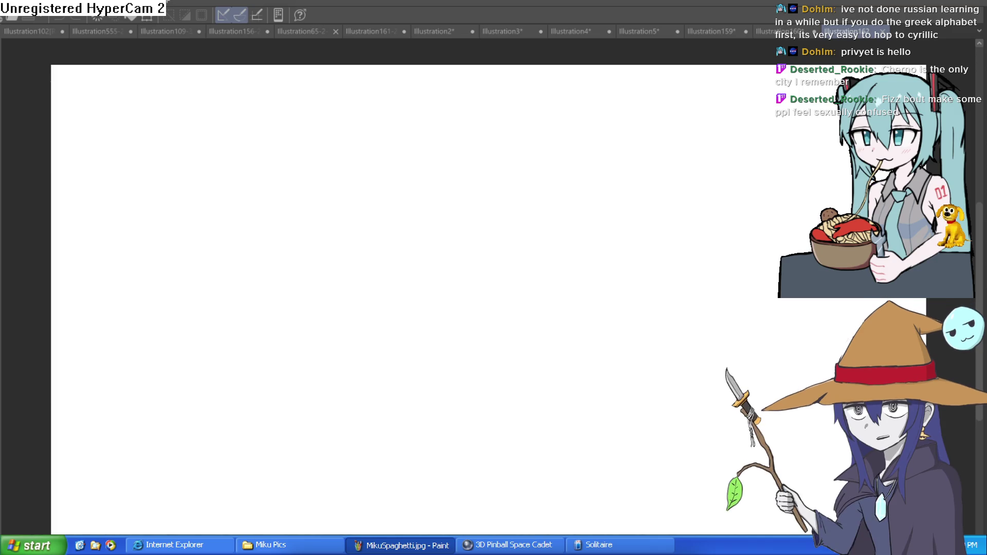
pyautogui.moveTo(315, 236)
pyautogui.mouseDown()
pyautogui.moveTo(372, 275)
pyautogui.moveTo(474, 412)
pyautogui.mouseUp()
pyautogui.hotkey('ctrl', 'z')
pyautogui.moveTo(464, 140)
pyautogui.mouseDown()
pyautogui.moveTo(494, 258)
pyautogui.moveTo(488, 136)
pyautogui.moveTo(368, 169)
pyautogui.moveTo(468, 271)
pyautogui.moveTo(470, 156)
pyautogui.mouseUp()
pyautogui.hotkey('ctrl', 'z')
pyautogui.hotkey('ctrl', 'z')
pyautogui.scroll(-1, 458, 166)
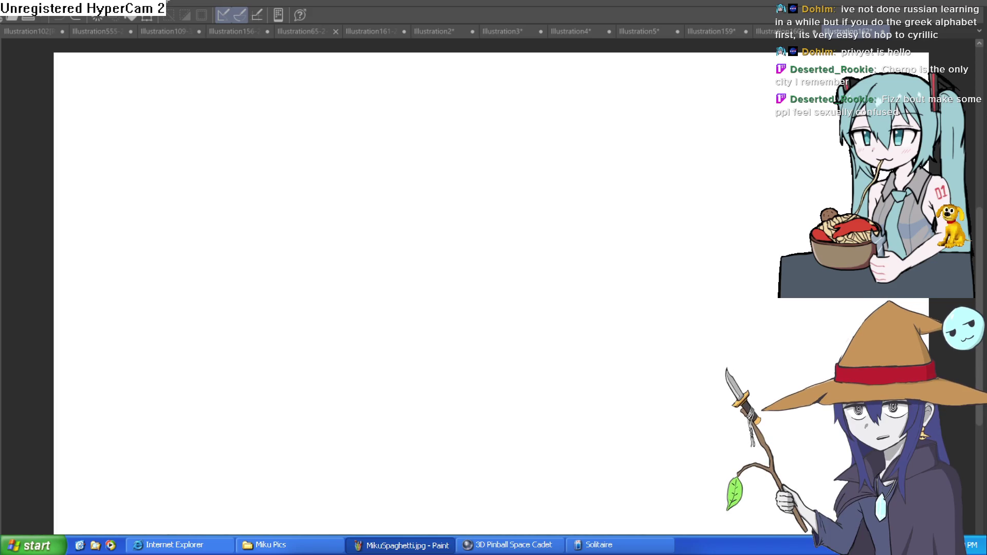
# Discard two trial head circles and draw vertical and horizontal guide lines across the head.
pyautogui.moveTo(450, 135)
pyautogui.mouseDown()
pyautogui.moveTo(383, 162)
pyautogui.moveTo(514, 197)
pyautogui.moveTo(396, 147)
pyautogui.mouseUp()
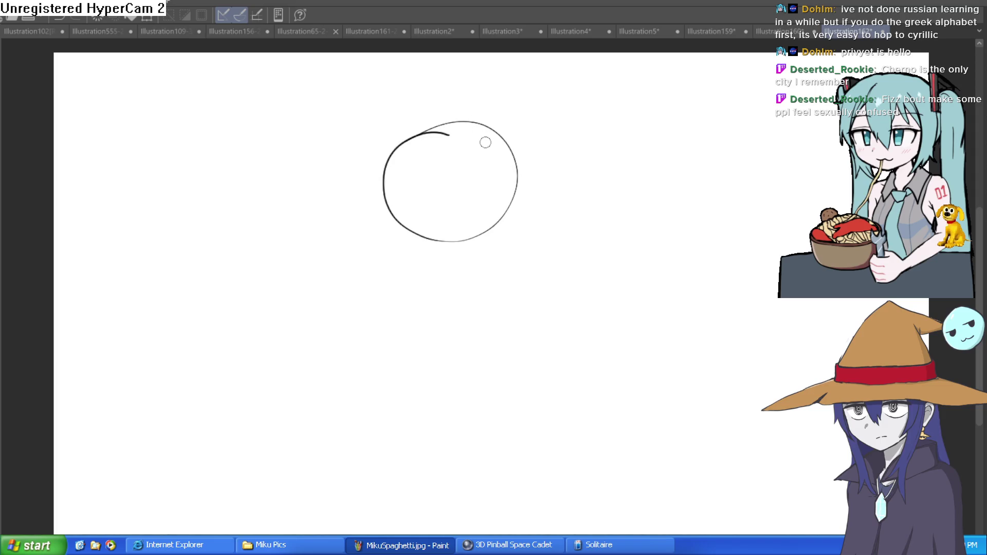
pyautogui.hotkey('ctrl', 'z')
pyautogui.moveTo(455, 118)
pyautogui.mouseDown()
pyautogui.moveTo(425, 214)
pyautogui.moveTo(462, 107)
pyautogui.moveTo(363, 159)
pyautogui.moveTo(473, 234)
pyautogui.moveTo(458, 122)
pyautogui.moveTo(357, 162)
pyautogui.moveTo(443, 216)
pyautogui.moveTo(458, 126)
pyautogui.moveTo(438, 123)
pyautogui.mouseUp()
pyautogui.hotkey('ctrl', 'z')
pyautogui.hotkey('ctrl', 'z')
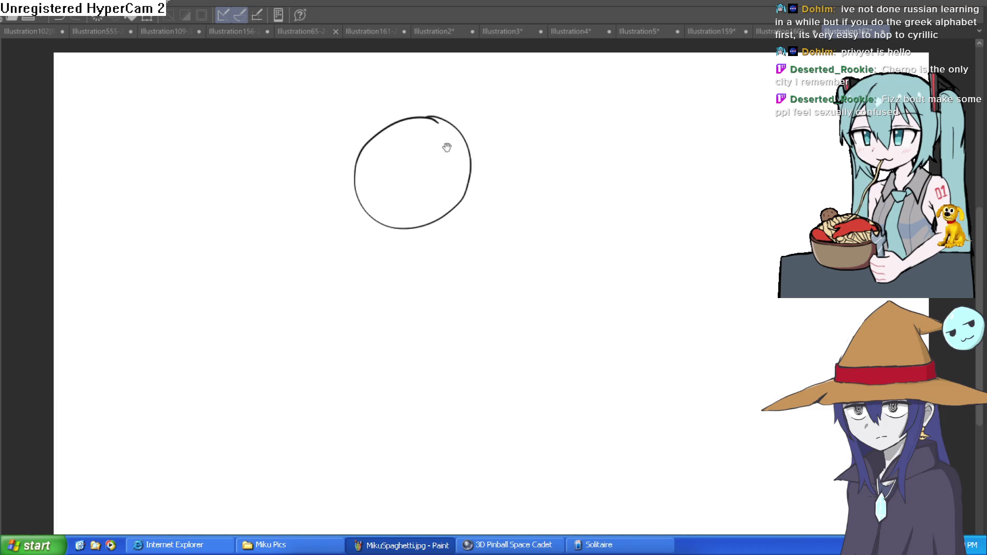
pyautogui.scroll(2, 446, 147)
pyautogui.moveTo(414, 86); pyautogui.dragTo(378, 285)
pyautogui.moveTo(293, 198)
pyautogui.mouseDown()
pyautogui.moveTo(522, 180)
pyautogui.moveTo(536, 189)
pyautogui.mouseUp()
pyautogui.scroll(-2, 582, 198)
pyautogui.moveTo(613, 199); pyautogui.dragTo(471, 228)
# Draw the head outline, the face's center curve down to the chin, and the jawline.
pyautogui.moveTo(346, 194)
pyautogui.mouseDown()
pyautogui.moveTo(353, 226)
pyautogui.moveTo(404, 247)
pyautogui.moveTo(404, 280)
pyautogui.moveTo(387, 205)
pyautogui.moveTo(409, 148)
pyautogui.mouseUp()
pyautogui.hotkey('ctrl', 'z')
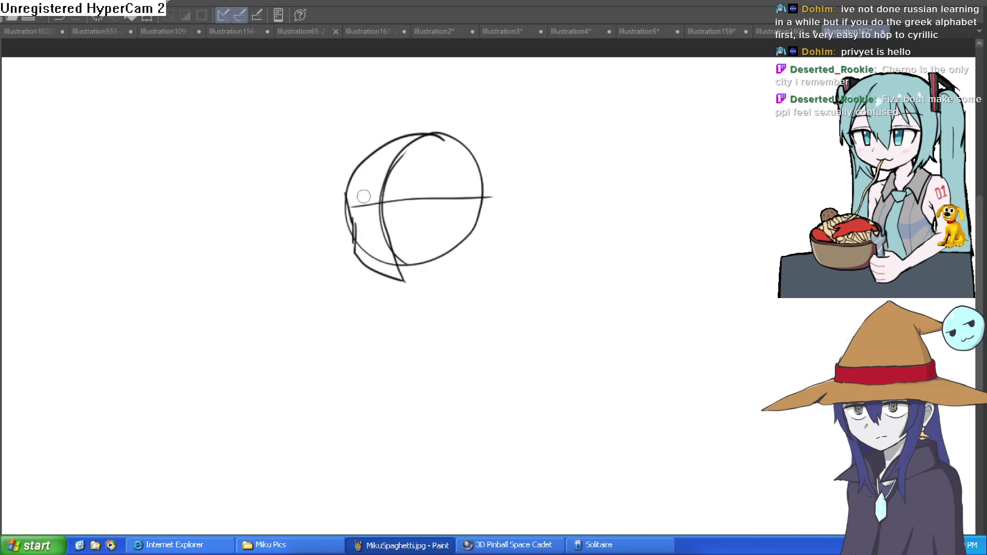
pyautogui.moveTo(349, 202)
pyautogui.mouseDown()
pyautogui.moveTo(363, 162)
pyautogui.moveTo(387, 144)
pyautogui.moveTo(481, 167)
pyautogui.moveTo(484, 187)
pyautogui.mouseUp()
pyautogui.moveTo(481, 230); pyautogui.dragTo(472, 261)
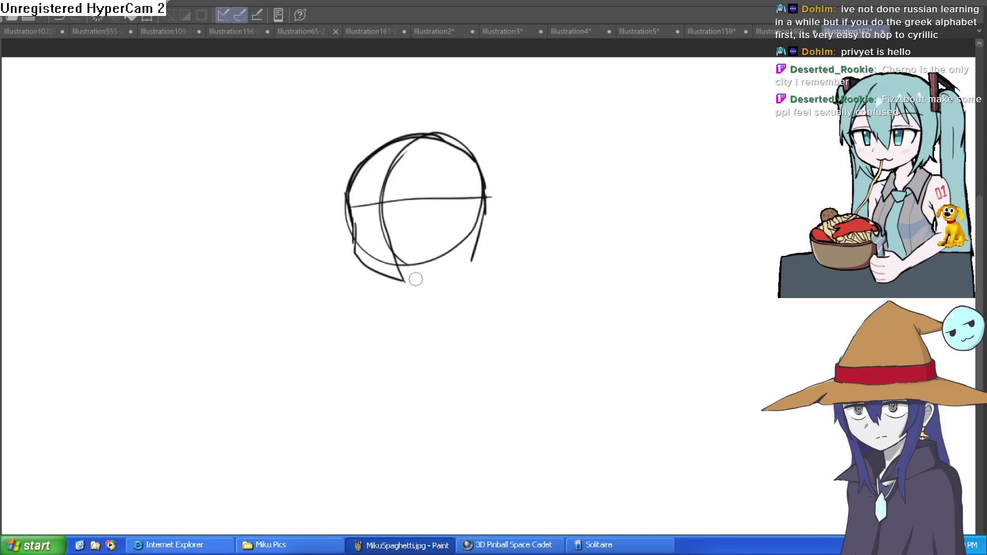
pyautogui.moveTo(349, 209)
pyautogui.mouseDown()
pyautogui.moveTo(396, 306)
pyautogui.moveTo(459, 320)
pyautogui.mouseUp()
pyautogui.scroll(2, 352, 222)
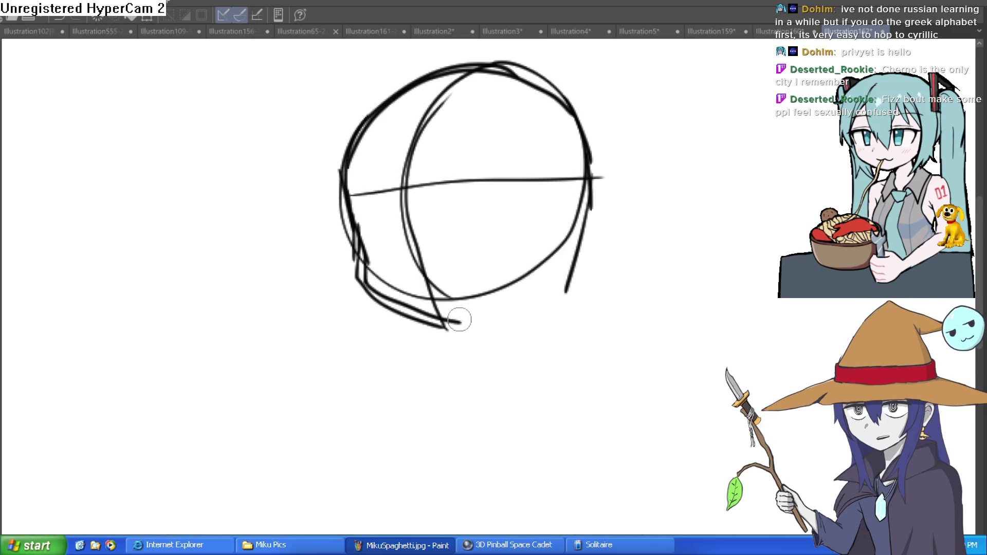
pyautogui.moveTo(486, 71)
pyautogui.mouseDown()
pyautogui.moveTo(425, 165)
pyautogui.moveTo(460, 324)
pyautogui.mouseUp()
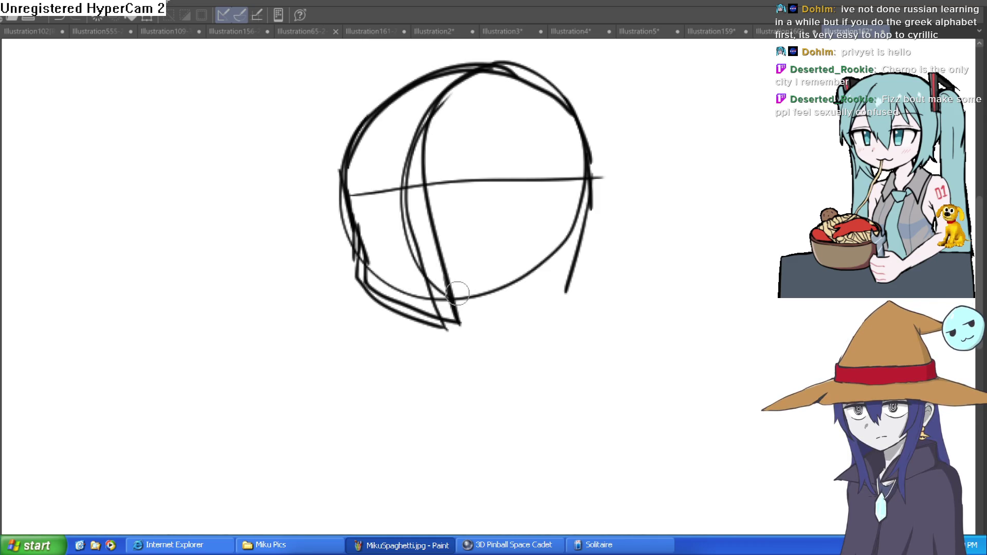
pyautogui.moveTo(459, 325)
pyautogui.mouseDown()
pyautogui.moveTo(566, 267)
pyautogui.moveTo(584, 223)
pyautogui.moveTo(569, 290)
pyautogui.moveTo(624, 211)
pyautogui.moveTo(589, 173)
pyautogui.mouseUp()
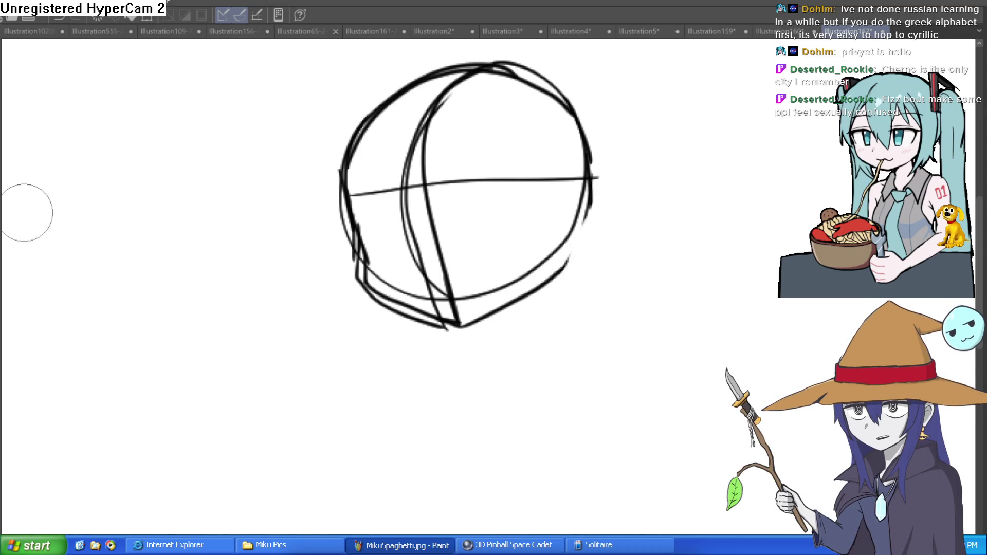
# Erase the doubled strokes on the head's left edge and draw the ear on the right.
pyautogui.moveTo(617, 161); pyautogui.dragTo(663, 242)
pyautogui.moveTo(377, 198)
pyautogui.mouseDown()
pyautogui.moveTo(364, 165)
pyautogui.moveTo(388, 289)
pyautogui.moveTo(450, 324)
pyautogui.mouseUp()
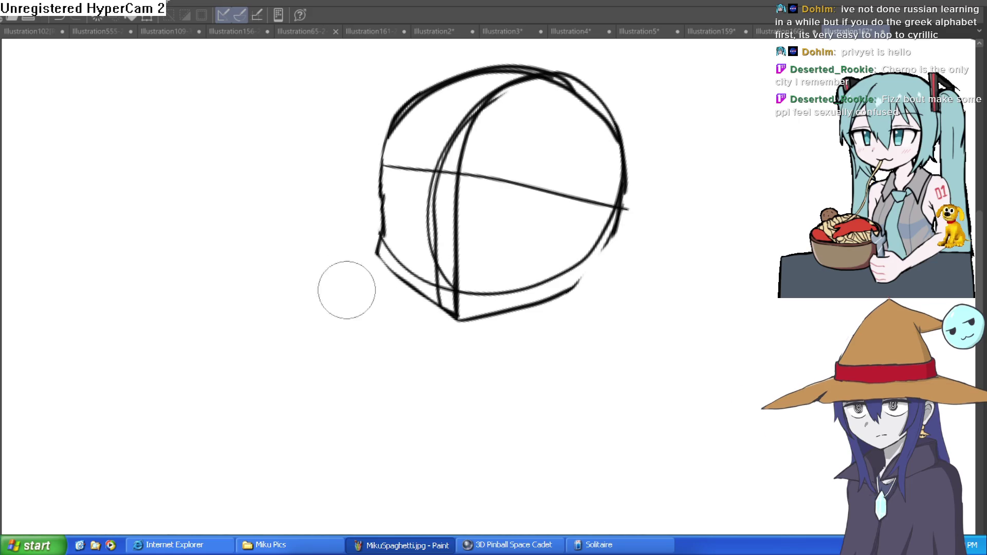
pyautogui.moveTo(414, 246); pyautogui.dragTo(506, 208)
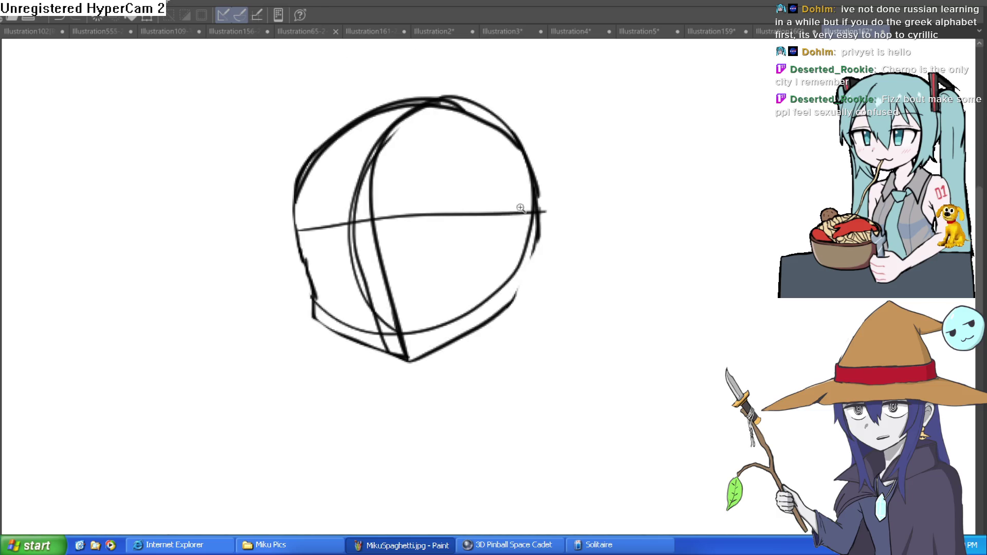
pyautogui.click(521, 208)
pyautogui.moveTo(553, 198)
pyautogui.mouseDown()
pyautogui.moveTo(568, 278)
pyautogui.moveTo(522, 301)
pyautogui.moveTo(534, 200)
pyautogui.moveTo(433, 141)
pyautogui.mouseUp()
pyautogui.scroll(3, 590, 220)
pyautogui.scroll(-2, 595, 224)
pyautogui.moveTo(595, 224); pyautogui.dragTo(592, 184)
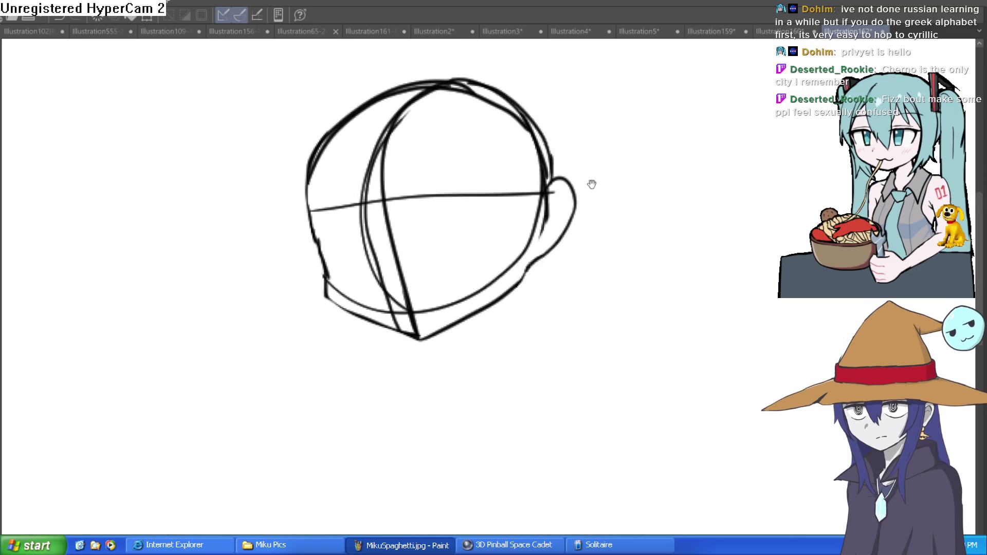
pyautogui.scroll(-2, 592, 184)
# Draw the left and right neck lines, extending the right one toward the shoulder.
pyautogui.moveTo(506, 249); pyautogui.dragTo(491, 324)
pyautogui.moveTo(439, 293); pyautogui.dragTo(425, 337)
pyautogui.hotkey('ctrl', 'z')
pyautogui.moveTo(431, 294); pyautogui.dragTo(412, 332)
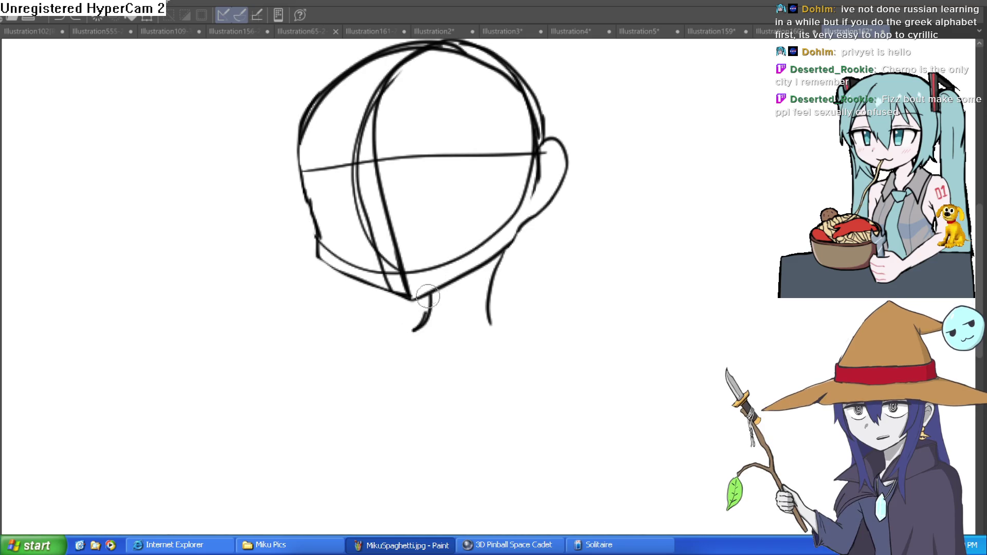
pyautogui.moveTo(489, 282); pyautogui.dragTo(503, 330)
pyautogui.scroll(2, 522, 327)
pyautogui.moveTo(554, 239)
pyautogui.mouseDown()
pyautogui.moveTo(551, 267)
pyautogui.moveTo(552, 252)
pyautogui.mouseUp()
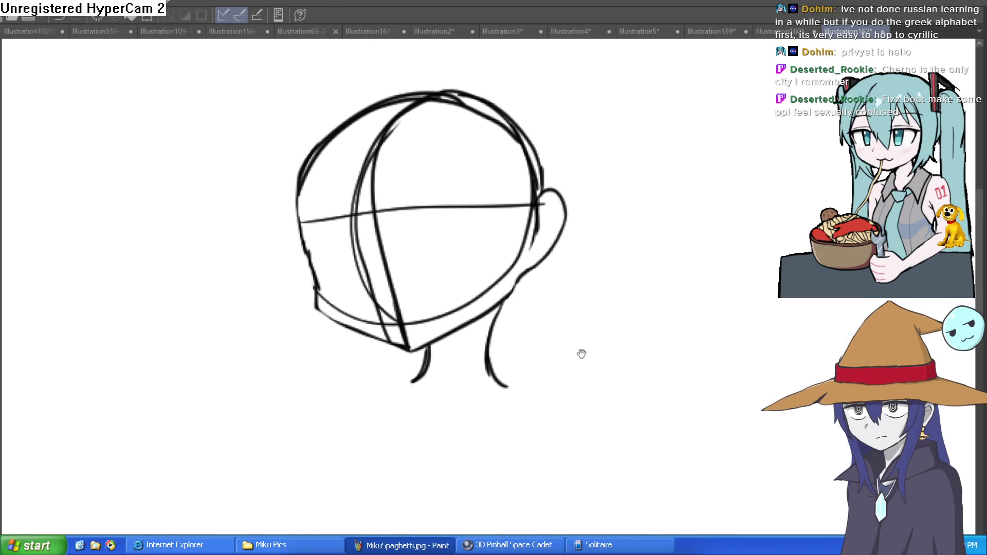
pyautogui.scroll(-2, 582, 354)
pyautogui.moveTo(459, 414); pyautogui.dragTo(470, 414)
pyautogui.moveTo(504, 413)
pyautogui.mouseDown()
pyautogui.moveTo(508, 355)
pyautogui.moveTo(496, 311)
pyautogui.mouseUp()
pyautogui.moveTo(481, 220); pyautogui.dragTo(525, 235)
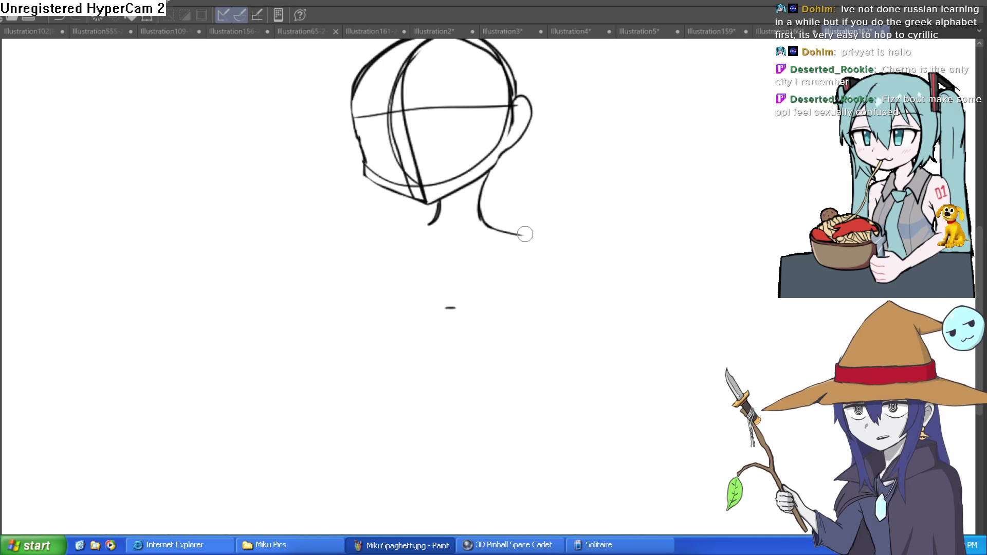
pyautogui.moveTo(440, 222)
pyautogui.mouseDown()
pyautogui.moveTo(375, 236)
pyautogui.moveTo(363, 275)
pyautogui.mouseUp()
pyautogui.moveTo(522, 238); pyautogui.dragTo(550, 279)
pyautogui.hotkey('ctrl', 'z')
pyautogui.moveTo(518, 233)
pyautogui.mouseDown()
pyautogui.moveTo(555, 286)
pyautogui.moveTo(555, 352)
pyautogui.mouseUp()
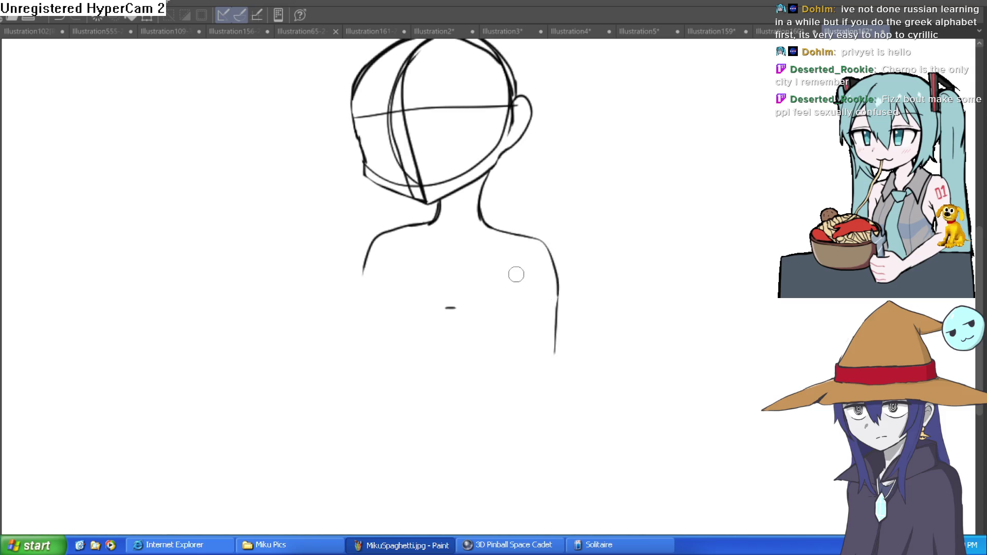
pyautogui.moveTo(403, 249); pyautogui.dragTo(392, 323)
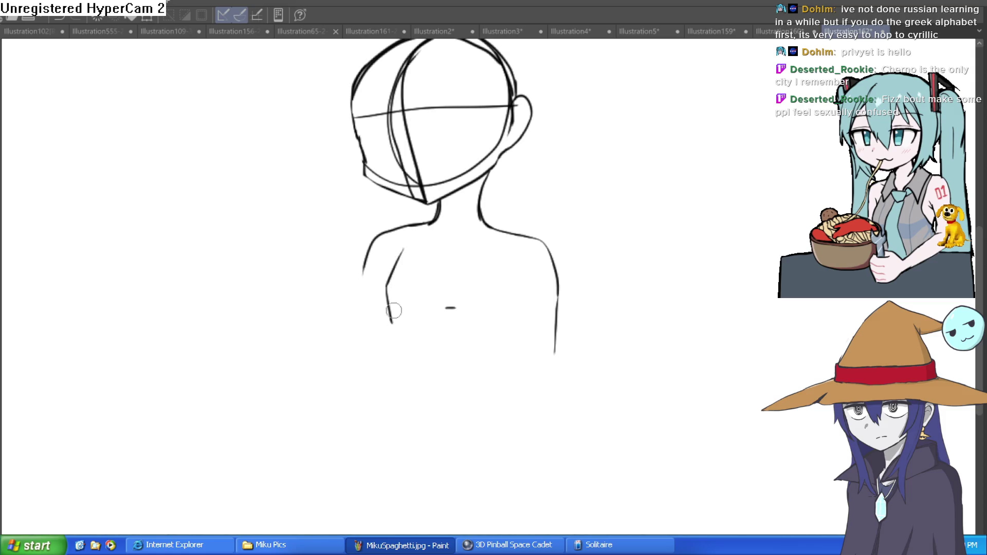
pyautogui.hotkey('ctrl', 'z')
pyautogui.moveTo(398, 257)
pyautogui.mouseDown()
pyautogui.moveTo(384, 288)
pyautogui.moveTo(405, 359)
pyautogui.mouseUp()
pyautogui.moveTo(404, 363); pyautogui.dragTo(383, 433)
pyautogui.moveTo(537, 425); pyautogui.dragTo(520, 349)
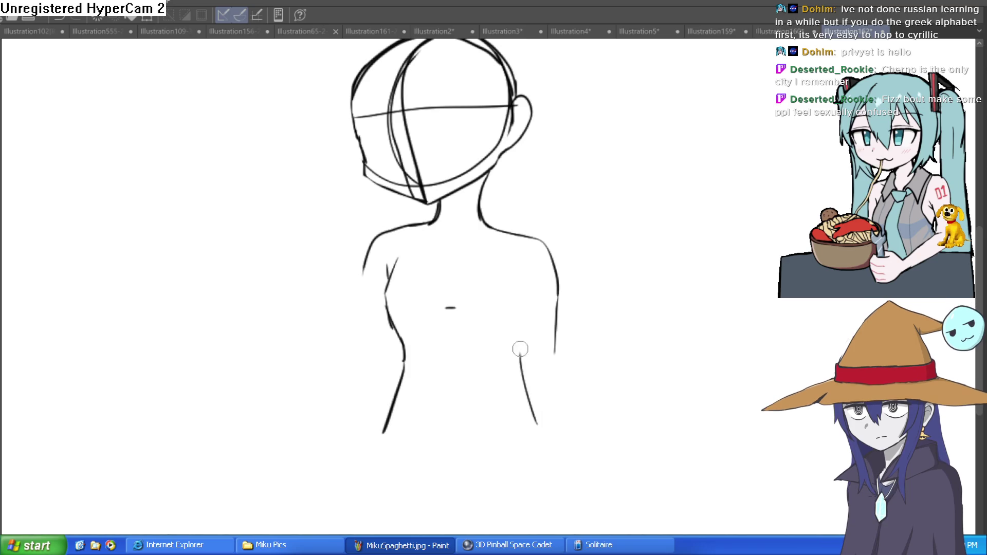
pyautogui.moveTo(501, 265); pyautogui.dragTo(526, 376)
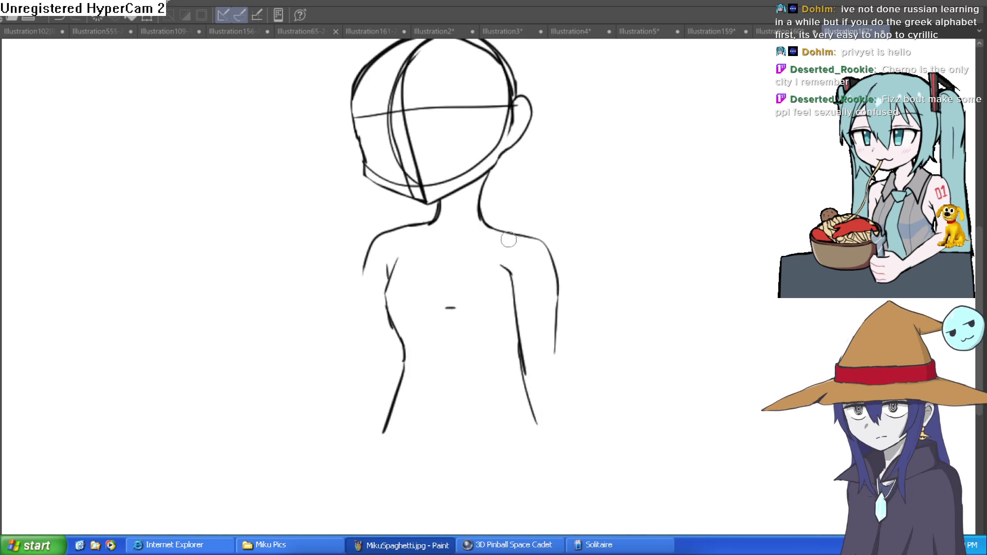
pyautogui.moveTo(492, 238); pyautogui.dragTo(535, 260)
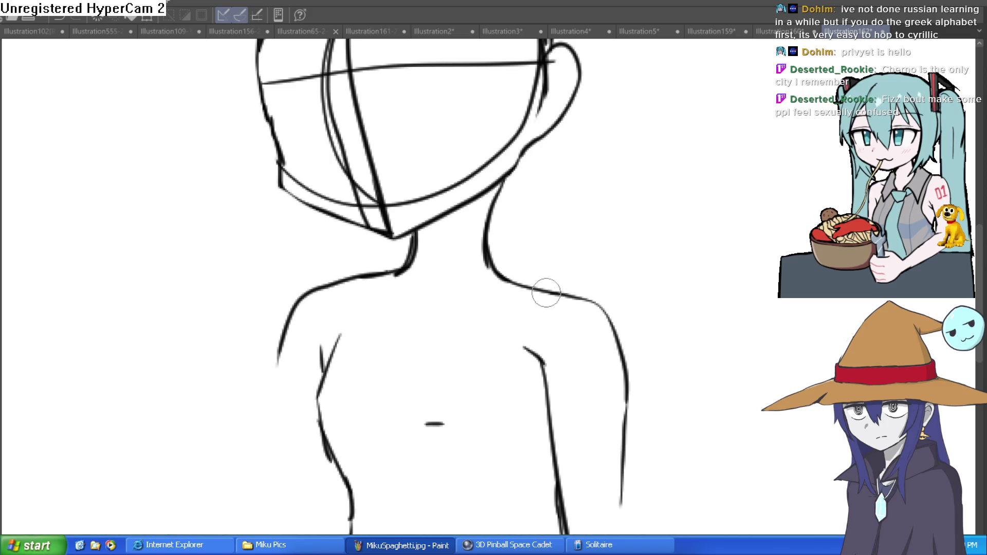
pyautogui.moveTo(545, 294); pyautogui.dragTo(461, 302)
pyautogui.hotkey('ctrl', 'z')
pyautogui.moveTo(543, 297)
pyautogui.mouseDown()
pyautogui.moveTo(433, 332)
pyautogui.moveTo(408, 307)
pyautogui.moveTo(357, 295)
pyautogui.mouseUp()
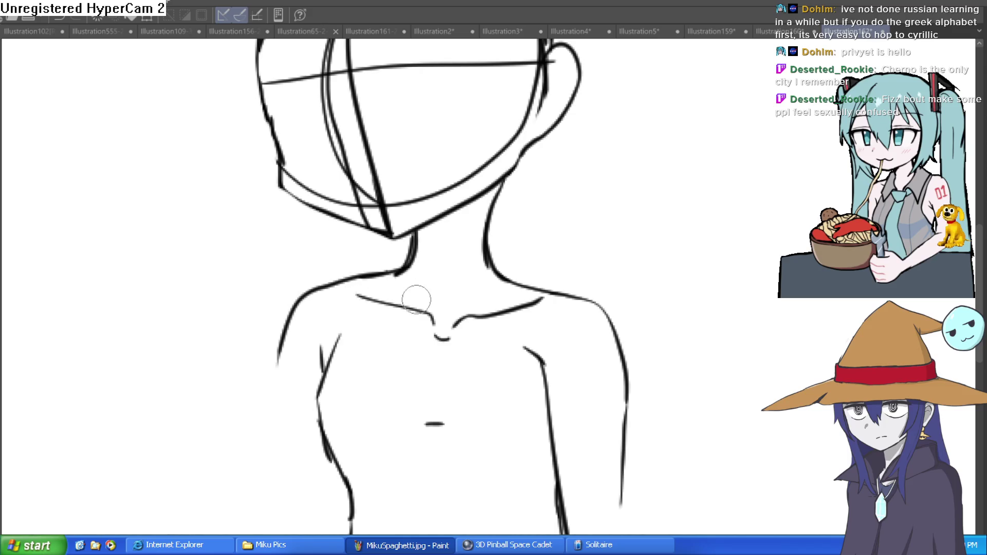
pyautogui.moveTo(585, 374)
pyautogui.mouseDown()
pyautogui.moveTo(542, 295)
pyautogui.moveTo(542, 314)
pyautogui.mouseUp()
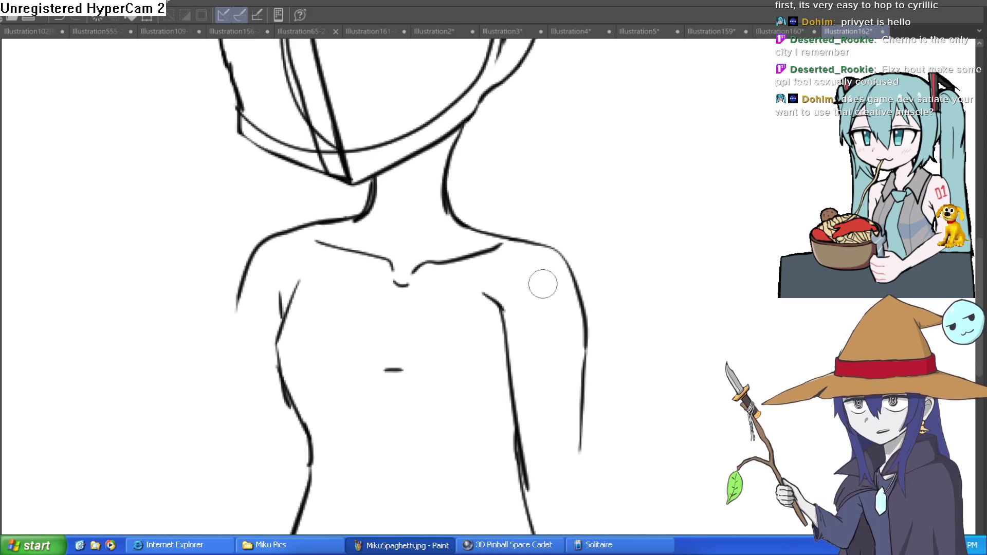
# Undo the blob at the neck and redraw the left neck line darker, joining the shoulder.
pyautogui.moveTo(644, 302)
pyautogui.mouseDown()
pyautogui.moveTo(614, 256)
pyautogui.moveTo(445, 205)
pyautogui.mouseUp()
pyautogui.click(445, 205)
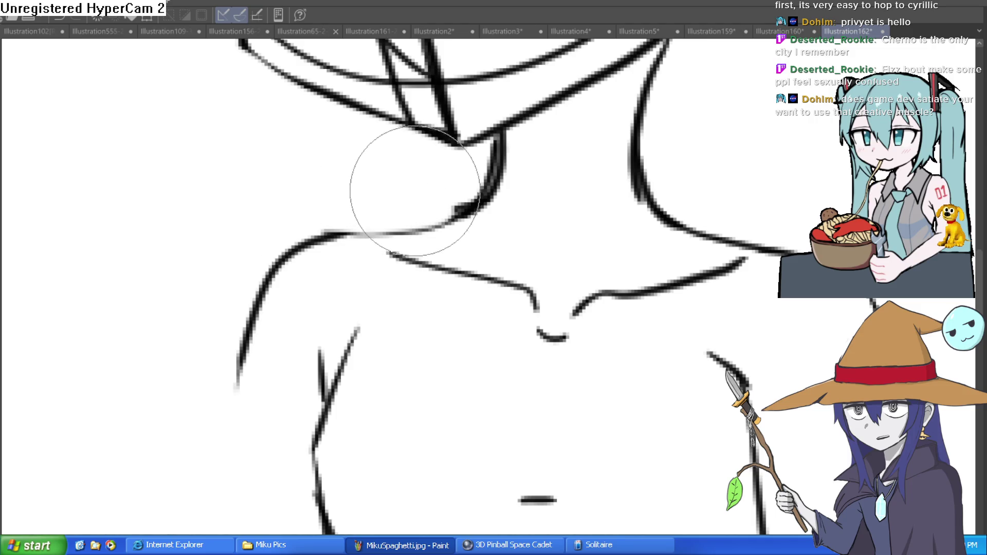
pyautogui.hotkey('ctrl', 'z')
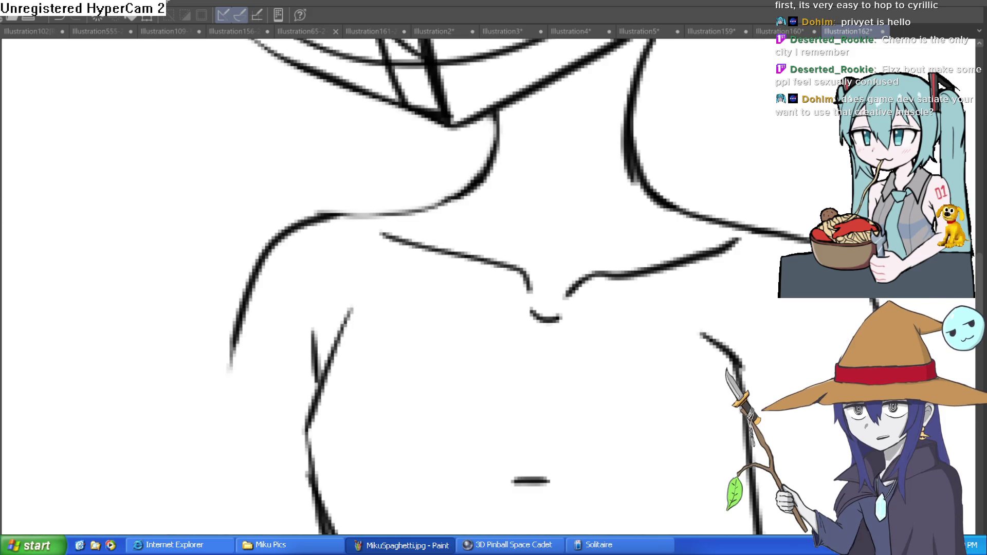
pyautogui.moveTo(580, 168); pyautogui.dragTo(560, 178)
pyautogui.moveTo(452, 132); pyautogui.dragTo(439, 221)
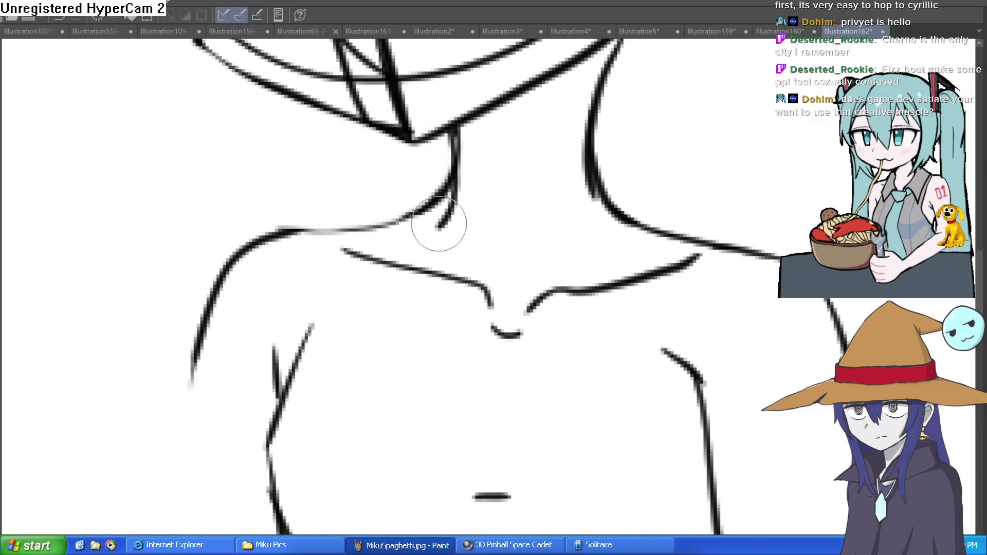
pyautogui.moveTo(440, 137); pyautogui.dragTo(453, 132)
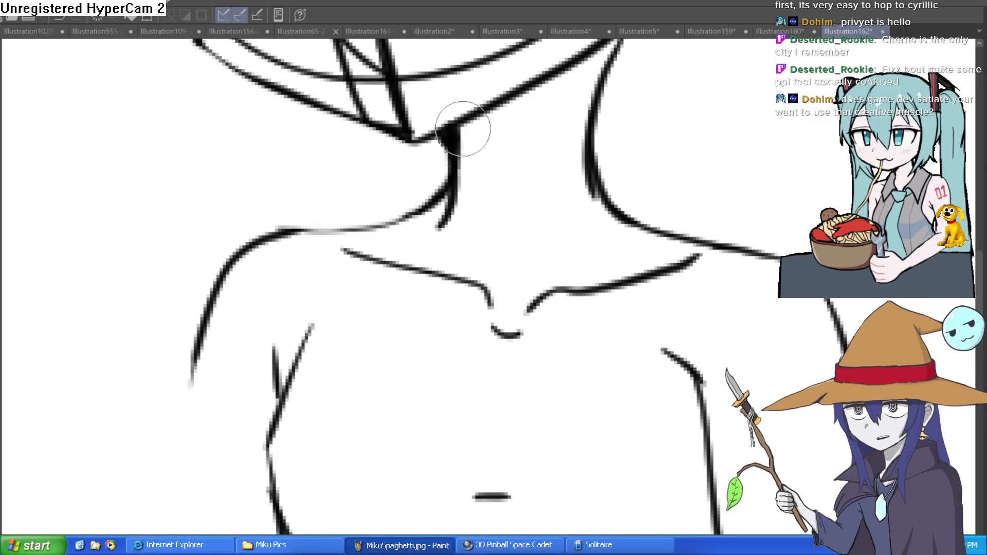
pyautogui.scroll(-2, 623, 195)
pyautogui.scroll(-2, 623, 195)
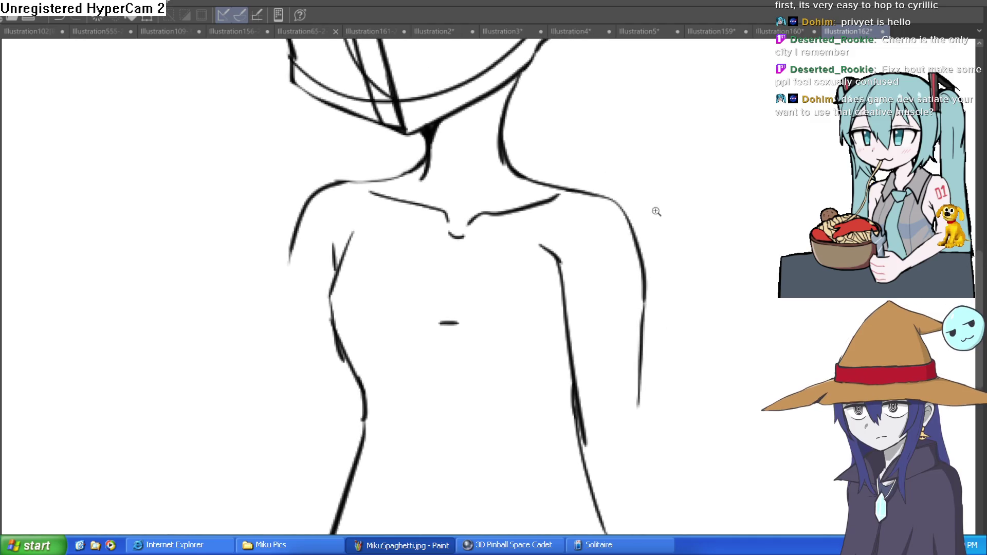
# Draw the right arm's outer contour and a second line running down from the shoulder.
pyautogui.moveTo(597, 240); pyautogui.dragTo(569, 226)
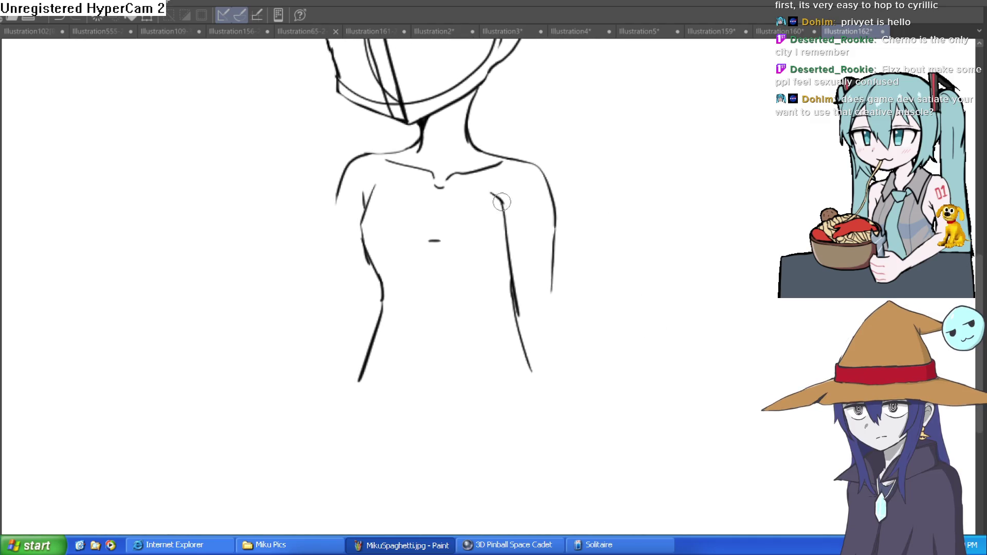
pyautogui.moveTo(502, 202); pyautogui.dragTo(517, 276)
pyautogui.moveTo(529, 167); pyautogui.dragTo(565, 370)
pyautogui.moveTo(514, 290); pyautogui.dragTo(536, 390)
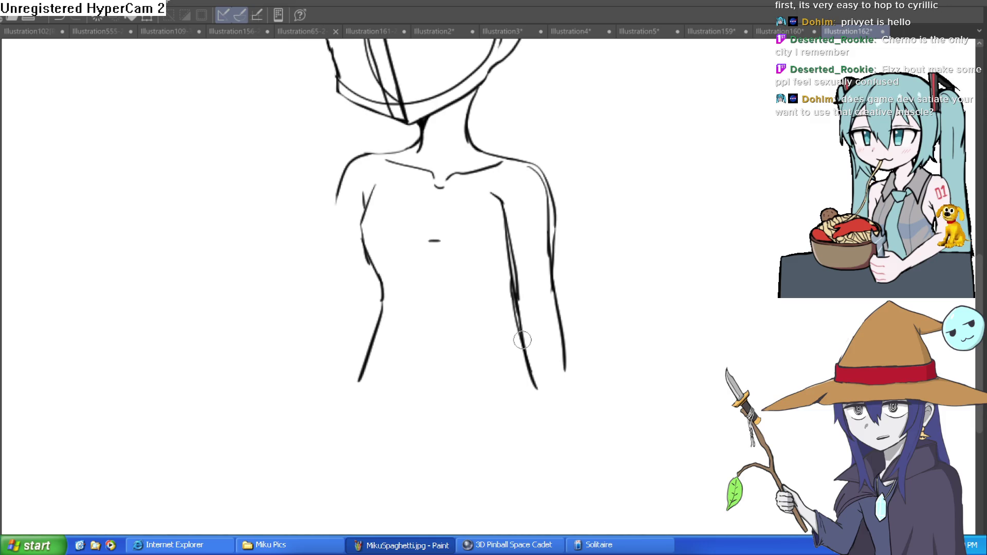
# Erase the doubled shoulder and arm strokes and rework the right inner arm line.
pyautogui.click(526, 307)
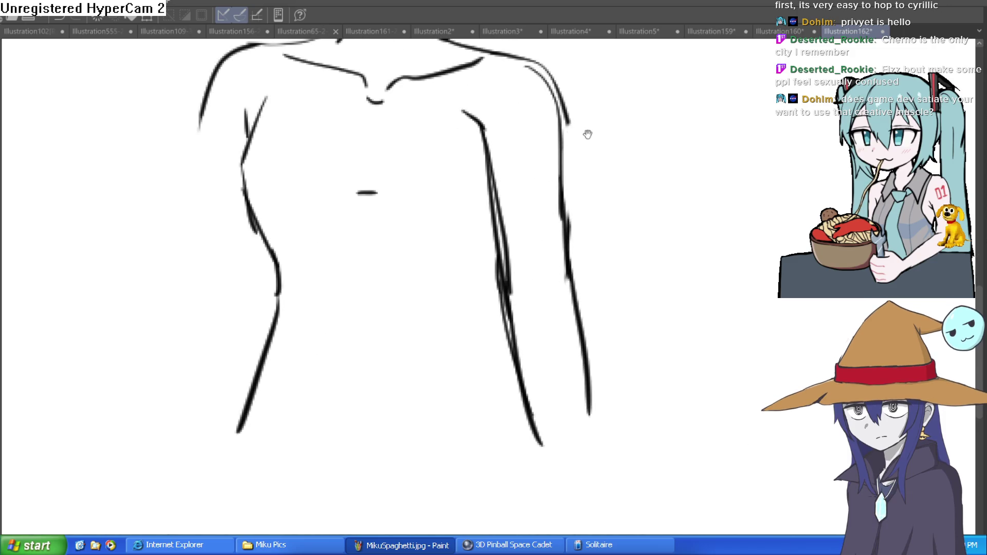
pyautogui.scroll(1, 571, 218)
pyautogui.moveTo(572, 218); pyautogui.dragTo(529, 149)
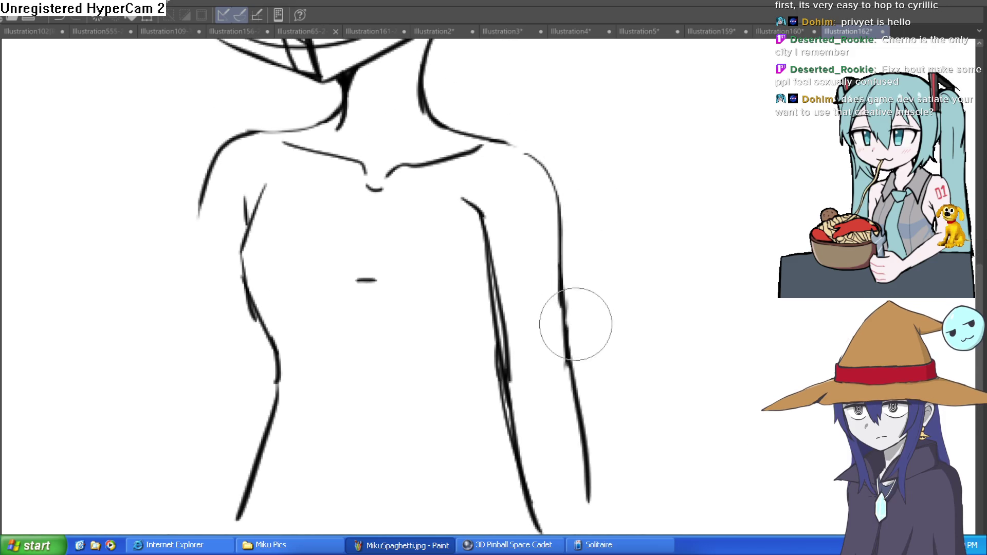
pyautogui.moveTo(521, 299)
pyautogui.mouseDown()
pyautogui.moveTo(489, 260)
pyautogui.moveTo(511, 379)
pyautogui.moveTo(490, 201)
pyautogui.moveTo(472, 194)
pyautogui.moveTo(481, 222)
pyautogui.mouseUp()
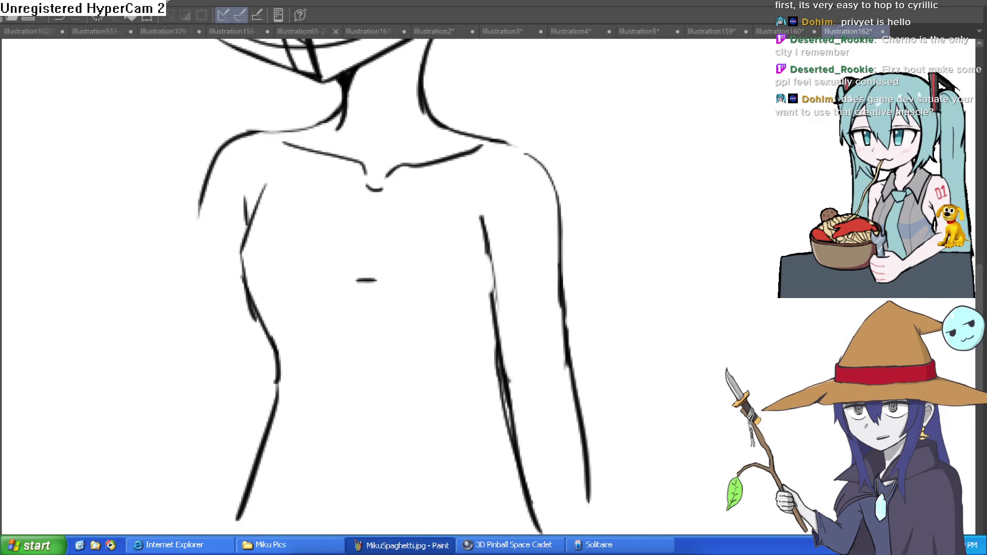
pyautogui.moveTo(495, 265); pyautogui.dragTo(476, 221)
pyautogui.moveTo(596, 283)
pyautogui.mouseDown()
pyautogui.moveTo(587, 175)
pyautogui.moveTo(582, 232)
pyautogui.mouseUp()
pyautogui.moveTo(465, 113)
pyautogui.mouseDown()
pyautogui.moveTo(489, 253)
pyautogui.moveTo(473, 214)
pyautogui.moveTo(478, 355)
pyautogui.moveTo(514, 396)
pyautogui.moveTo(494, 288)
pyautogui.mouseUp()
pyautogui.scroll(-5, 634, 278)
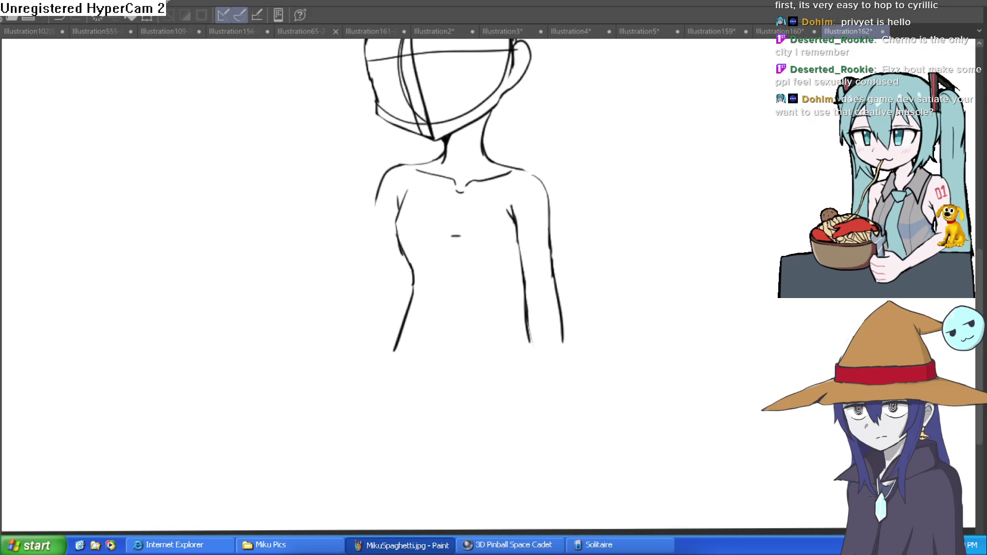
# Outline the left arm down from the shoulder and redraw the left side of the head.
pyautogui.moveTo(535, 291)
pyautogui.mouseDown()
pyautogui.moveTo(499, 294)
pyautogui.moveTo(523, 271)
pyautogui.moveTo(531, 353)
pyautogui.moveTo(624, 331)
pyautogui.moveTo(663, 300)
pyautogui.mouseUp()
pyautogui.scroll(2, 522, 270)
pyautogui.moveTo(445, 196)
pyautogui.mouseDown()
pyautogui.moveTo(427, 286)
pyautogui.moveTo(365, 389)
pyautogui.mouseUp()
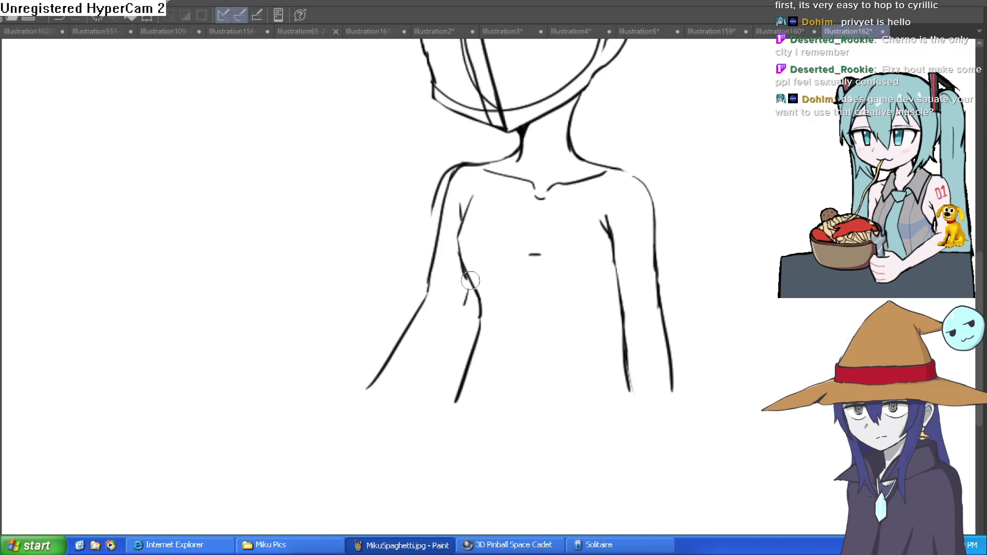
pyautogui.moveTo(455, 334); pyautogui.dragTo(397, 412)
pyautogui.scroll(5, 520, 306)
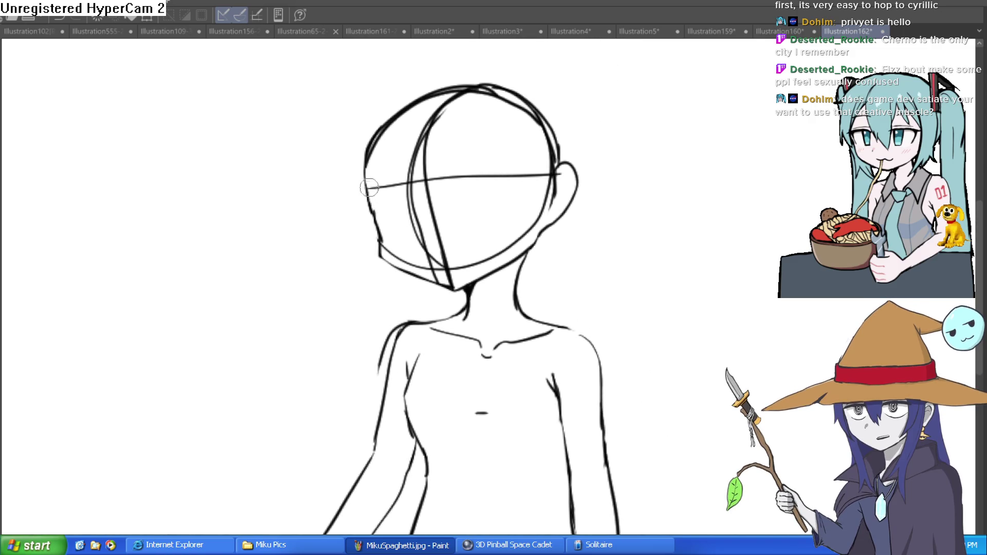
pyautogui.moveTo(369, 192); pyautogui.dragTo(380, 237)
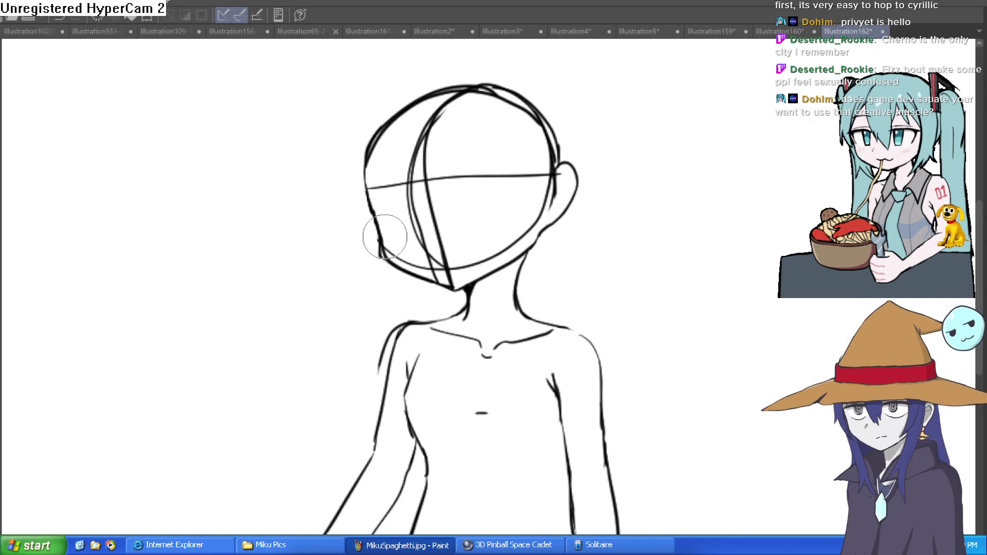
# Draw the right side of the chest curving down and a new vertical torso line.
pyautogui.moveTo(557, 297)
pyautogui.mouseDown()
pyautogui.moveTo(542, 295)
pyautogui.moveTo(586, 259)
pyautogui.mouseUp()
pyautogui.scroll(-3, 542, 295)
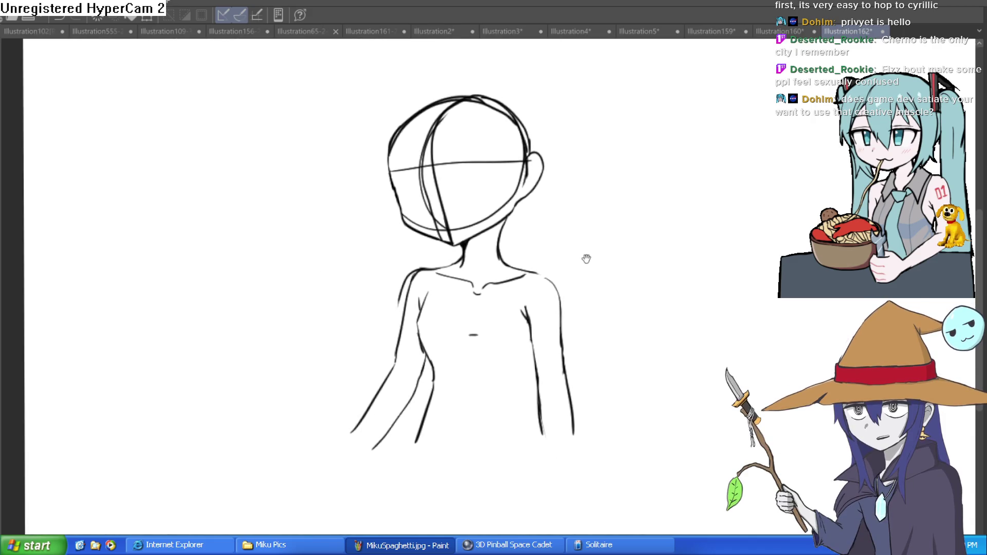
pyautogui.scroll(2, 643, 346)
pyautogui.scroll(-3, 577, 303)
pyautogui.scroll(4, 547, 278)
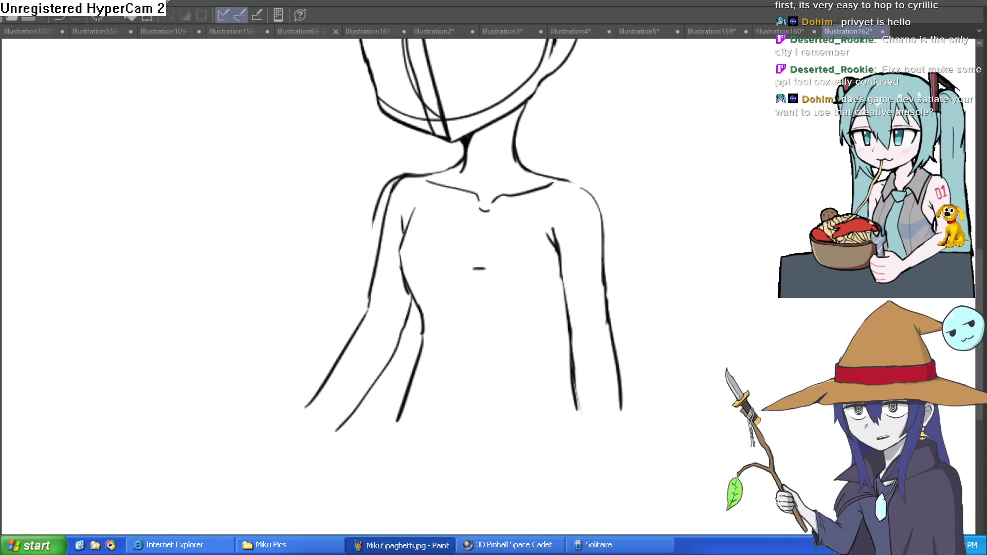
pyautogui.scroll(-1, 654, 265)
pyautogui.scroll(3, 532, 242)
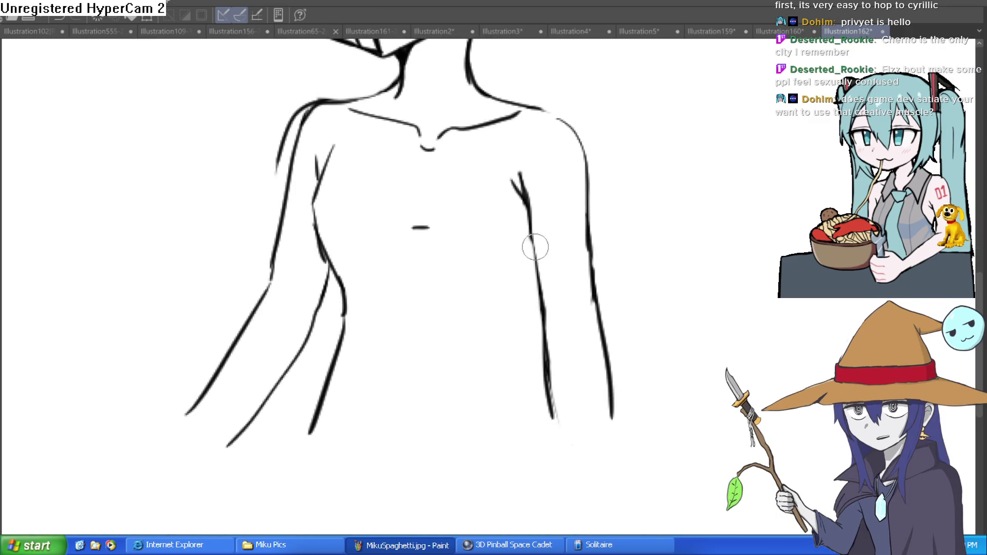
pyautogui.moveTo(535, 244)
pyautogui.mouseDown()
pyautogui.moveTo(520, 293)
pyautogui.moveTo(538, 362)
pyautogui.mouseUp()
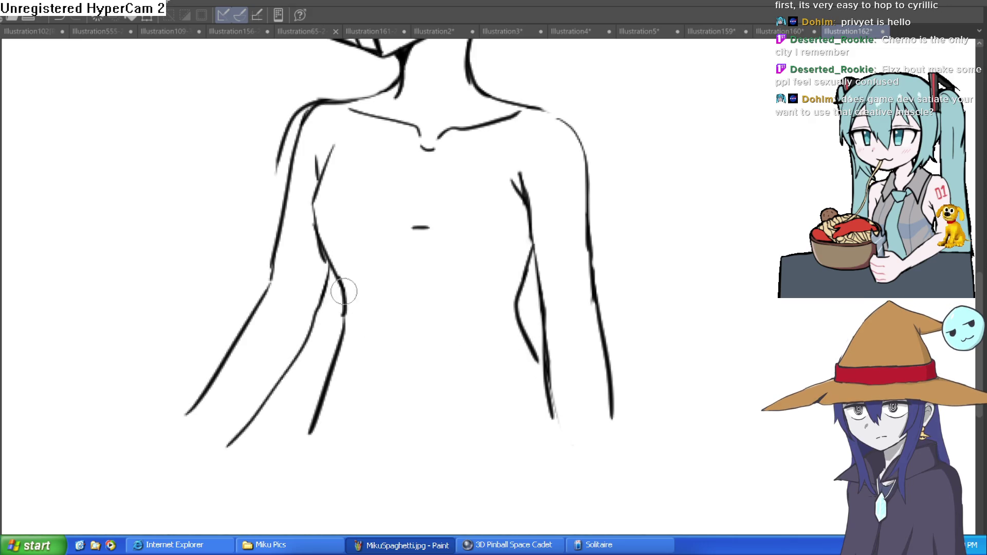
pyautogui.moveTo(344, 291); pyautogui.dragTo(348, 458)
# Erase the old stray line, extend the inner torso line to the waist, and mark the navel.
pyautogui.press('e')
pyautogui.moveTo(341, 319)
pyautogui.mouseDown()
pyautogui.moveTo(326, 342)
pyautogui.moveTo(338, 448)
pyautogui.mouseUp()
pyautogui.moveTo(433, 308); pyautogui.dragTo(422, 236)
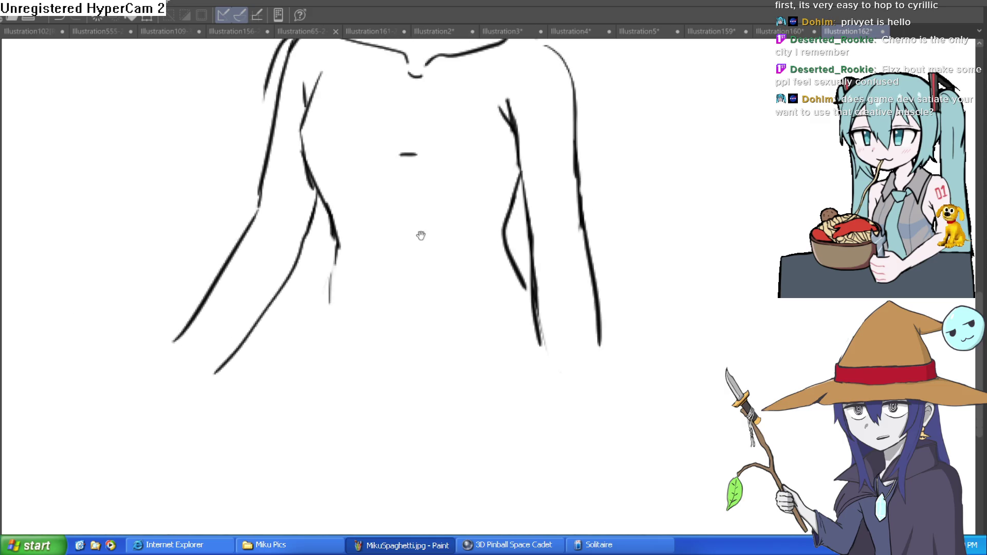
pyautogui.moveTo(338, 239)
pyautogui.mouseDown()
pyautogui.moveTo(324, 332)
pyautogui.moveTo(415, 377)
pyautogui.mouseUp()
pyautogui.hotkey('ctrl', 'z')
pyautogui.moveTo(323, 337)
pyautogui.mouseDown()
pyautogui.moveTo(324, 363)
pyautogui.moveTo(406, 397)
pyautogui.moveTo(525, 374)
pyautogui.moveTo(478, 376)
pyautogui.mouseUp()
pyautogui.moveTo(377, 378); pyautogui.dragTo(352, 328)
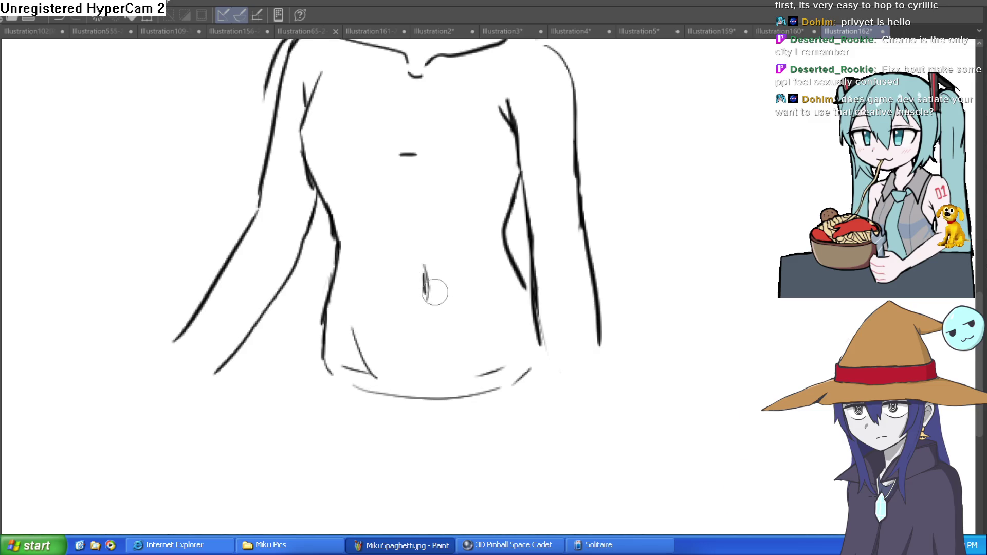
# Thicken the left hip line and sketch several fold lines along the hips.
pyautogui.moveTo(536, 297); pyautogui.dragTo(535, 285)
pyautogui.moveTo(537, 350); pyautogui.dragTo(534, 360)
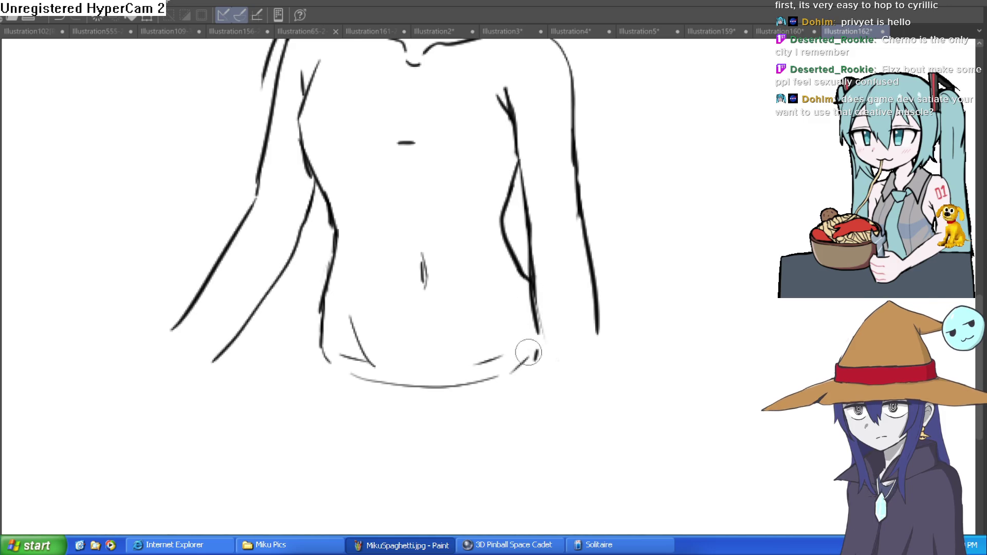
pyautogui.moveTo(323, 366)
pyautogui.mouseDown()
pyautogui.moveTo(320, 345)
pyautogui.moveTo(267, 367)
pyautogui.moveTo(325, 404)
pyautogui.moveTo(386, 419)
pyautogui.mouseUp()
pyautogui.moveTo(463, 415); pyautogui.dragTo(457, 381)
pyautogui.moveTo(353, 376); pyautogui.dragTo(405, 395)
pyautogui.moveTo(474, 391); pyautogui.dragTo(508, 373)
pyautogui.moveTo(556, 353); pyautogui.dragTo(541, 355)
pyautogui.moveTo(624, 331); pyautogui.dragTo(522, 349)
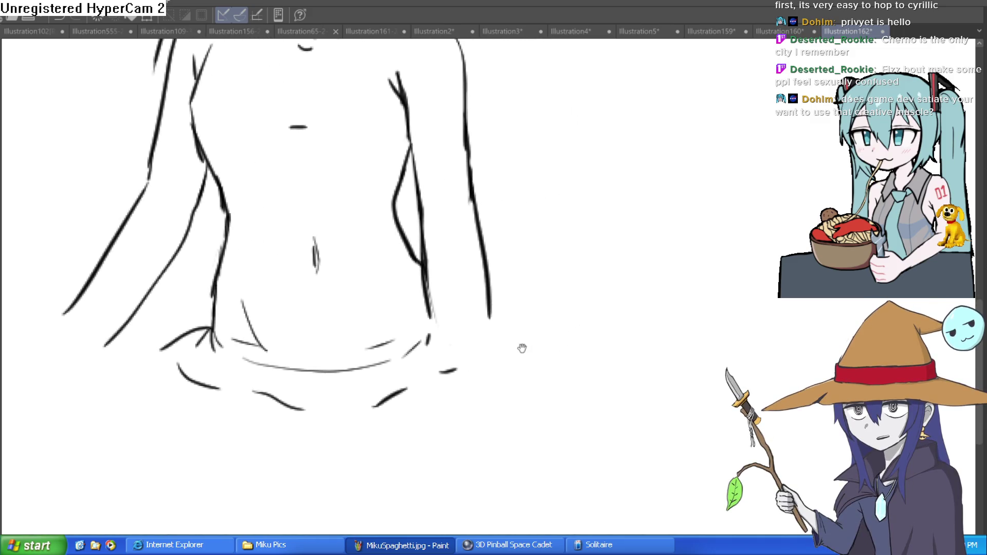
# Redraw the right torso lines and extend the inner and outer contours below the waist.
pyautogui.moveTo(425, 238)
pyautogui.mouseDown()
pyautogui.moveTo(436, 349)
pyautogui.moveTo(417, 413)
pyautogui.mouseUp()
pyautogui.hotkey('ctrl', 'z')
pyautogui.moveTo(426, 278); pyautogui.dragTo(435, 372)
pyautogui.hotkey('ctrl', 'z')
pyautogui.moveTo(425, 272); pyautogui.dragTo(436, 380)
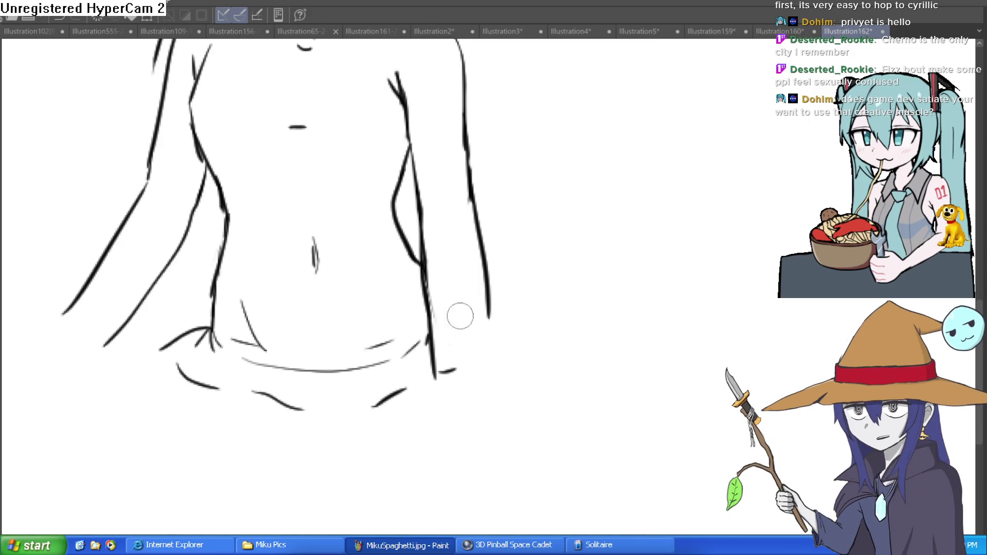
pyautogui.moveTo(485, 261); pyautogui.dragTo(493, 400)
pyautogui.moveTo(433, 372); pyautogui.dragTo(424, 410)
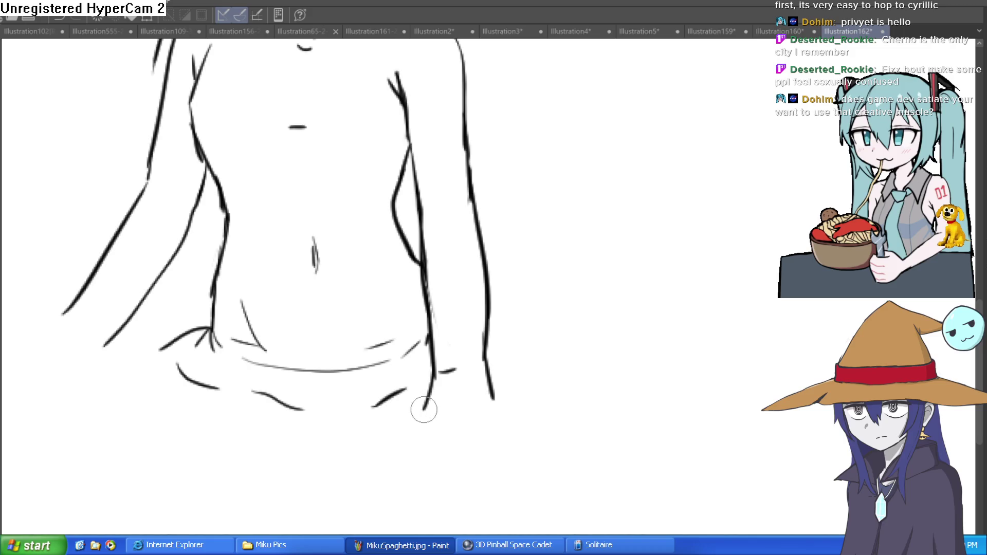
pyautogui.moveTo(379, 452)
pyautogui.mouseDown()
pyautogui.moveTo(435, 418)
pyautogui.moveTo(426, 431)
pyautogui.mouseUp()
pyautogui.hotkey('ctrl', 'z')
pyautogui.moveTo(494, 395); pyautogui.dragTo(503, 430)
pyautogui.hotkey('ctrl', 'z')
pyautogui.hotkey('ctrl', 'z')
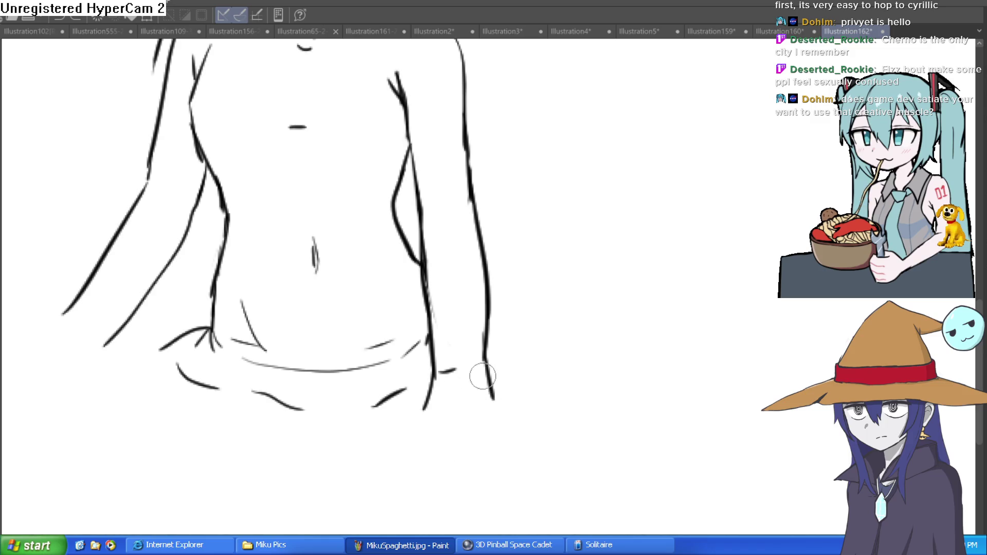
# Rough in a blocky hand outline with fingers below the hip at the arm's end.
pyautogui.moveTo(427, 409); pyautogui.dragTo(483, 413)
pyautogui.moveTo(495, 404); pyautogui.dragTo(496, 463)
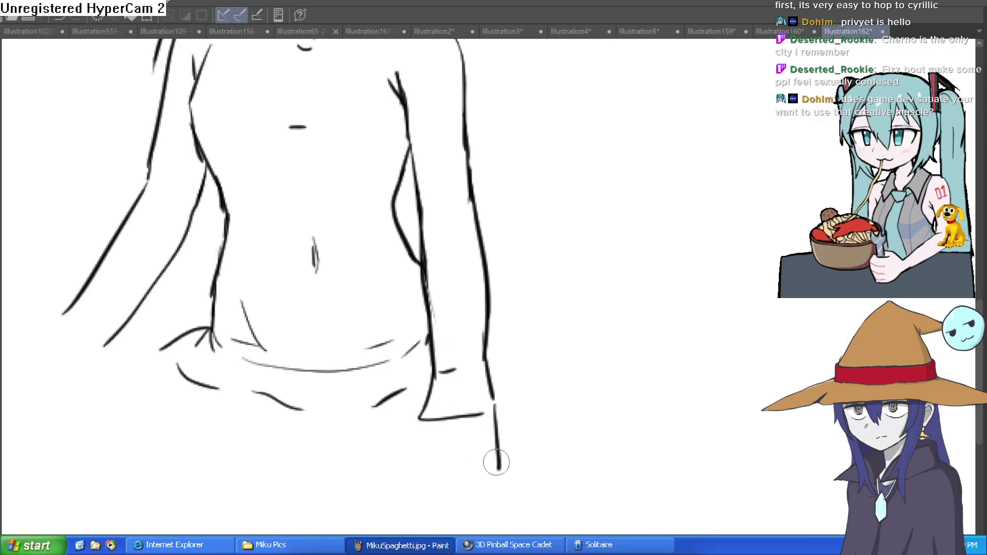
pyautogui.hotkey('ctrl', 'z')
pyautogui.moveTo(500, 419); pyautogui.dragTo(469, 488)
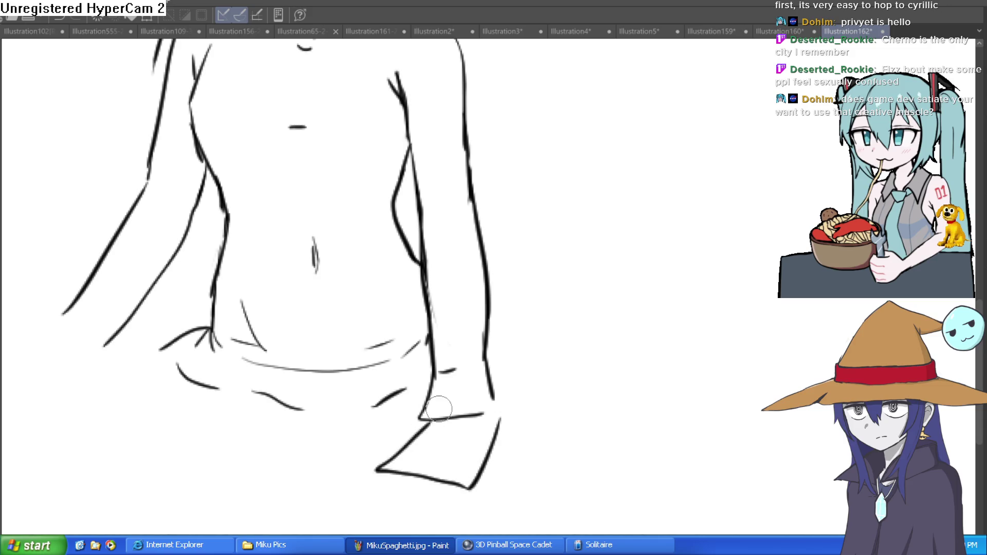
pyautogui.moveTo(423, 420)
pyautogui.mouseDown()
pyautogui.moveTo(386, 452)
pyautogui.moveTo(469, 478)
pyautogui.mouseUp()
pyautogui.moveTo(494, 425)
pyautogui.mouseDown()
pyautogui.moveTo(494, 396)
pyautogui.moveTo(476, 456)
pyautogui.mouseUp()
pyautogui.moveTo(422, 413)
pyautogui.mouseDown()
pyautogui.moveTo(357, 452)
pyautogui.moveTo(401, 454)
pyautogui.mouseUp()
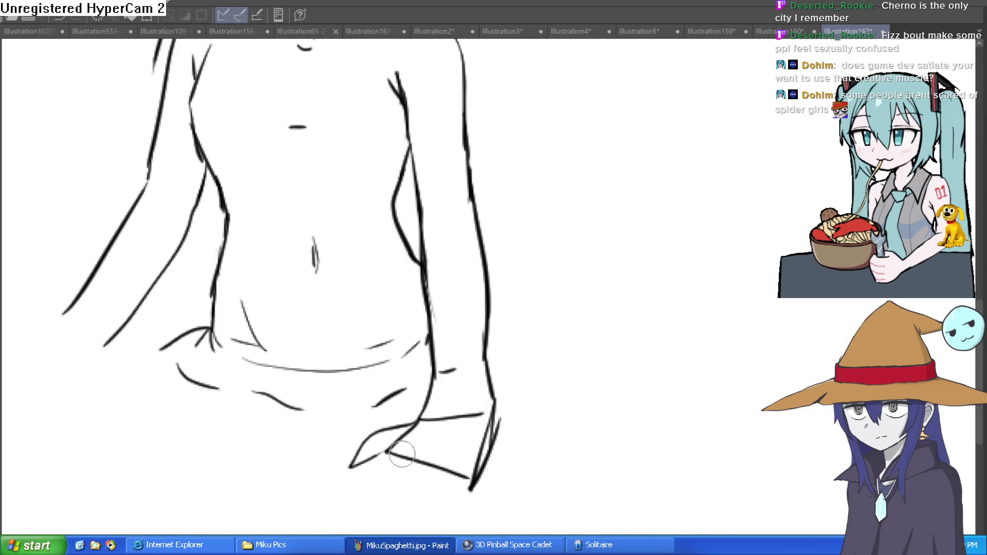
pyautogui.moveTo(462, 484); pyautogui.dragTo(378, 507)
pyautogui.moveTo(379, 457)
pyautogui.mouseDown()
pyautogui.moveTo(320, 487)
pyautogui.moveTo(393, 517)
pyautogui.mouseUp()
# Redraw the hand's lower outline from its corner, undoing two rejected bolder attempts.
pyautogui.scroll(-3, 534, 437)
pyautogui.moveTo(534, 438); pyautogui.dragTo(516, 392)
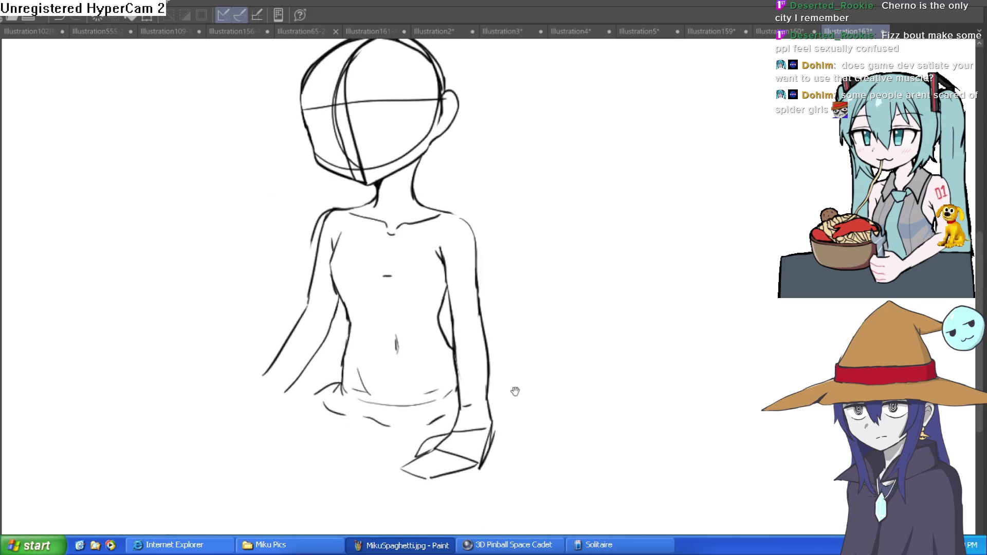
pyautogui.click(496, 429)
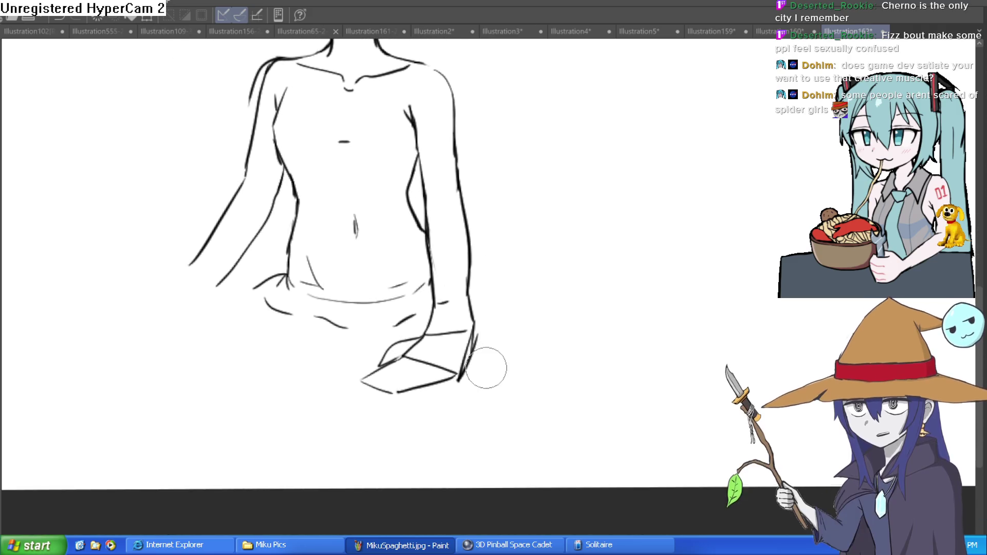
pyautogui.scroll(3, 460, 383)
pyautogui.moveTo(458, 367); pyautogui.dragTo(338, 392)
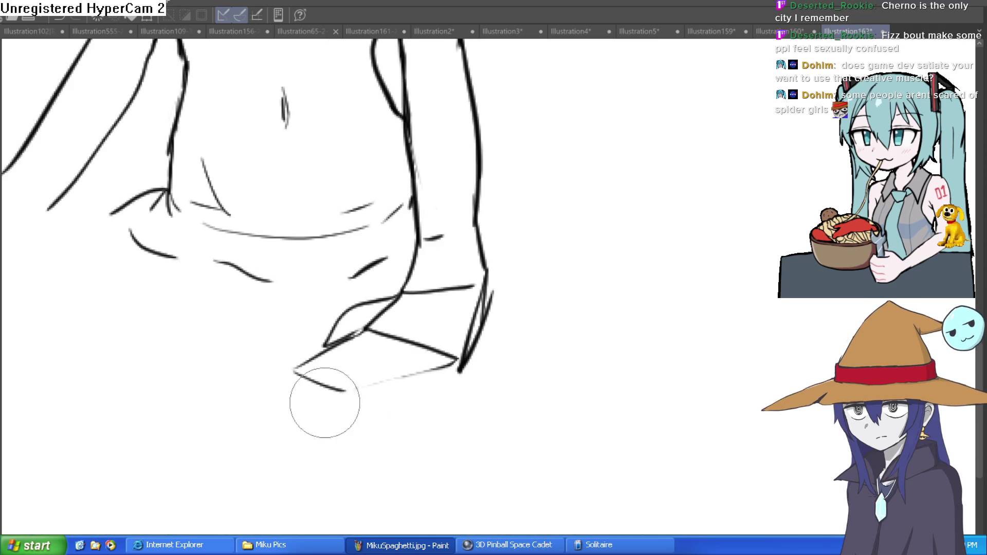
pyautogui.hotkey('ctrl', 'z')
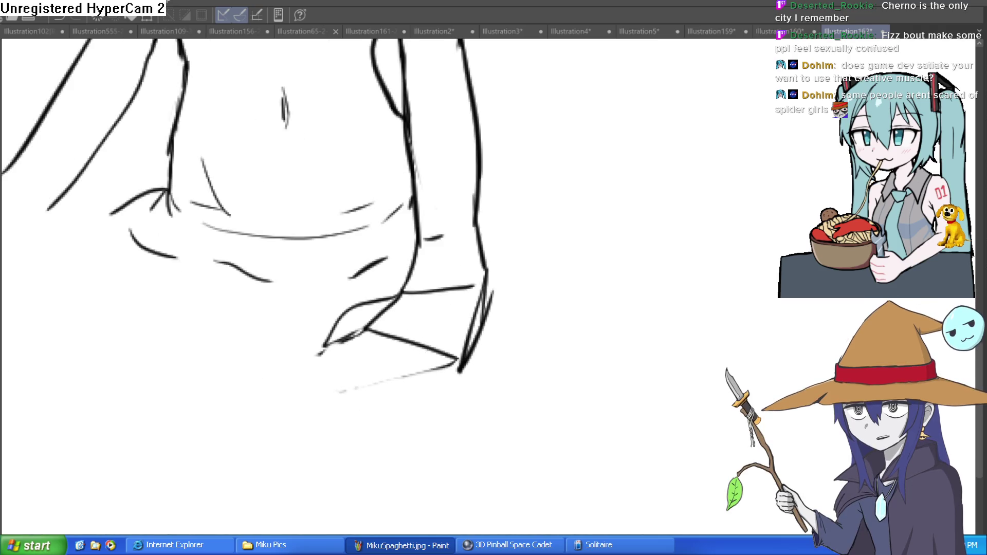
pyautogui.moveTo(367, 328); pyautogui.dragTo(315, 367)
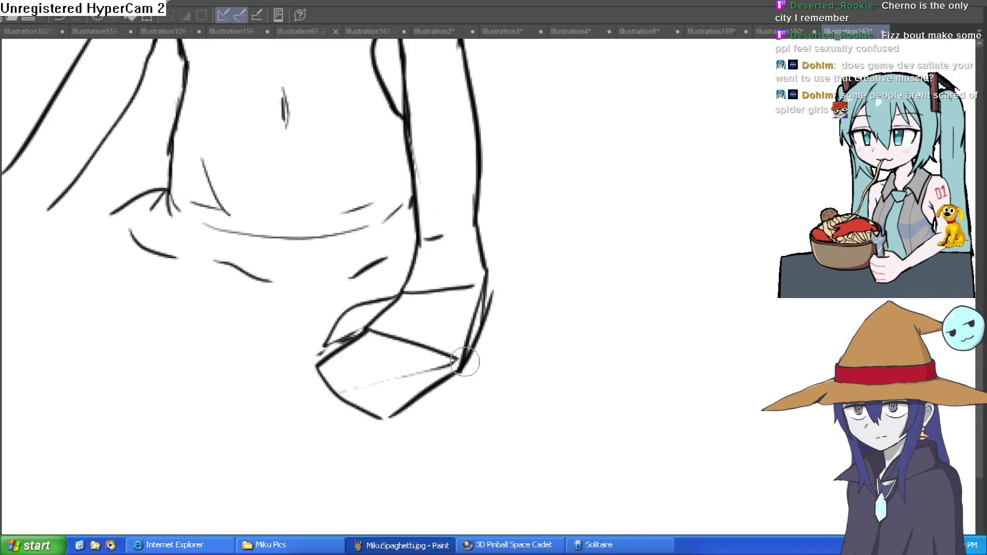
pyautogui.hotkey('ctrl', 'z')
pyautogui.moveTo(360, 331)
pyautogui.mouseDown()
pyautogui.moveTo(326, 378)
pyautogui.moveTo(385, 419)
pyautogui.moveTo(463, 353)
pyautogui.mouseUp()
# Erase the stray wrist-line tip and retrace the arm's outer contour, removing the doubled stroke.
pyautogui.press('e')
pyautogui.moveTo(441, 388)
pyautogui.mouseDown()
pyautogui.moveTo(474, 336)
pyautogui.moveTo(441, 294)
pyautogui.moveTo(418, 287)
pyautogui.moveTo(434, 238)
pyautogui.moveTo(483, 236)
pyautogui.mouseUp()
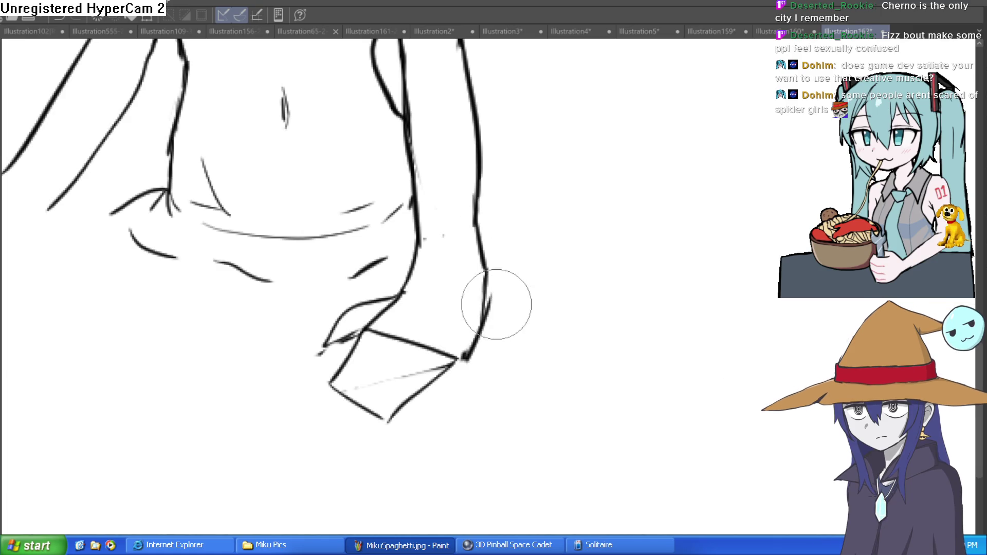
pyautogui.moveTo(507, 187); pyautogui.dragTo(479, 284)
pyautogui.moveTo(476, 215); pyautogui.dragTo(482, 282)
pyautogui.moveTo(483, 427)
pyautogui.mouseDown()
pyautogui.moveTo(467, 360)
pyautogui.moveTo(463, 241)
pyautogui.mouseUp()
pyautogui.press('e')
pyautogui.moveTo(476, 335); pyautogui.dragTo(471, 174)
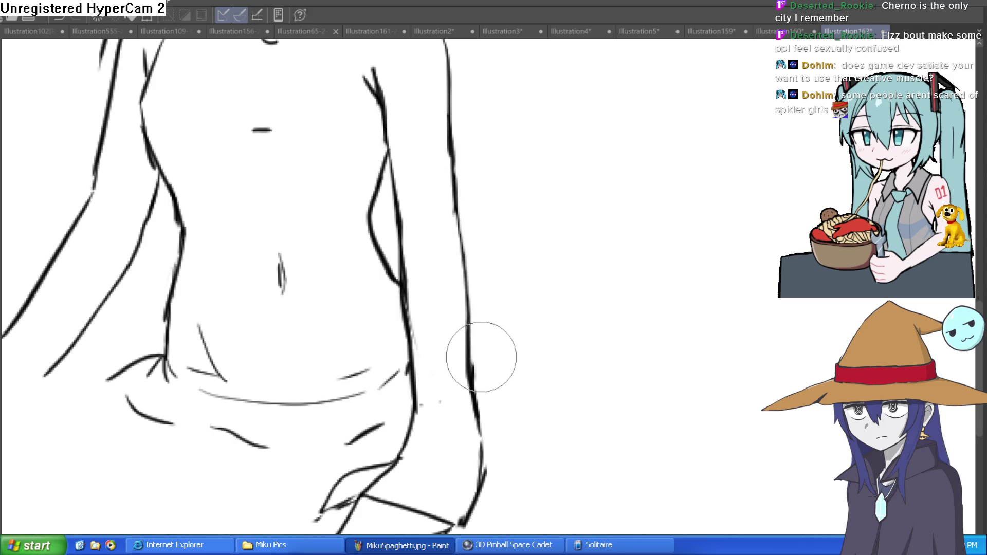
pyautogui.scroll(-4, 460, 320)
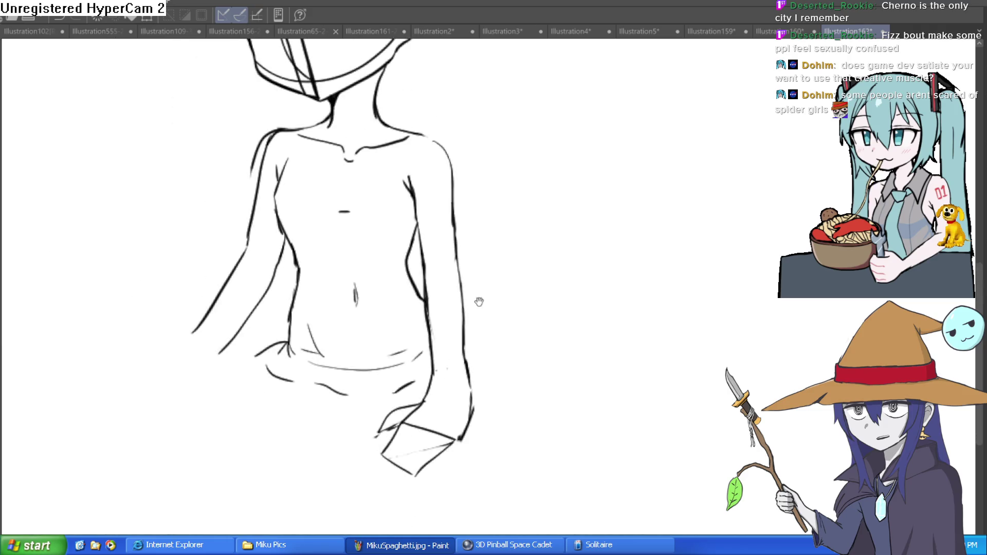
# Zoom out and recentre the view on the whole drawing.
pyautogui.moveTo(479, 296)
pyautogui.mouseDown()
pyautogui.moveTo(489, 315)
pyautogui.moveTo(485, 264)
pyautogui.mouseUp()
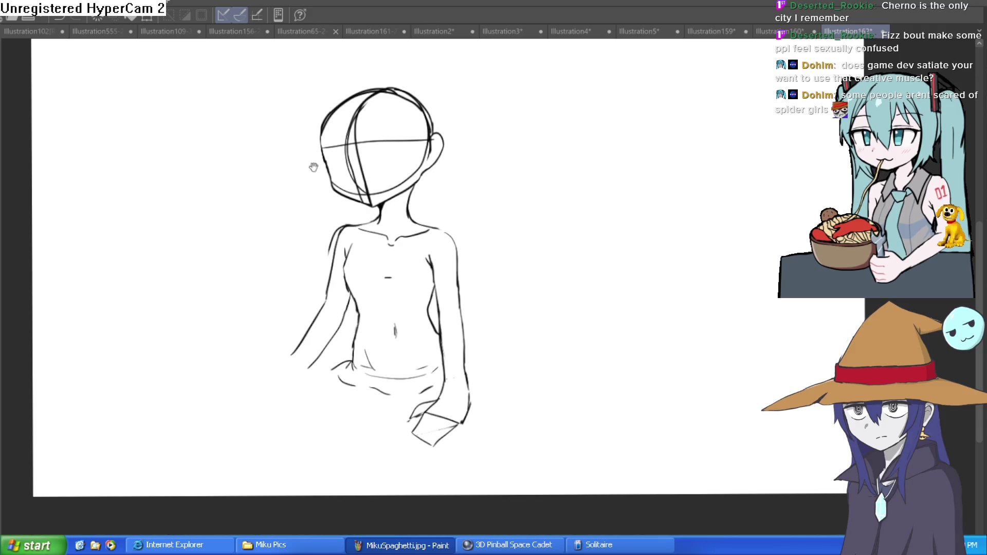
pyautogui.scroll(-1, 496, 289)
pyautogui.scroll(2, 450, 320)
pyautogui.scroll(-1, 467, 322)
pyautogui.scroll(1, 365, 285)
pyautogui.moveTo(540, 295); pyautogui.dragTo(524, 282)
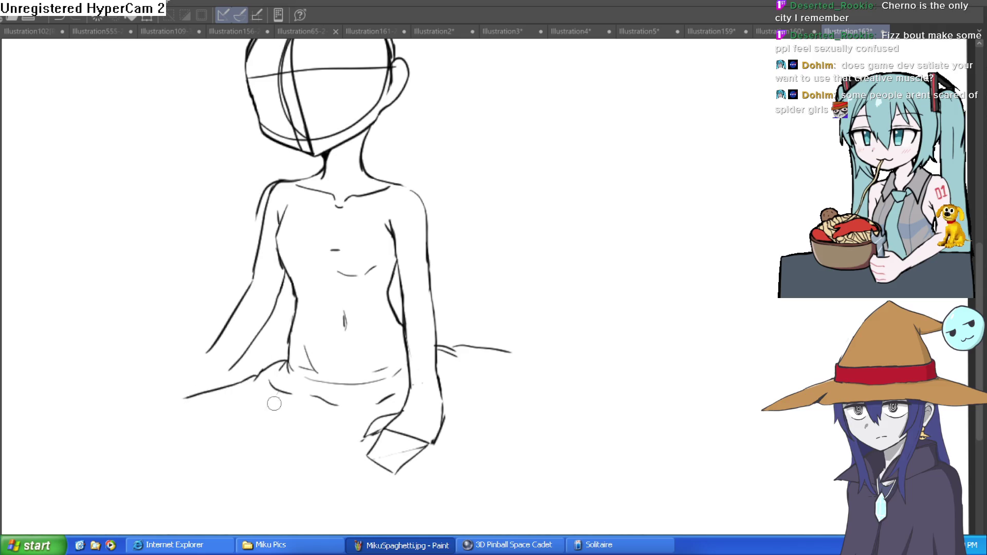
pyautogui.scroll(-3, 479, 407)
pyautogui.moveTo(531, 394)
pyautogui.mouseDown()
pyautogui.moveTo(494, 350)
pyautogui.moveTo(500, 335)
pyautogui.moveTo(470, 350)
pyautogui.moveTo(460, 333)
pyautogui.mouseUp()
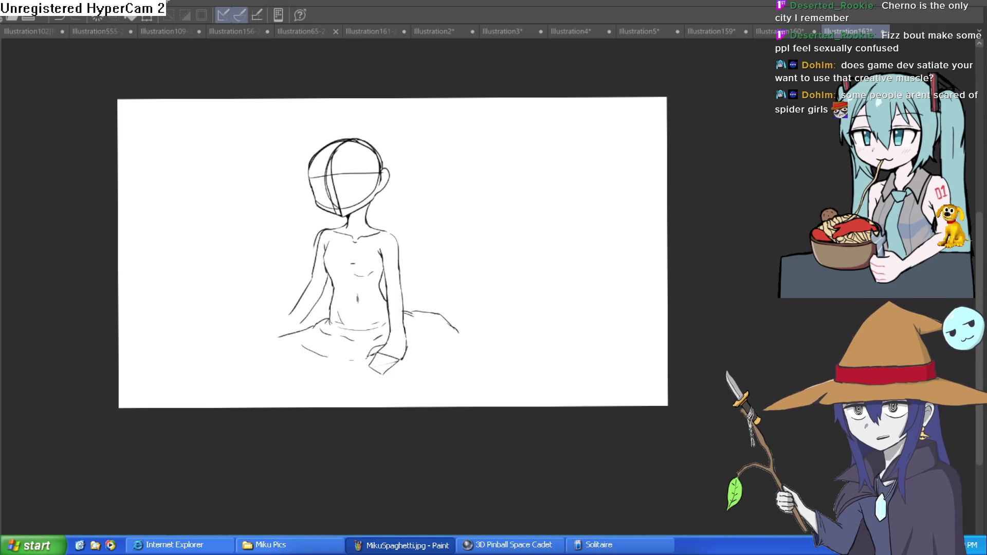
# Extend the canvas's bottom edge downward to add empty space below the figure.
pyautogui.hotkey('ctrl', 'alt', 'x')
pyautogui.moveTo(382, 412)
pyautogui.mouseDown()
pyautogui.moveTo(396, 453)
pyautogui.moveTo(396, 529)
pyautogui.mouseUp()
pyautogui.press('Escape')
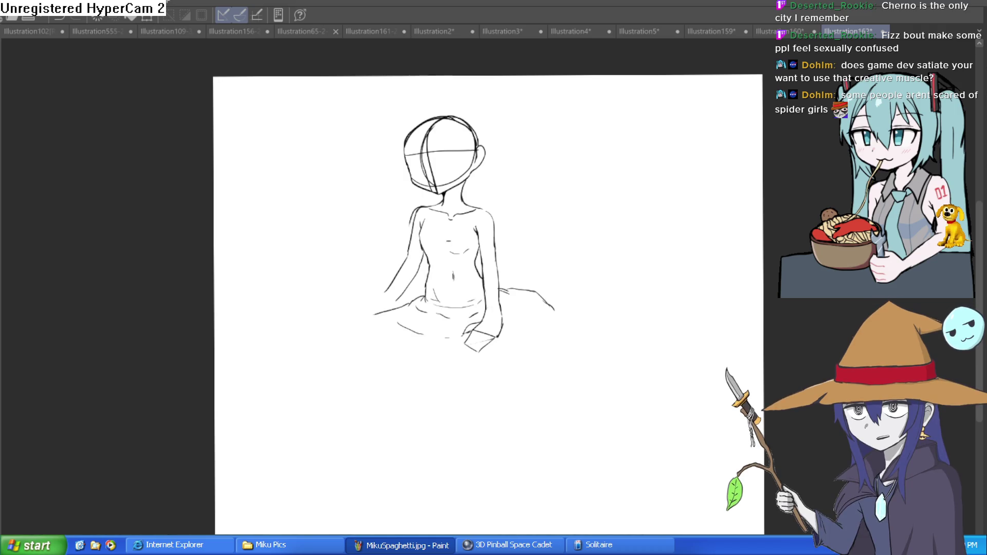
pyautogui.moveTo(604, 313)
pyautogui.mouseDown()
pyautogui.moveTo(589, 269)
pyautogui.moveTo(601, 260)
pyautogui.moveTo(596, 243)
pyautogui.mouseUp()
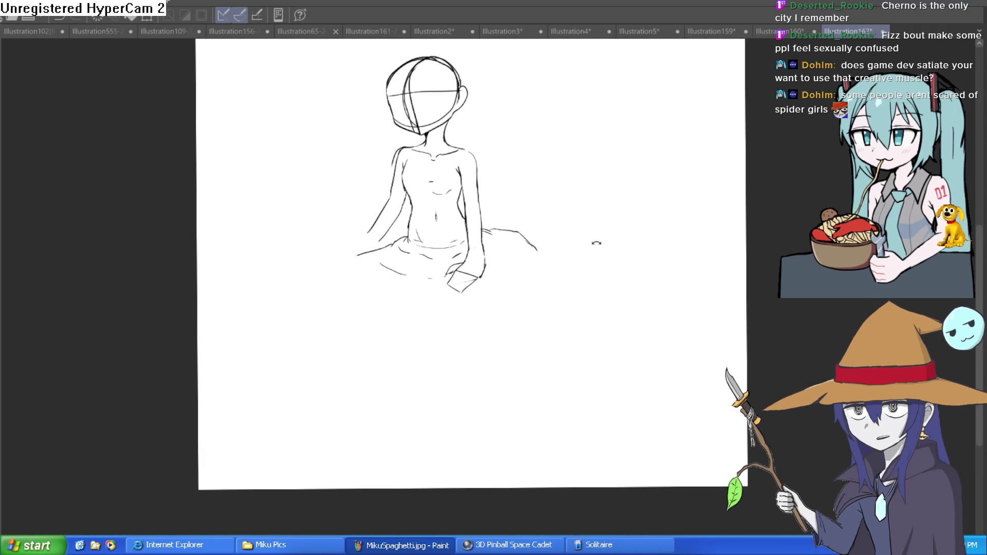
# Tilt the view and sketch rounded lobes below the figure, then undo them.
pyautogui.moveTo(569, 276); pyautogui.dragTo(566, 265)
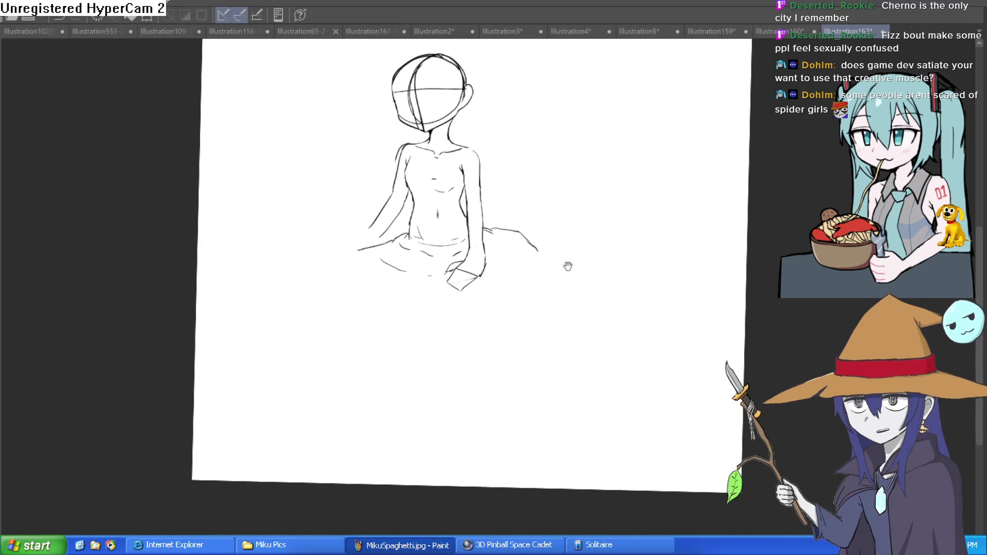
pyautogui.moveTo(475, 319)
pyautogui.mouseDown()
pyautogui.moveTo(538, 344)
pyautogui.moveTo(463, 326)
pyautogui.mouseUp()
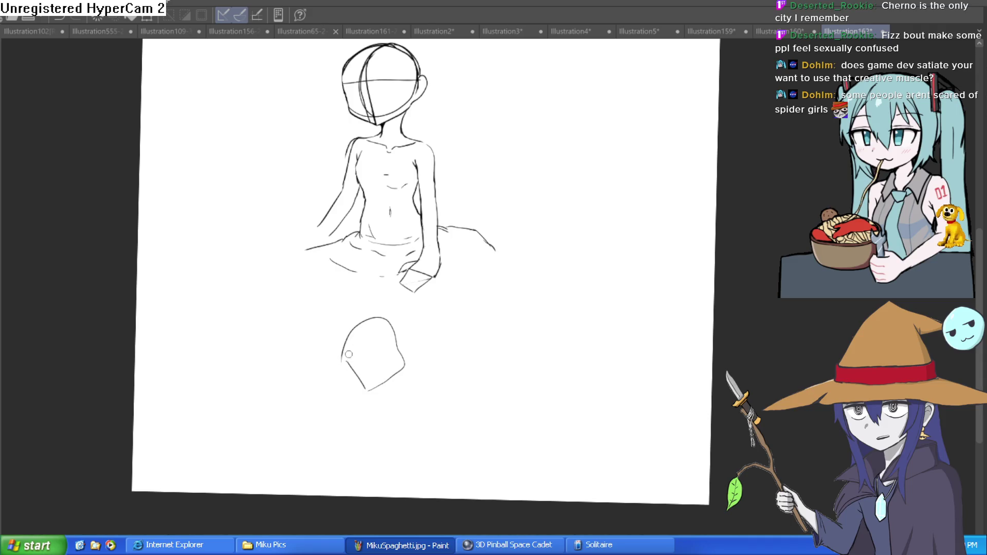
pyautogui.moveTo(395, 322); pyautogui.dragTo(443, 345)
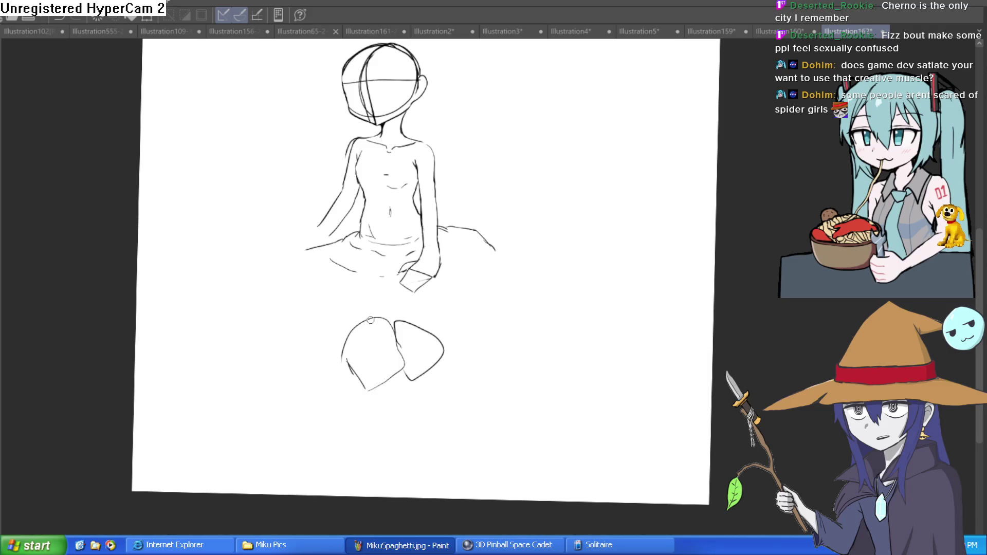
pyautogui.moveTo(318, 342); pyautogui.dragTo(348, 361)
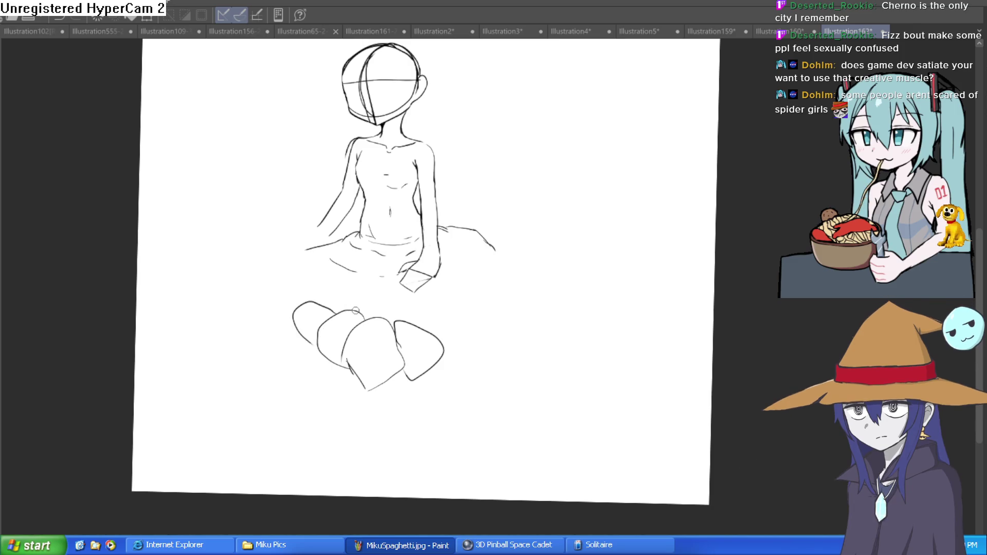
pyautogui.moveTo(356, 309); pyautogui.dragTo(337, 293)
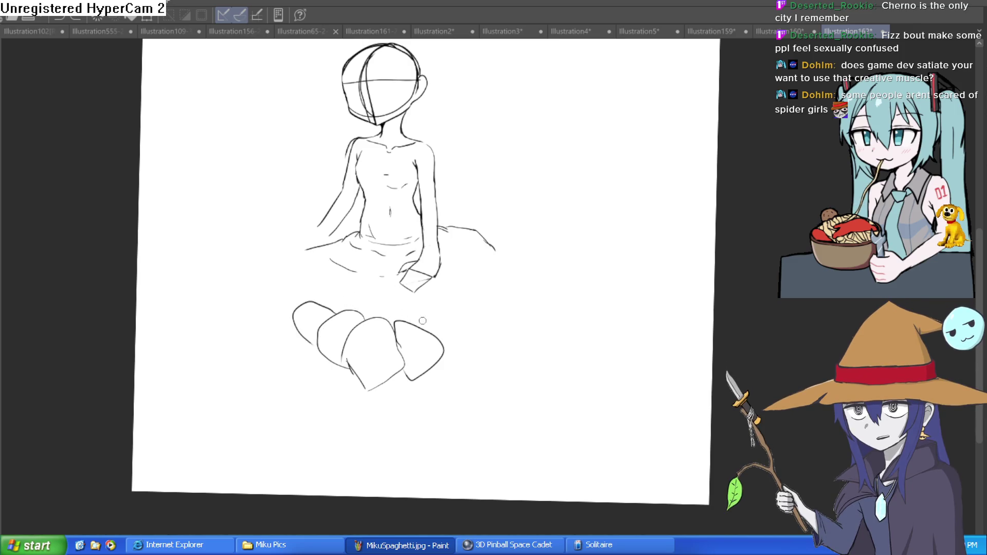
pyautogui.hotkey('ctrl', 'z')
pyautogui.hotkey('ctrl', 'z')
pyautogui.hotkey('ctrl', 'z')
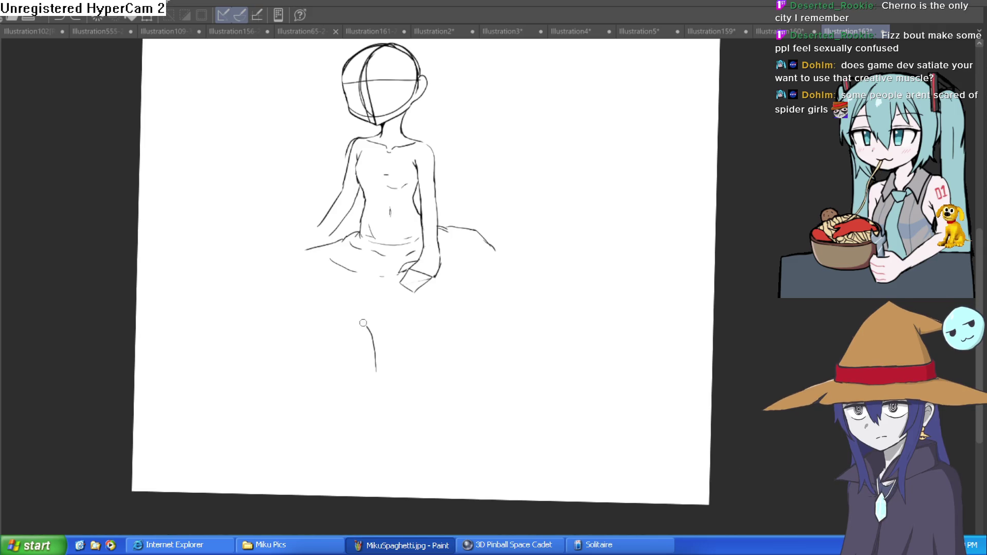
# Redraw an arched lobe and lower lobe beneath the hips, and begin a creature leg on the right.
pyautogui.moveTo(363, 323); pyautogui.dragTo(329, 355)
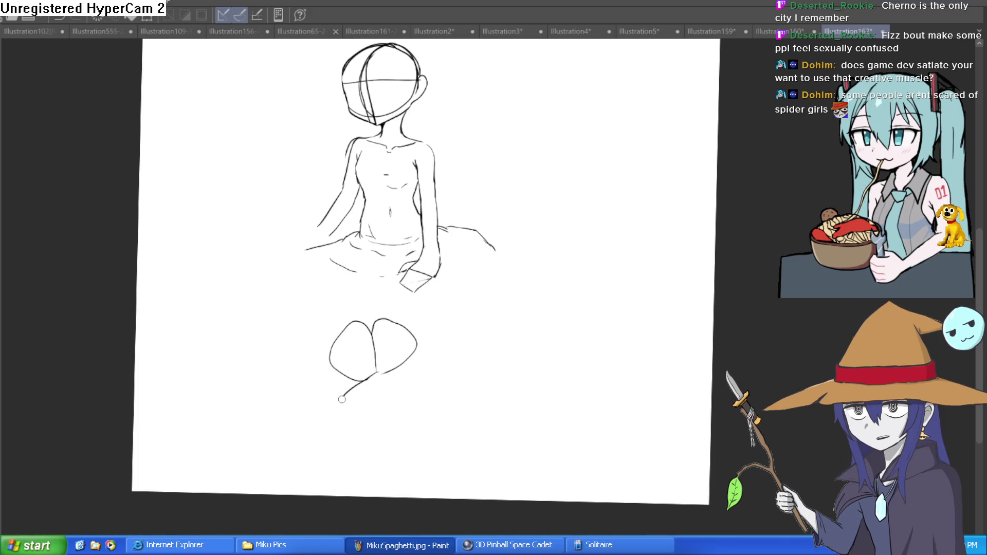
pyautogui.moveTo(342, 399); pyautogui.dragTo(415, 393)
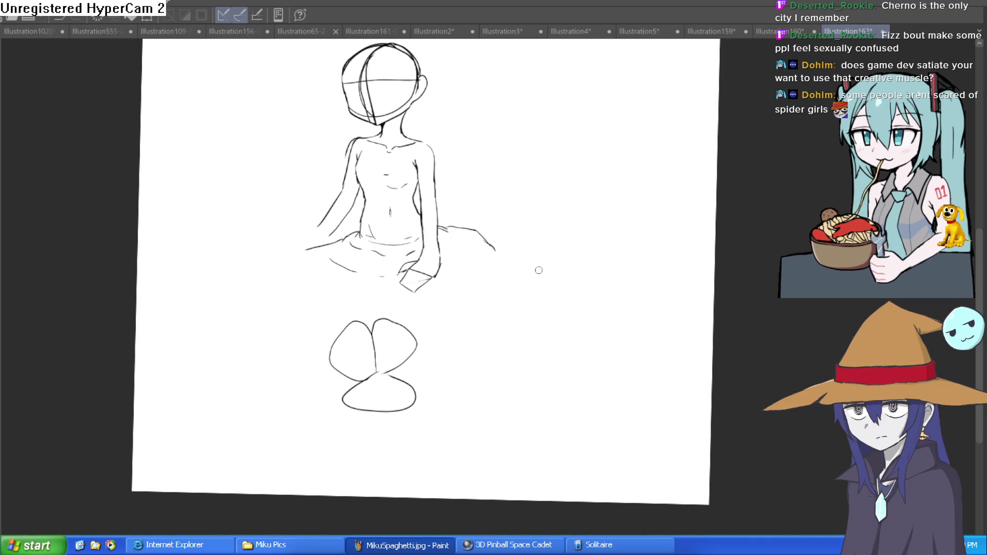
pyautogui.moveTo(491, 238); pyautogui.dragTo(516, 255)
# Draw a long arched leg out to the canvas edge and add detail under the left lobe's oval.
pyautogui.moveTo(559, 168)
pyautogui.mouseDown()
pyautogui.moveTo(636, 216)
pyautogui.moveTo(720, 491)
pyautogui.mouseUp()
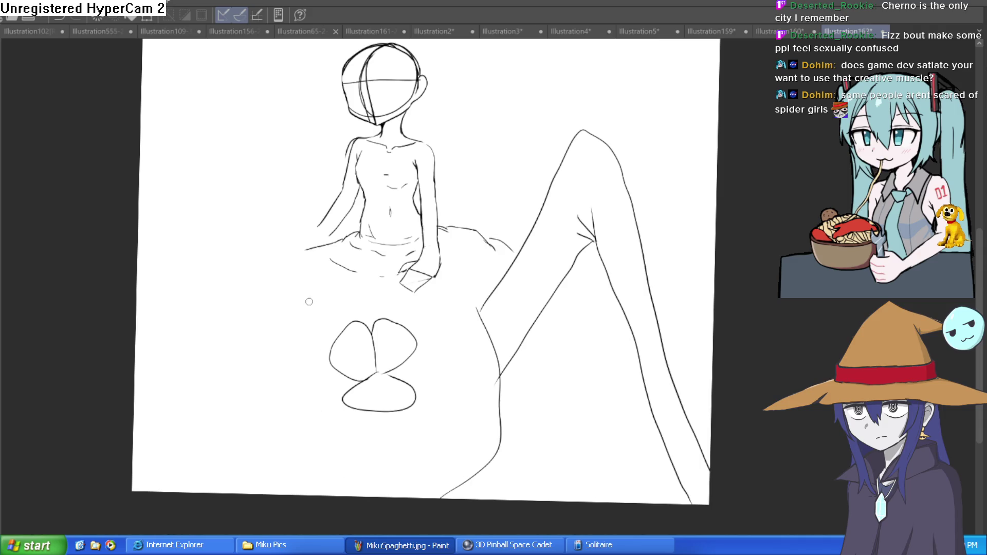
pyautogui.scroll(3, 370, 343)
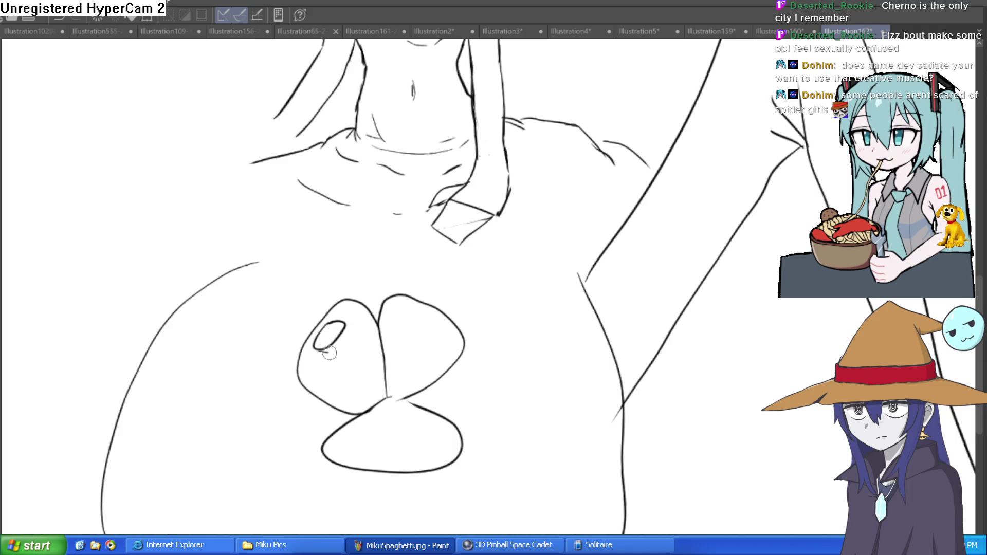
pyautogui.moveTo(325, 352); pyautogui.dragTo(339, 355)
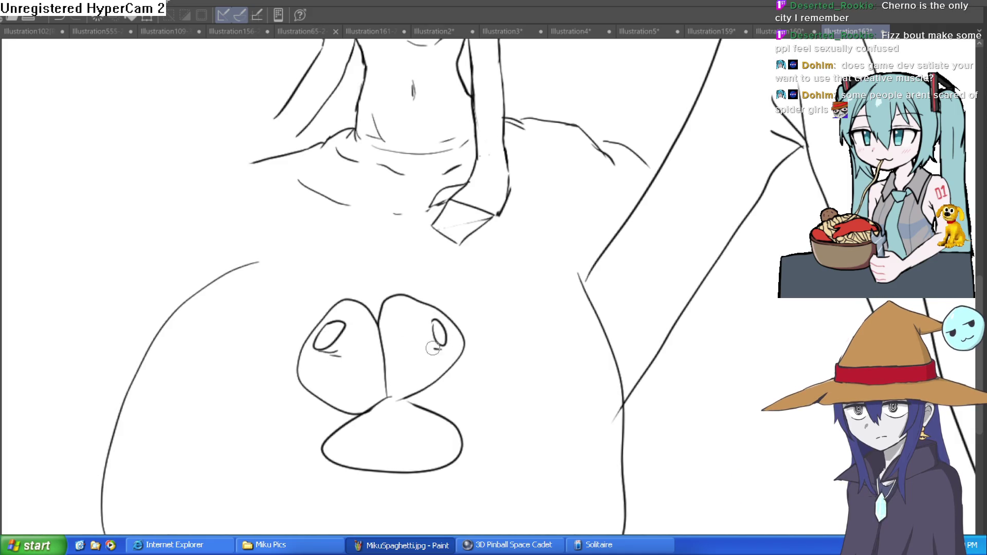
pyautogui.moveTo(454, 367); pyautogui.dragTo(446, 296)
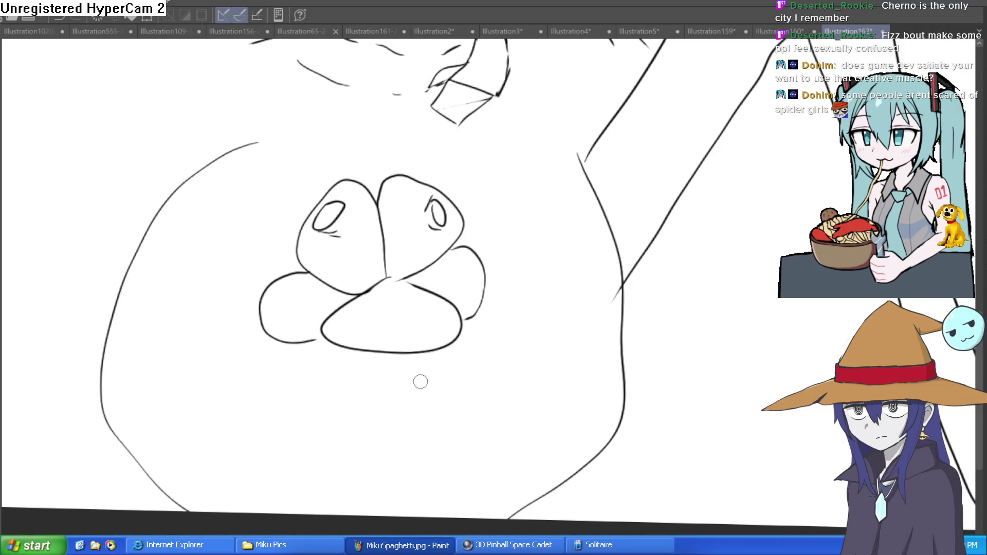
# Add bulbs at the lower right and lower left, with eye and oval marks on them.
pyautogui.moveTo(459, 330)
pyautogui.mouseDown()
pyautogui.moveTo(547, 365)
pyautogui.moveTo(446, 389)
pyautogui.mouseUp()
pyautogui.moveTo(313, 344)
pyautogui.mouseDown()
pyautogui.moveTo(236, 379)
pyautogui.moveTo(353, 401)
pyautogui.moveTo(366, 364)
pyautogui.mouseUp()
pyautogui.moveTo(446, 363)
pyautogui.mouseDown()
pyautogui.moveTo(451, 394)
pyautogui.moveTo(342, 416)
pyautogui.mouseUp()
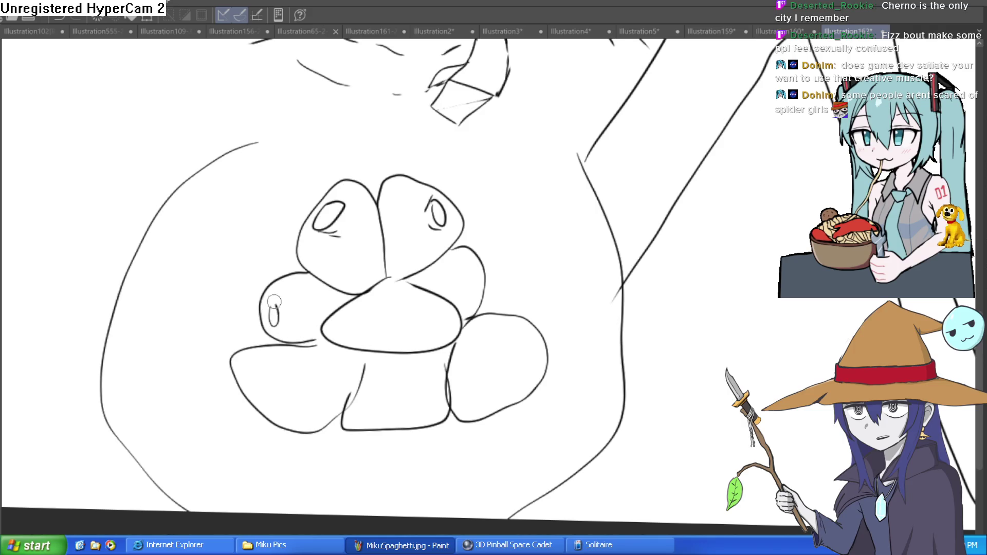
pyautogui.moveTo(274, 301); pyautogui.dragTo(281, 312)
pyautogui.moveTo(258, 382); pyautogui.dragTo(277, 400)
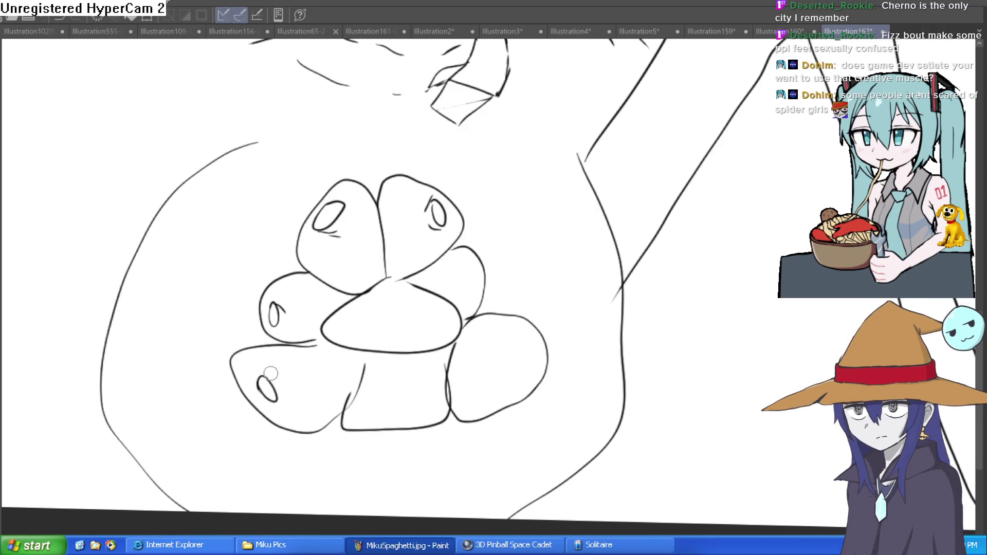
# Outline more bulbs on the cluster's left and right, including one at the lower right.
pyautogui.moveTo(334, 181)
pyautogui.mouseDown()
pyautogui.moveTo(247, 229)
pyautogui.moveTo(296, 273)
pyautogui.mouseUp()
pyautogui.moveTo(208, 311); pyautogui.dragTo(257, 344)
pyautogui.moveTo(465, 211)
pyautogui.mouseDown()
pyautogui.moveTo(478, 214)
pyautogui.moveTo(494, 280)
pyautogui.moveTo(551, 273)
pyautogui.moveTo(544, 353)
pyautogui.moveTo(575, 251)
pyautogui.mouseUp()
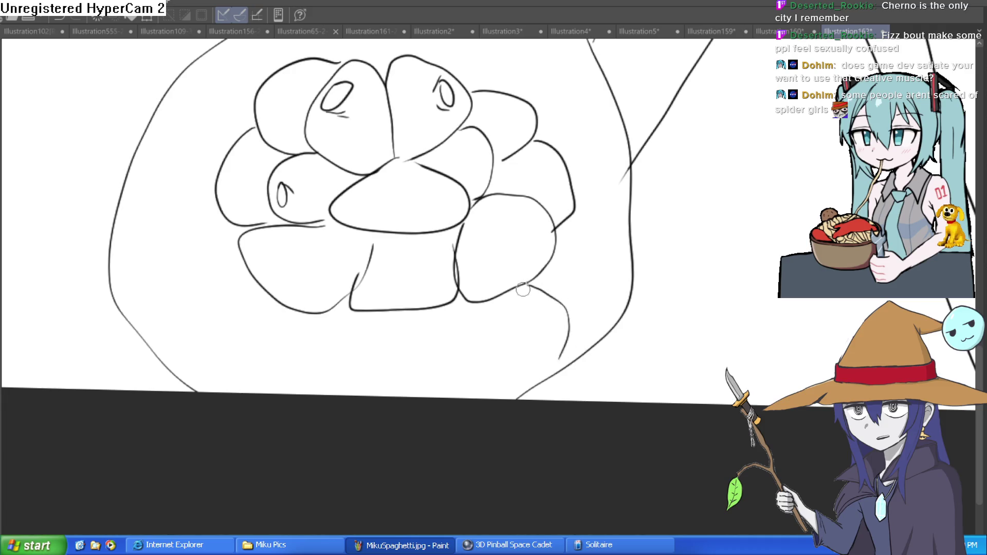
pyautogui.moveTo(551, 258)
pyautogui.mouseDown()
pyautogui.moveTo(591, 339)
pyautogui.moveTo(566, 347)
pyautogui.mouseUp()
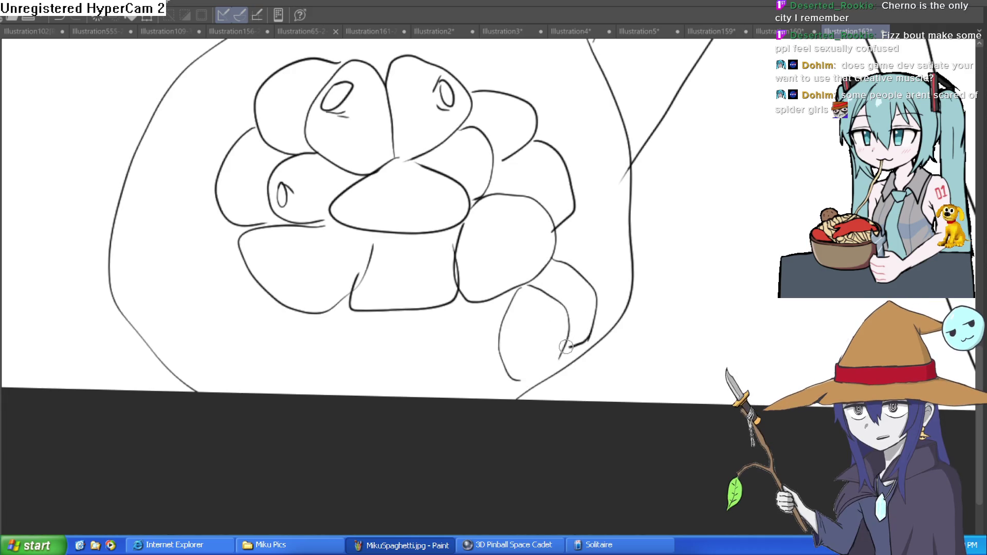
pyautogui.moveTo(619, 267)
pyautogui.mouseDown()
pyautogui.moveTo(593, 315)
pyautogui.moveTo(590, 355)
pyautogui.mouseUp()
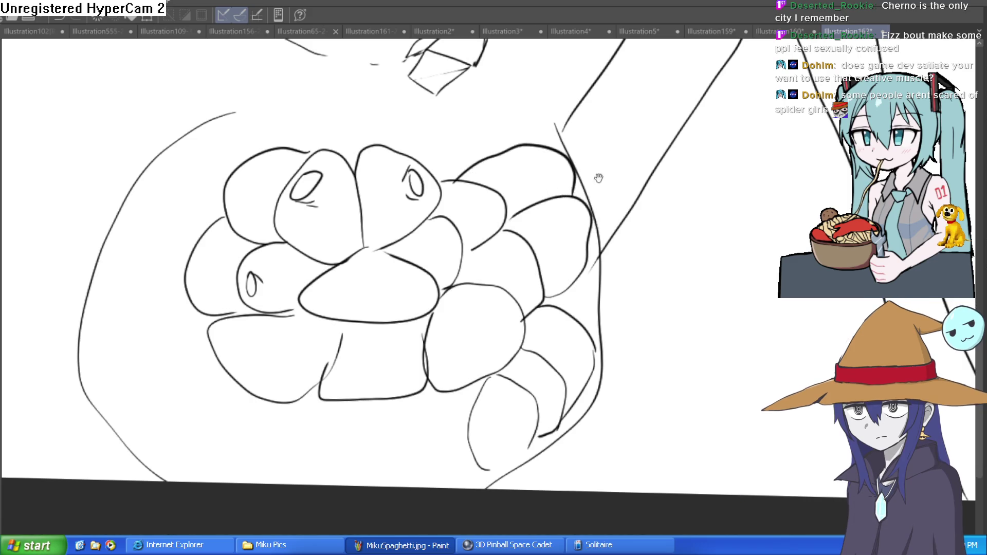
# Draw the spider's long left leg rising from the skirt.
pyautogui.scroll(-4, 604, 209)
pyautogui.moveTo(605, 208)
pyautogui.mouseDown()
pyautogui.moveTo(601, 288)
pyautogui.moveTo(654, 293)
pyautogui.moveTo(571, 262)
pyautogui.moveTo(626, 252)
pyautogui.mouseUp()
pyautogui.scroll(4, 600, 288)
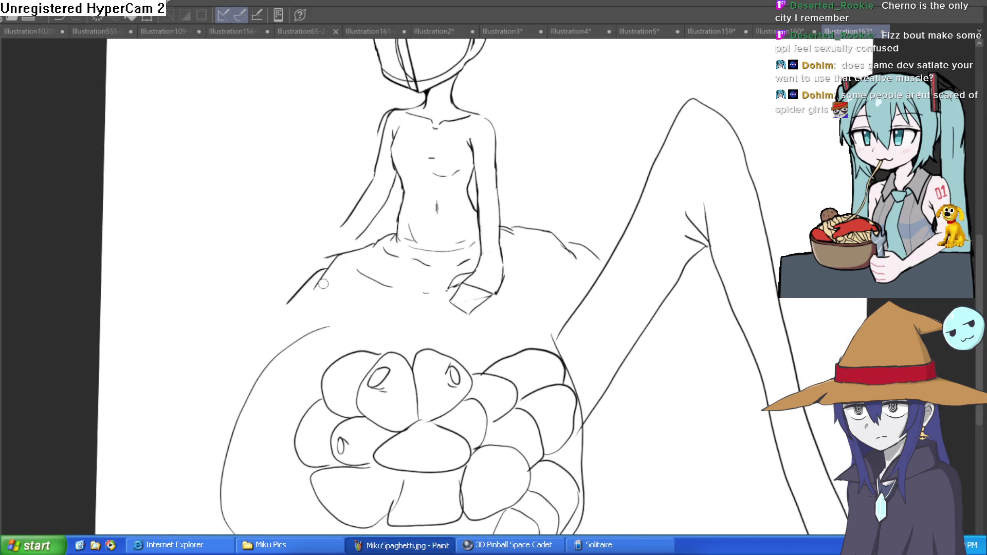
pyautogui.moveTo(308, 265); pyautogui.dragTo(243, 162)
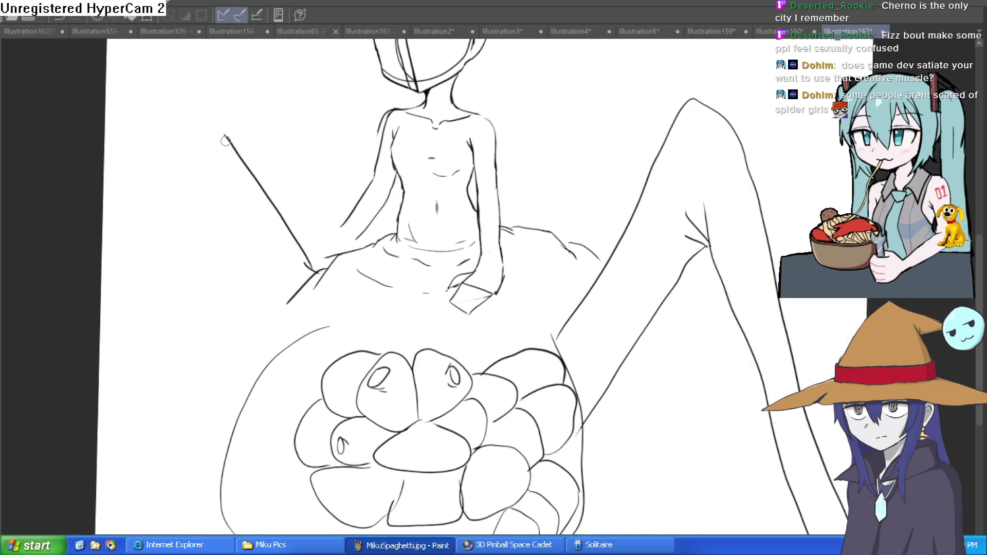
pyautogui.moveTo(187, 190); pyautogui.dragTo(115, 316)
pyautogui.moveTo(191, 80); pyautogui.dragTo(203, 135)
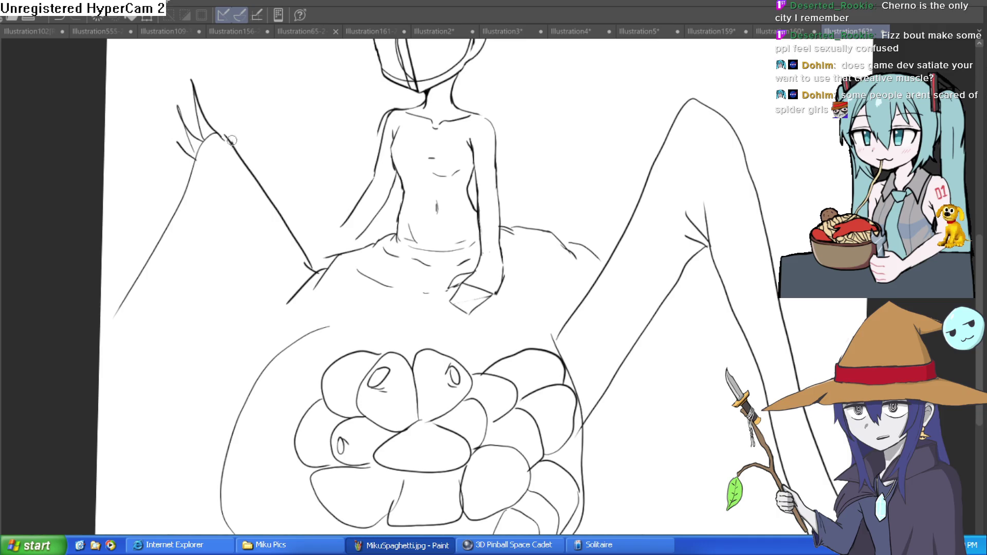
# Add claw strokes at the right leg's tip and a diagonal line along the left leg.
pyautogui.moveTo(588, 115)
pyautogui.mouseDown()
pyautogui.moveTo(628, 181)
pyautogui.moveTo(605, 200)
pyautogui.mouseUp()
pyautogui.moveTo(675, 138); pyautogui.dragTo(627, 217)
pyautogui.moveTo(684, 187)
pyautogui.mouseDown()
pyautogui.moveTo(644, 228)
pyautogui.moveTo(730, 230)
pyautogui.moveTo(708, 298)
pyautogui.moveTo(719, 218)
pyautogui.moveTo(745, 176)
pyautogui.mouseUp()
pyautogui.moveTo(131, 324); pyautogui.dragTo(221, 226)
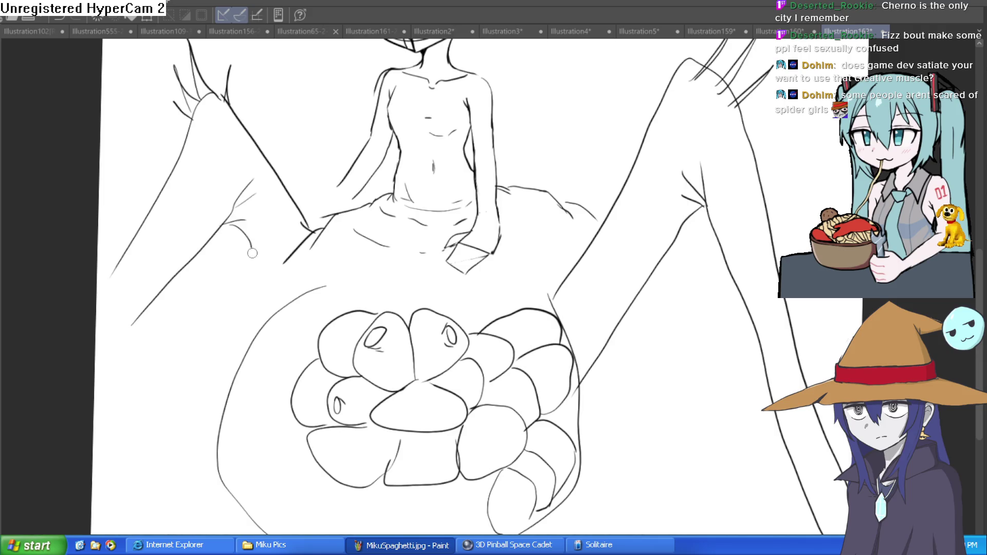
# Hatch along the raised leg in a tilted view, then straighten the view toward the bulb cluster.
pyautogui.moveTo(625, 152); pyautogui.dragTo(690, 342)
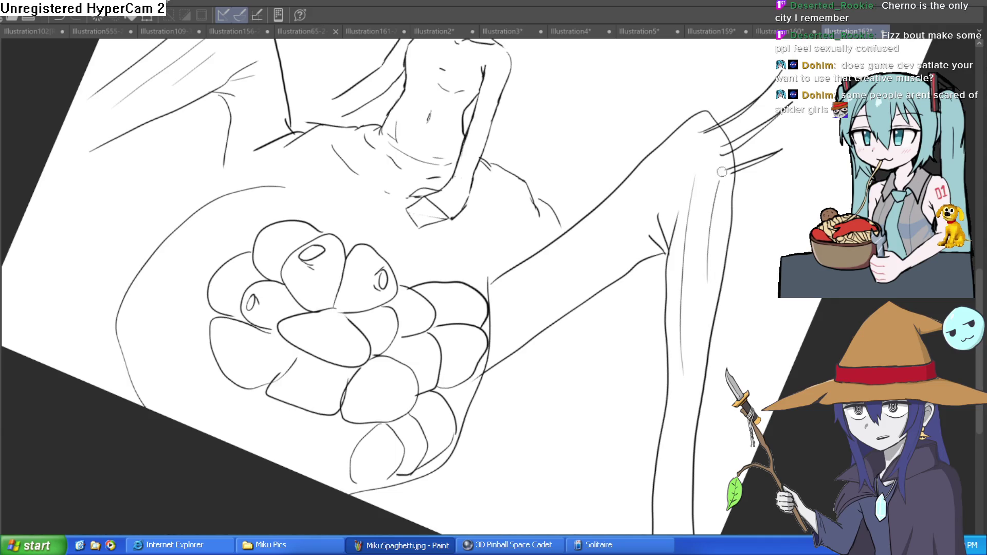
pyautogui.scroll(-3, 722, 172)
pyautogui.scroll(3, 625, 323)
pyautogui.moveTo(653, 293)
pyautogui.mouseDown()
pyautogui.moveTo(689, 335)
pyautogui.moveTo(627, 172)
pyautogui.mouseUp()
pyautogui.moveTo(509, 196); pyautogui.dragTo(443, 357)
pyautogui.moveTo(516, 240); pyautogui.dragTo(457, 383)
pyautogui.scroll(2, 504, 205)
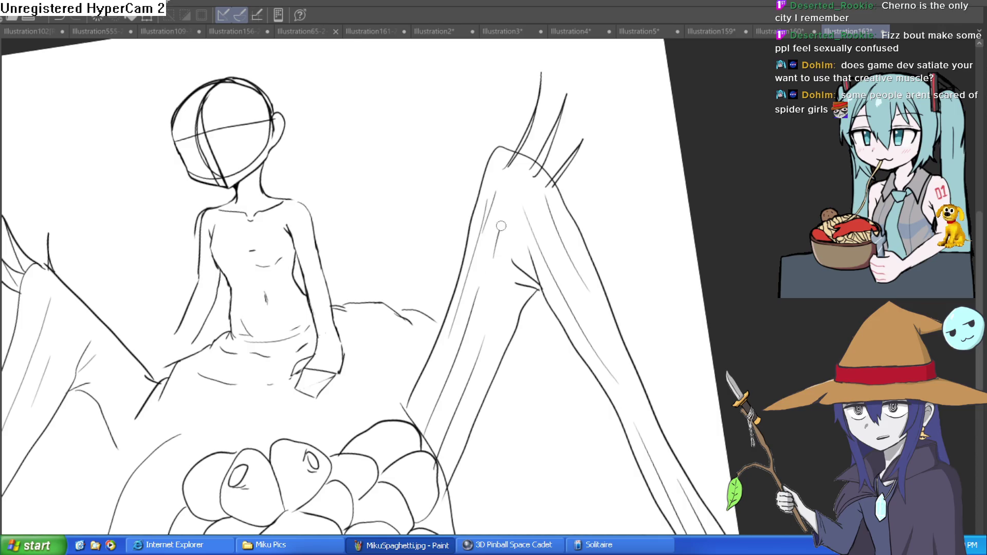
pyautogui.scroll(-3, 568, 201)
pyautogui.moveTo(584, 216)
pyautogui.mouseDown()
pyautogui.moveTo(584, 247)
pyautogui.moveTo(604, 273)
pyautogui.mouseUp()
pyautogui.scroll(1, 601, 258)
pyautogui.scroll(1, 584, 221)
pyautogui.scroll(-3, 565, 232)
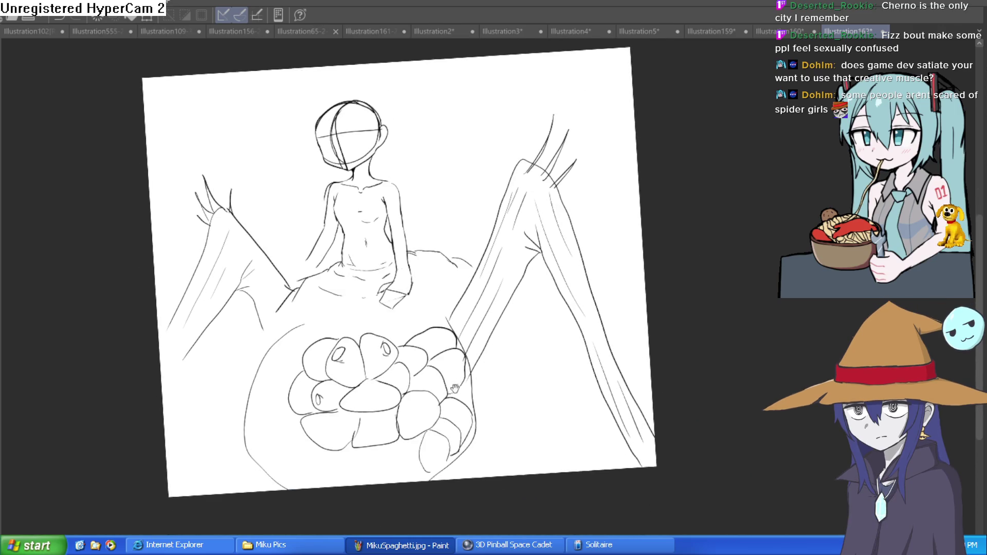
pyautogui.click(364, 405)
# Zoom into the bulb cluster and draw oval openings on two bulbs.
pyautogui.click(465, 379)
pyautogui.click(436, 334)
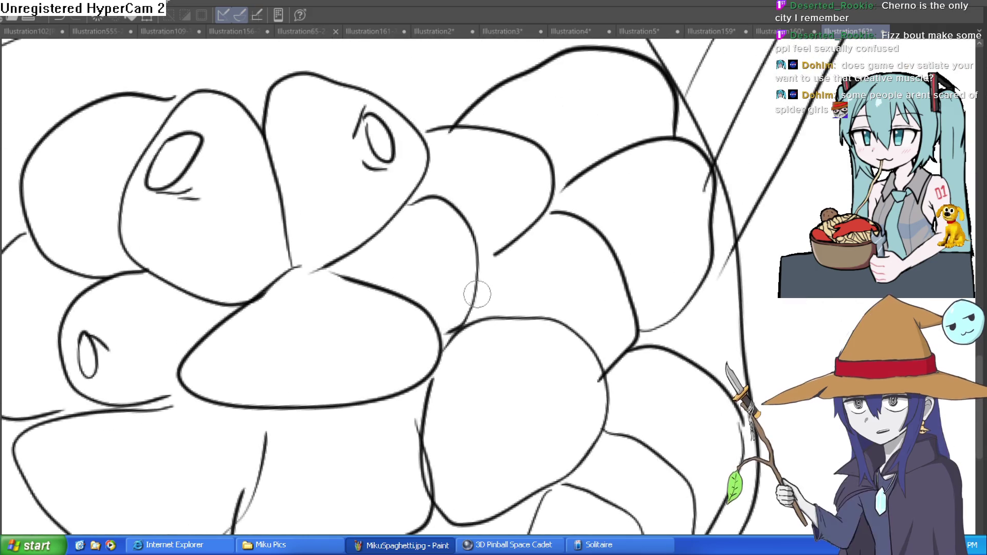
pyautogui.moveTo(445, 239)
pyautogui.mouseDown()
pyautogui.moveTo(453, 230)
pyautogui.moveTo(436, 217)
pyautogui.mouseUp()
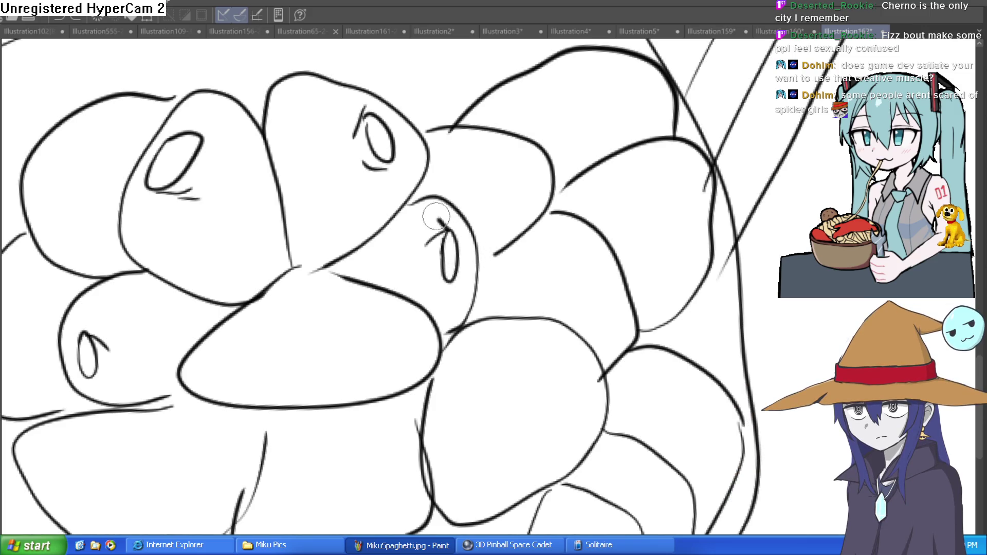
pyautogui.moveTo(529, 342); pyautogui.dragTo(563, 309)
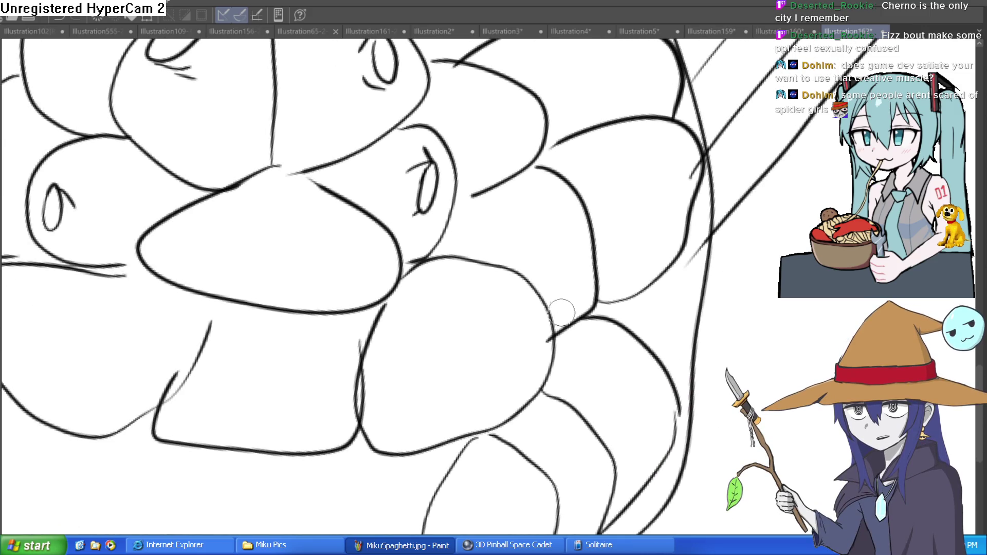
pyautogui.moveTo(517, 346)
pyautogui.mouseDown()
pyautogui.moveTo(498, 375)
pyautogui.moveTo(525, 337)
pyautogui.moveTo(519, 313)
pyautogui.moveTo(488, 366)
pyautogui.mouseUp()
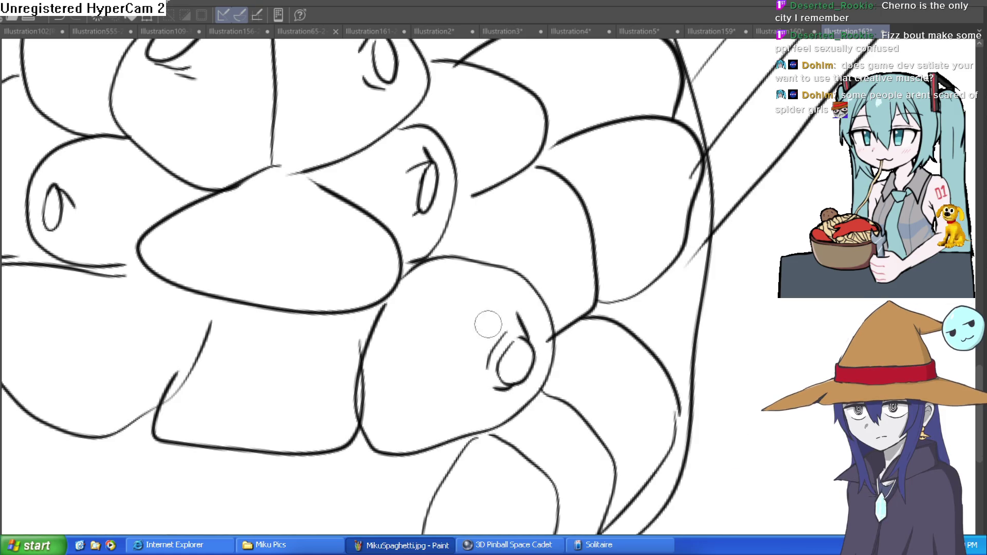
# Pan up to the head and enclose the head sketch in a lasso selection.
pyautogui.scroll(-5, 553, 314)
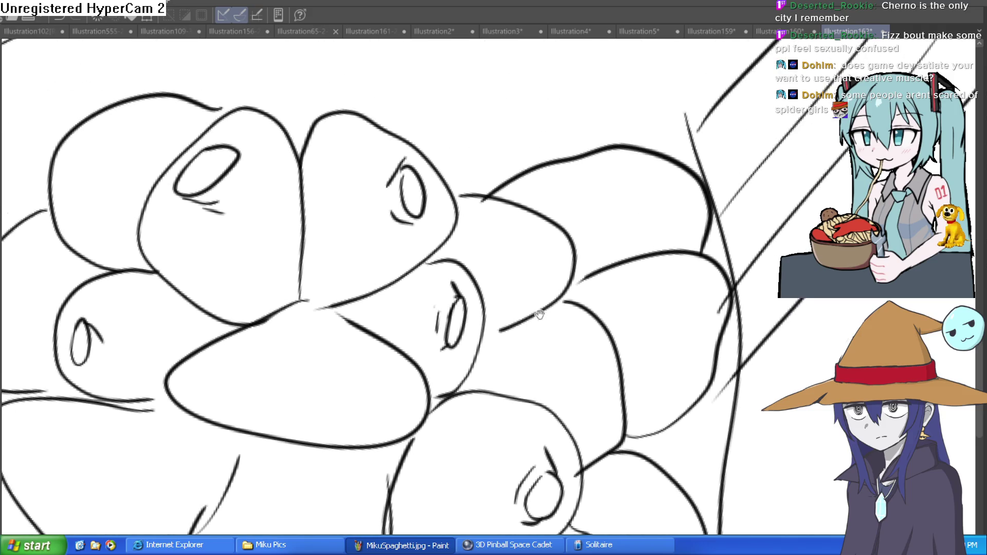
pyautogui.moveTo(553, 314)
pyautogui.mouseDown()
pyautogui.moveTo(524, 289)
pyautogui.moveTo(558, 443)
pyautogui.moveTo(515, 373)
pyautogui.mouseUp()
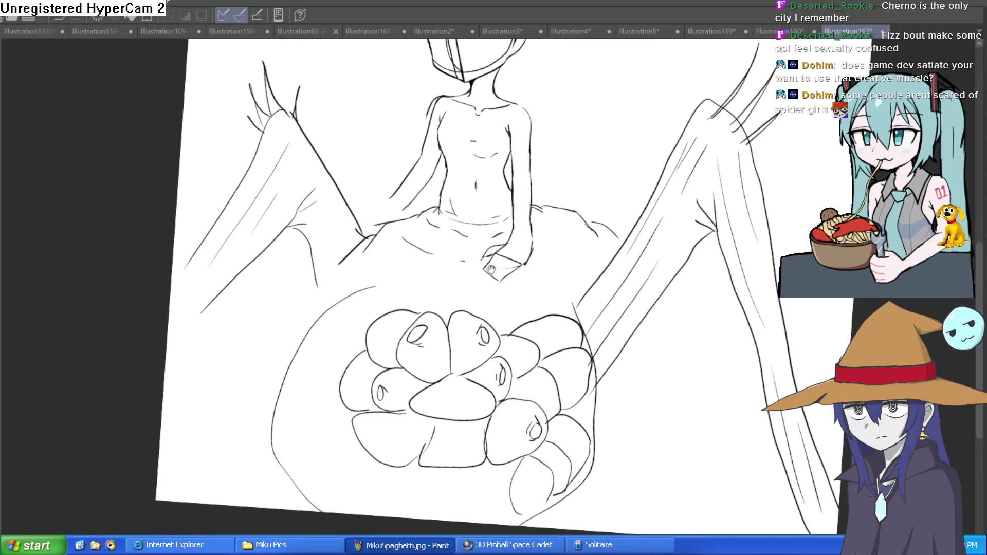
pyautogui.moveTo(508, 195); pyautogui.dragTo(522, 301)
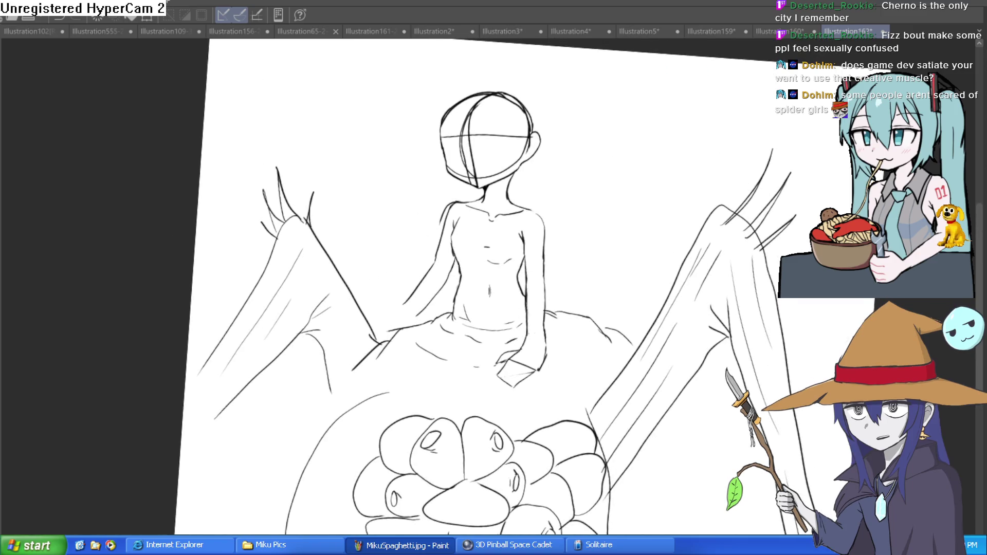
pyautogui.scroll(5, 463, 104)
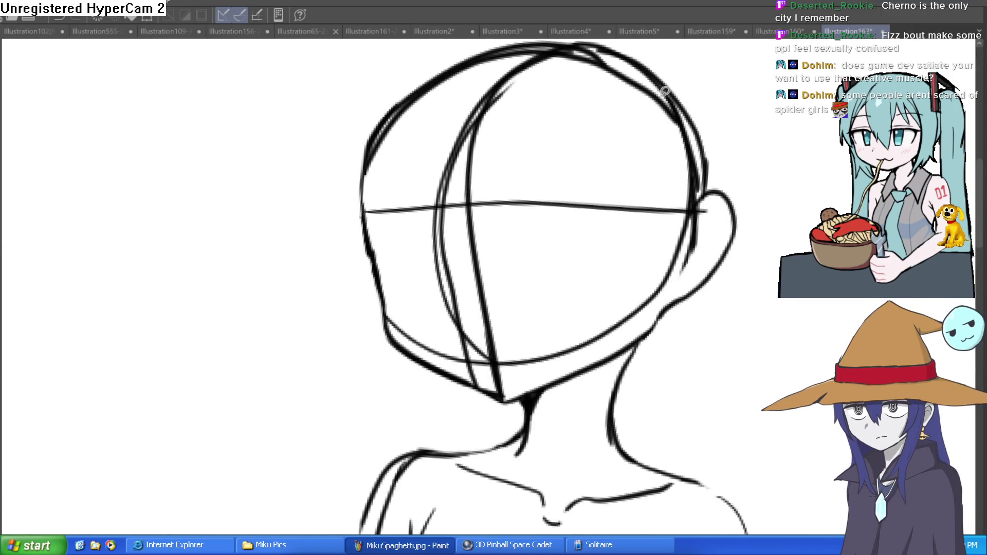
pyautogui.moveTo(385, 256); pyautogui.dragTo(360, 278)
pyautogui.click(399, 303)
pyautogui.scroll(-3, 668, 247)
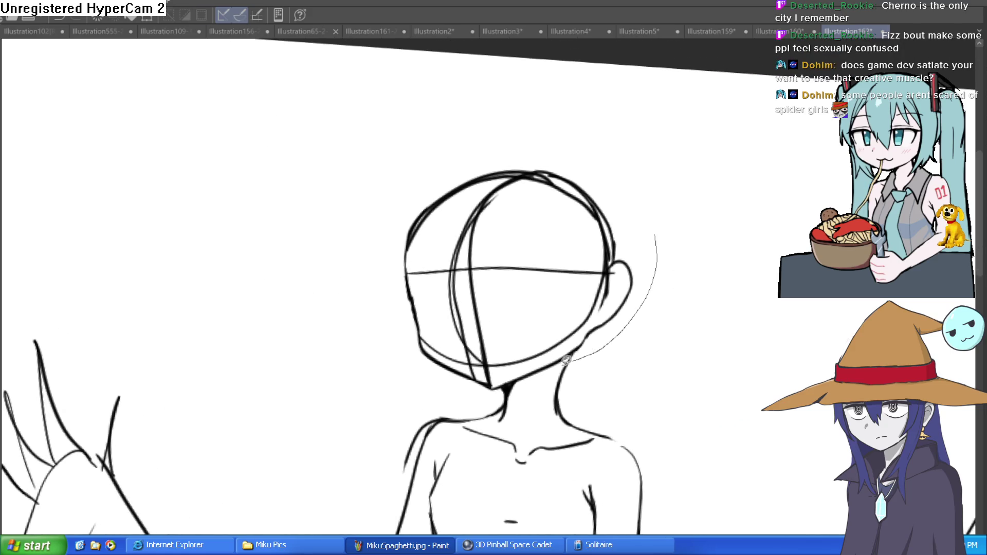
pyautogui.moveTo(460, 392)
pyautogui.mouseDown()
pyautogui.moveTo(502, 126)
pyautogui.moveTo(662, 214)
pyautogui.mouseUp()
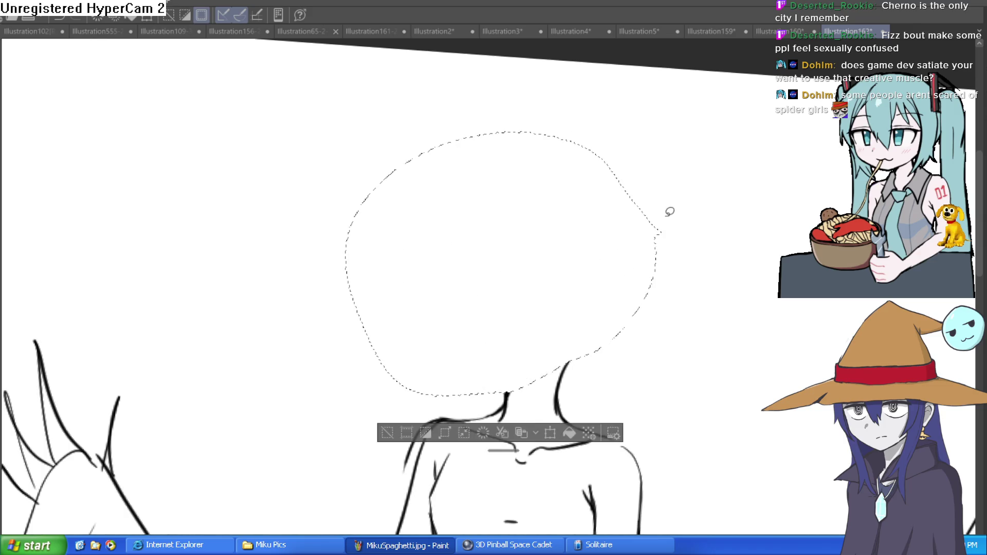
# Fade the head sketch into a faint guide and try, then undo, the first eye strokes.
pyautogui.click(388, 434)
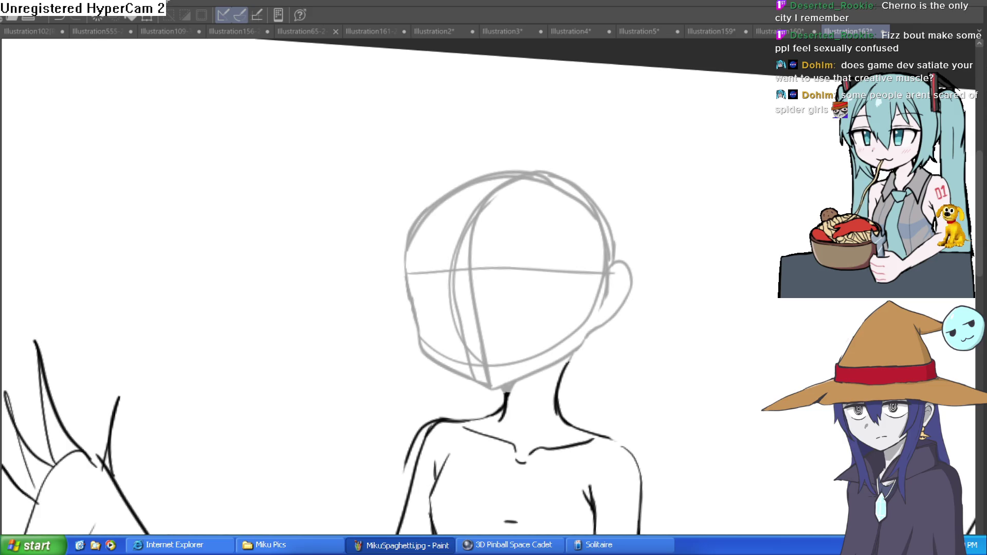
pyautogui.click(528, 249)
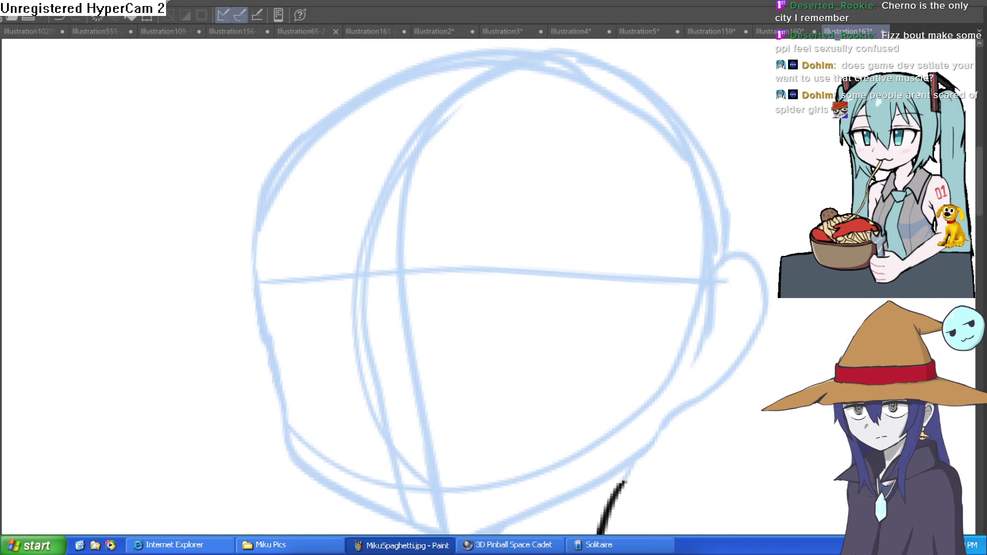
pyautogui.moveTo(491, 293)
pyautogui.mouseDown()
pyautogui.moveTo(630, 249)
pyautogui.moveTo(644, 276)
pyautogui.moveTo(635, 248)
pyautogui.moveTo(493, 293)
pyautogui.moveTo(551, 291)
pyautogui.moveTo(558, 309)
pyautogui.moveTo(541, 311)
pyautogui.mouseUp()
pyautogui.hotkey('ctrl', 'z')
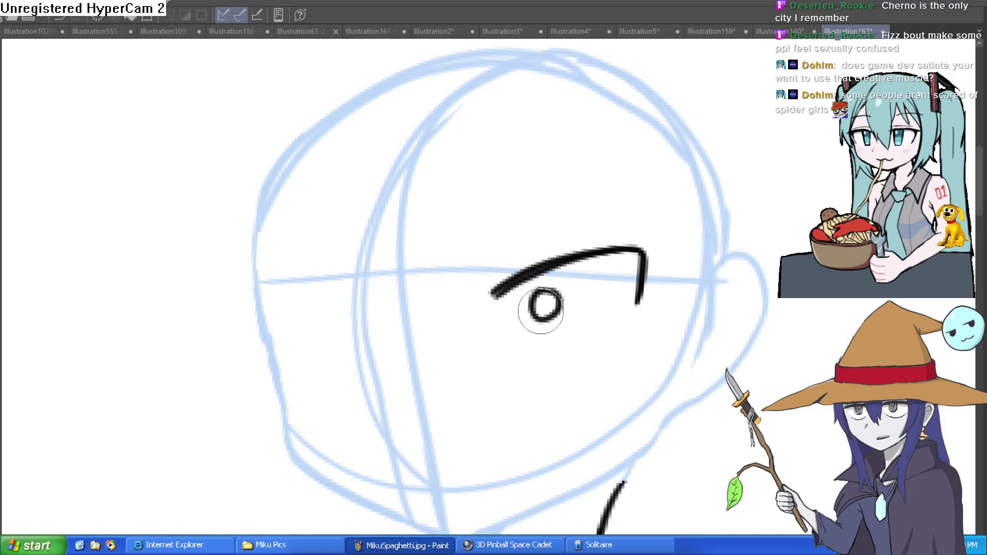
pyautogui.moveTo(519, 345); pyautogui.dragTo(601, 334)
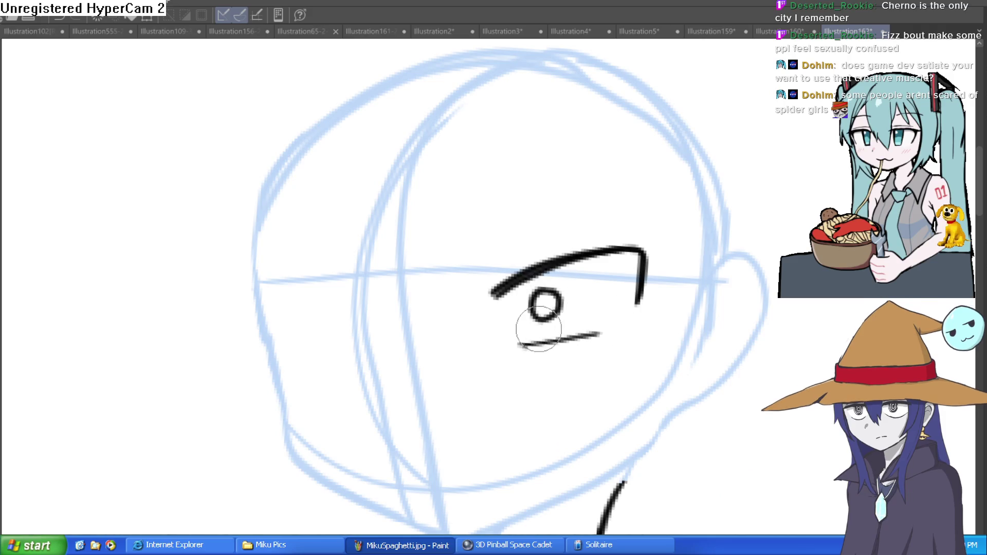
pyautogui.hotkey('ctrl', 'z')
pyautogui.hotkey('ctrl', 'z')
# Draw the left and right eyebrows with their corner strokes.
pyautogui.moveTo(383, 302)
pyautogui.mouseDown()
pyautogui.moveTo(284, 291)
pyautogui.moveTo(282, 337)
pyautogui.moveTo(296, 358)
pyautogui.mouseUp()
pyautogui.moveTo(277, 286); pyautogui.dragTo(384, 303)
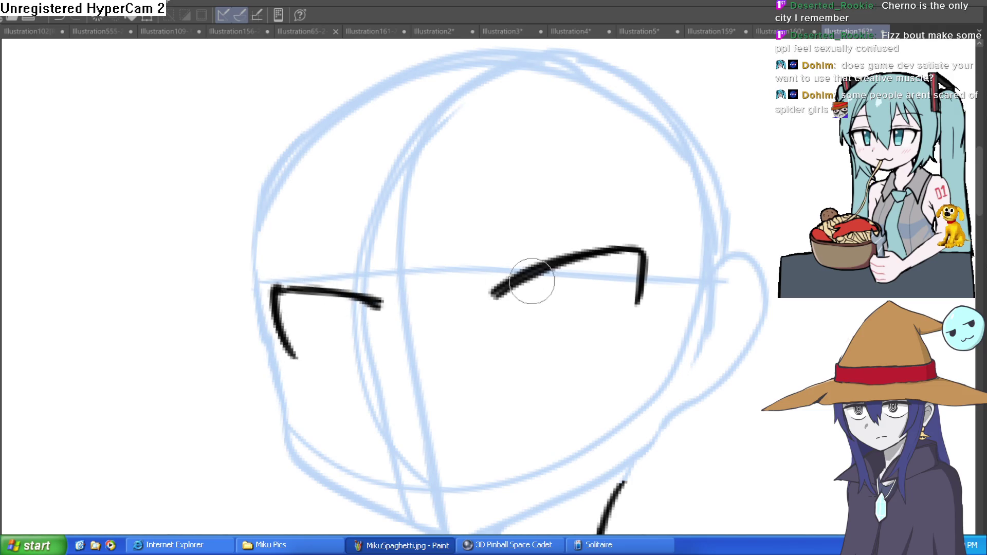
pyautogui.moveTo(532, 281); pyautogui.dragTo(457, 303)
pyautogui.moveTo(686, 225); pyautogui.dragTo(597, 247)
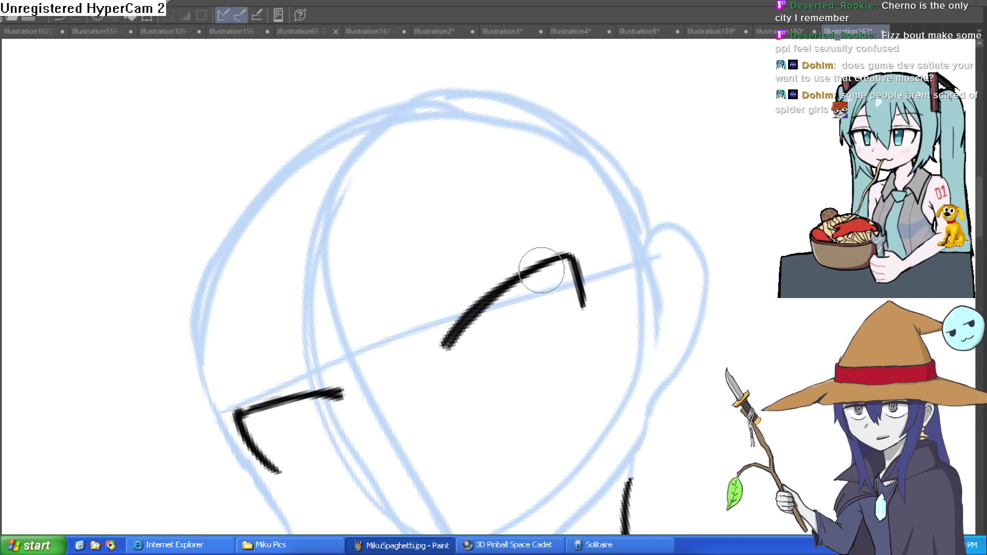
pyautogui.moveTo(524, 270)
pyautogui.mouseDown()
pyautogui.moveTo(582, 258)
pyautogui.moveTo(575, 253)
pyautogui.mouseUp()
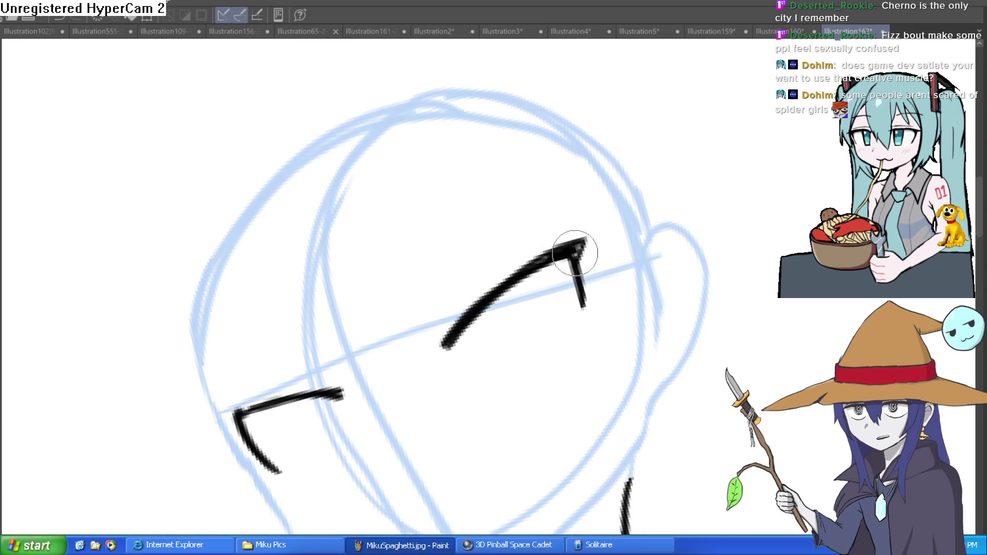
pyautogui.scroll(-5, 575, 253)
pyautogui.moveTo(635, 346)
pyautogui.mouseDown()
pyautogui.moveTo(476, 392)
pyautogui.moveTo(580, 282)
pyautogui.moveTo(518, 281)
pyautogui.mouseUp()
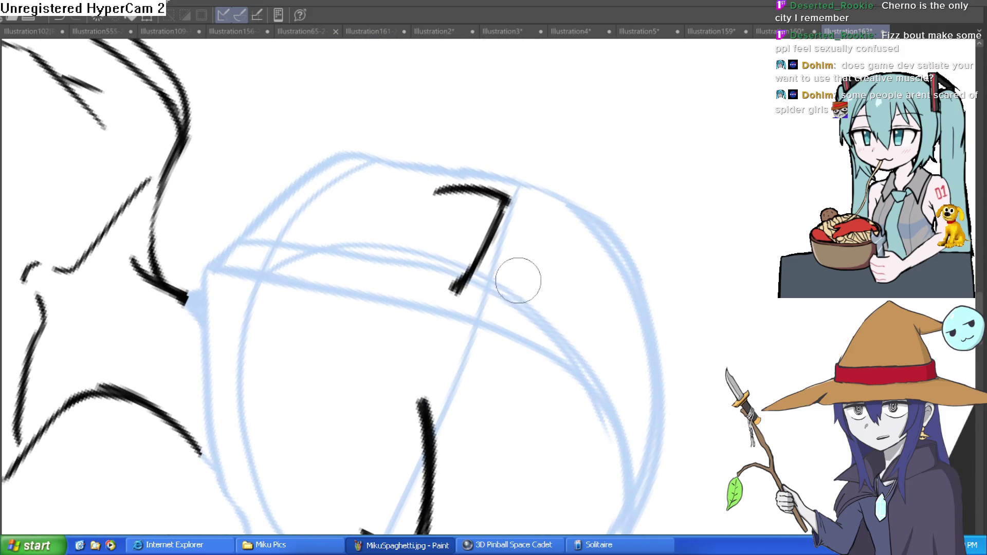
pyautogui.moveTo(495, 232)
pyautogui.mouseDown()
pyautogui.moveTo(523, 177)
pyautogui.moveTo(336, 313)
pyautogui.moveTo(334, 301)
pyautogui.mouseUp()
# Add both pupils, a right lower eyelid, and hatching and tick marks around the eyes.
pyautogui.moveTo(574, 299); pyautogui.dragTo(570, 304)
pyautogui.moveTo(352, 329); pyautogui.dragTo(326, 377)
pyautogui.moveTo(384, 352); pyautogui.dragTo(364, 371)
pyautogui.moveTo(525, 337)
pyautogui.mouseDown()
pyautogui.moveTo(634, 326)
pyautogui.moveTo(551, 349)
pyautogui.moveTo(566, 352)
pyautogui.mouseUp()
pyautogui.moveTo(505, 285); pyautogui.dragTo(566, 253)
pyautogui.moveTo(629, 237); pyautogui.dragTo(610, 252)
pyautogui.moveTo(649, 308); pyautogui.dragTo(661, 320)
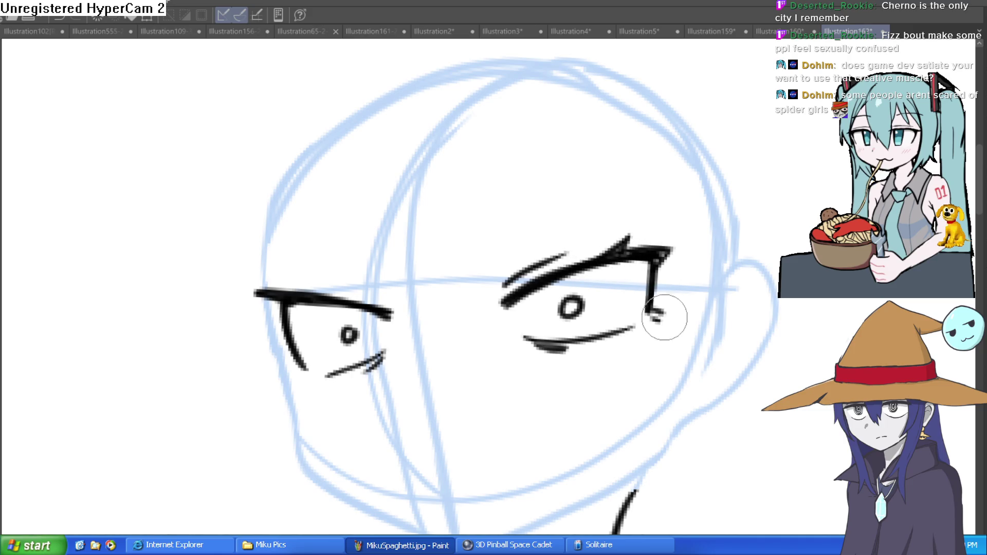
pyautogui.moveTo(302, 374); pyautogui.dragTo(307, 381)
pyautogui.moveTo(310, 379); pyautogui.dragTo(313, 387)
pyautogui.moveTo(328, 287); pyautogui.dragTo(387, 297)
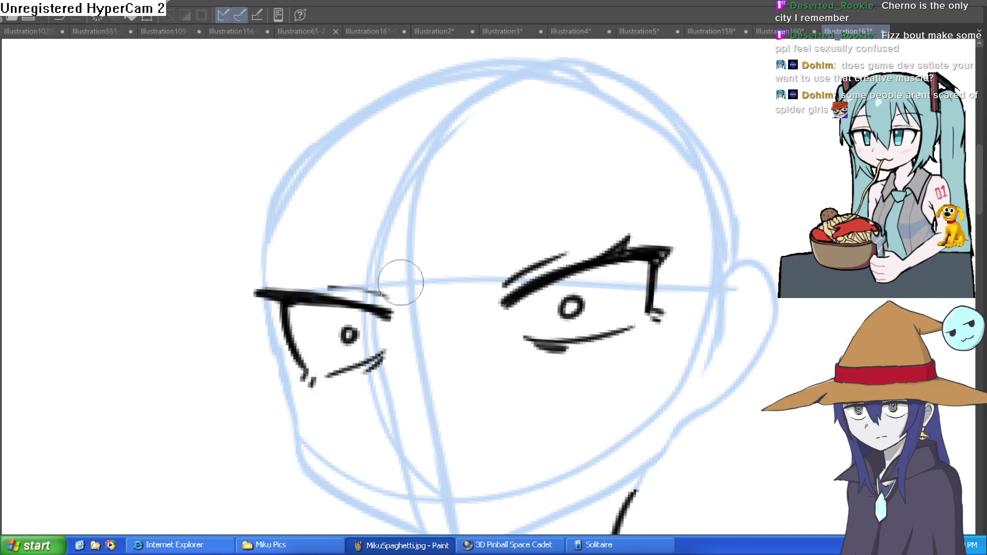
# Draw the jaw lines meeting at the chin and try an inverted-V mouth, then undo it.
pyautogui.moveTo(377, 367); pyautogui.dragTo(353, 322)
pyautogui.moveTo(238, 273)
pyautogui.mouseDown()
pyautogui.moveTo(265, 330)
pyautogui.moveTo(381, 459)
pyautogui.moveTo(465, 499)
pyautogui.moveTo(628, 415)
pyautogui.moveTo(649, 386)
pyautogui.mouseUp()
pyautogui.moveTo(584, 304); pyautogui.dragTo(595, 276)
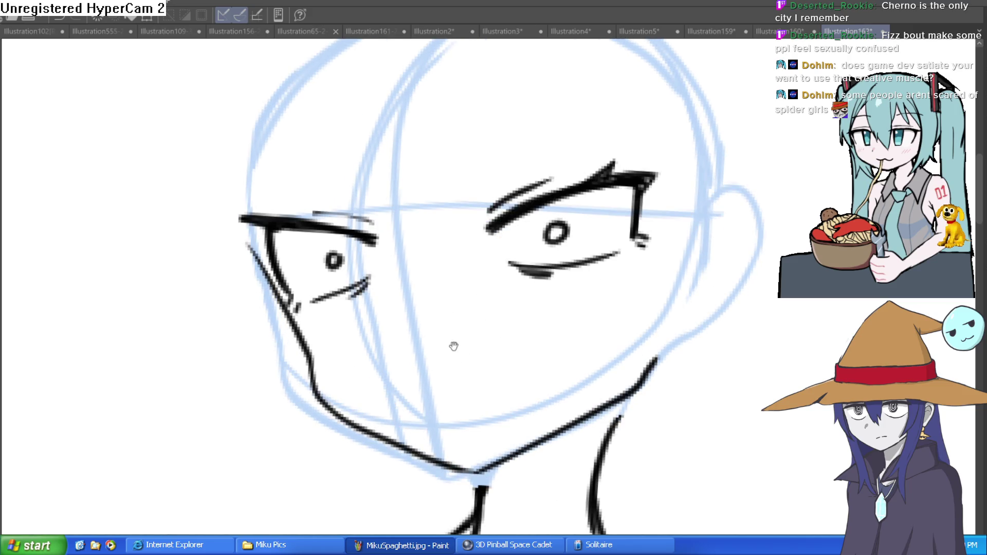
pyautogui.moveTo(454, 346); pyautogui.dragTo(445, 342)
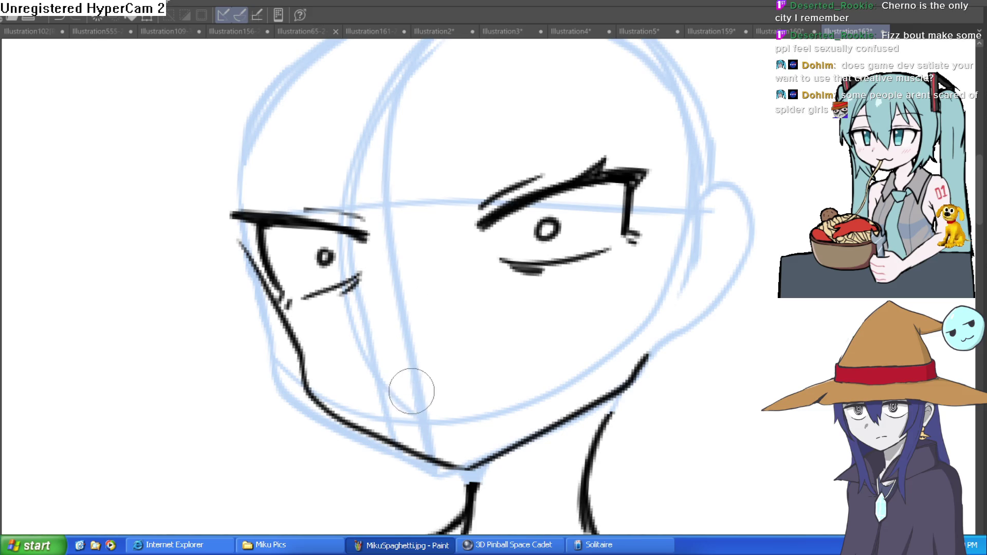
pyautogui.moveTo(411, 398); pyautogui.dragTo(504, 379)
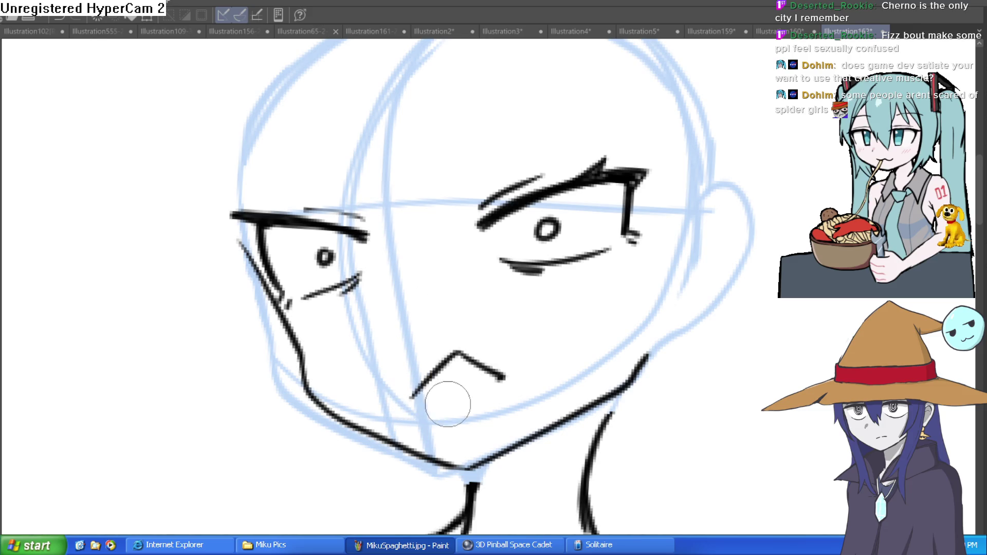
pyautogui.hotkey('ctrl', 'z')
# Redraw the mouth as two short strokes and the pupils as larger, darker ringed ovals.
pyautogui.moveTo(410, 394)
pyautogui.mouseDown()
pyautogui.moveTo(432, 370)
pyautogui.moveTo(478, 374)
pyautogui.mouseUp()
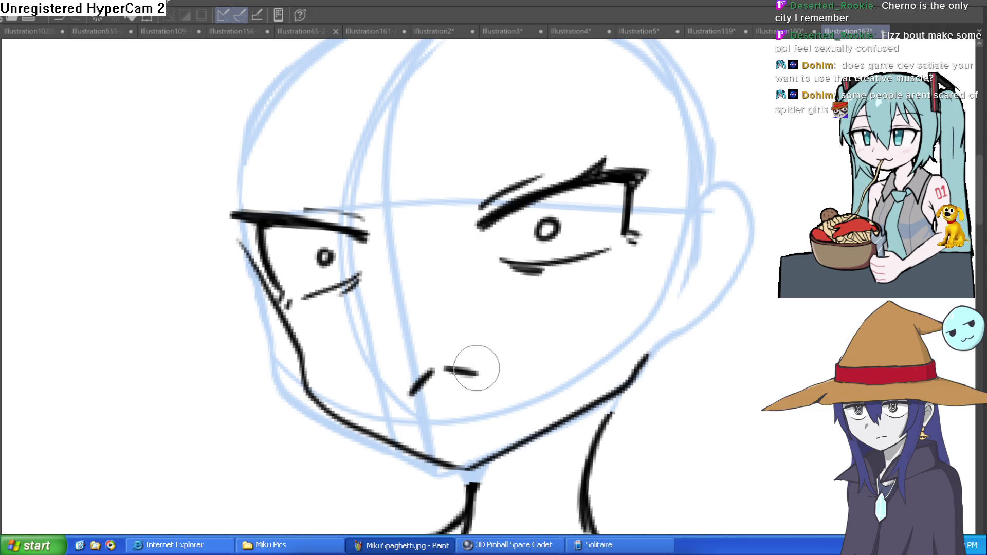
pyautogui.scroll(-3, 504, 335)
pyautogui.scroll(8, 607, 324)
pyautogui.moveTo(522, 307)
pyautogui.mouseDown()
pyautogui.moveTo(529, 363)
pyautogui.moveTo(540, 309)
pyautogui.moveTo(496, 286)
pyautogui.moveTo(488, 376)
pyautogui.mouseUp()
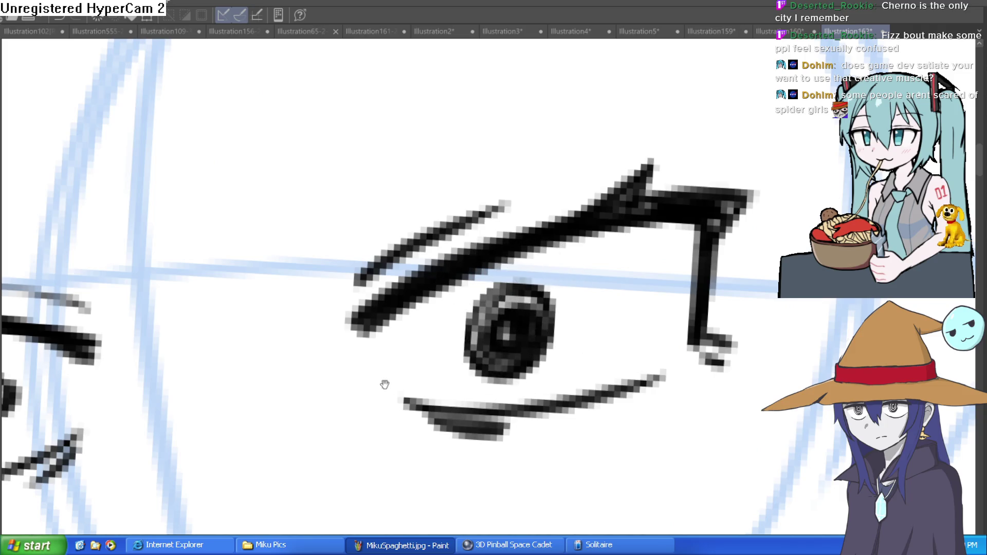
pyautogui.moveTo(385, 385); pyautogui.dragTo(637, 333)
pyautogui.moveTo(306, 350); pyautogui.dragTo(263, 376)
pyautogui.moveTo(257, 329); pyautogui.dragTo(272, 334)
pyautogui.moveTo(334, 404)
pyautogui.mouseDown()
pyautogui.moveTo(229, 443)
pyautogui.moveTo(338, 418)
pyautogui.mouseUp()
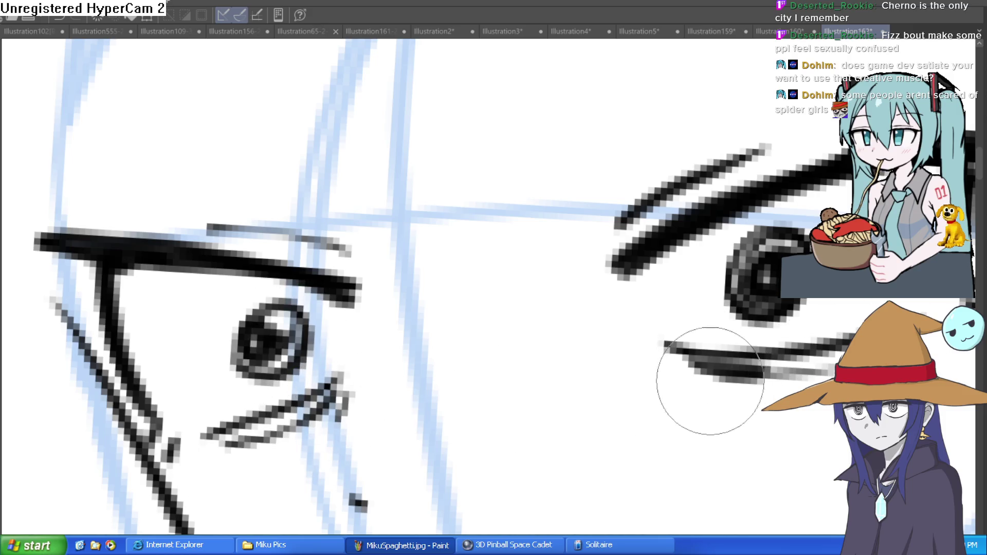
# Ink the curve of the girl's right ear.
pyautogui.scroll(-3, 807, 401)
pyautogui.moveTo(943, 395)
pyautogui.mouseDown()
pyautogui.moveTo(796, 407)
pyautogui.moveTo(679, 312)
pyautogui.moveTo(606, 278)
pyautogui.mouseUp()
pyautogui.moveTo(571, 217)
pyautogui.mouseDown()
pyautogui.moveTo(611, 210)
pyautogui.moveTo(545, 369)
pyautogui.mouseUp()
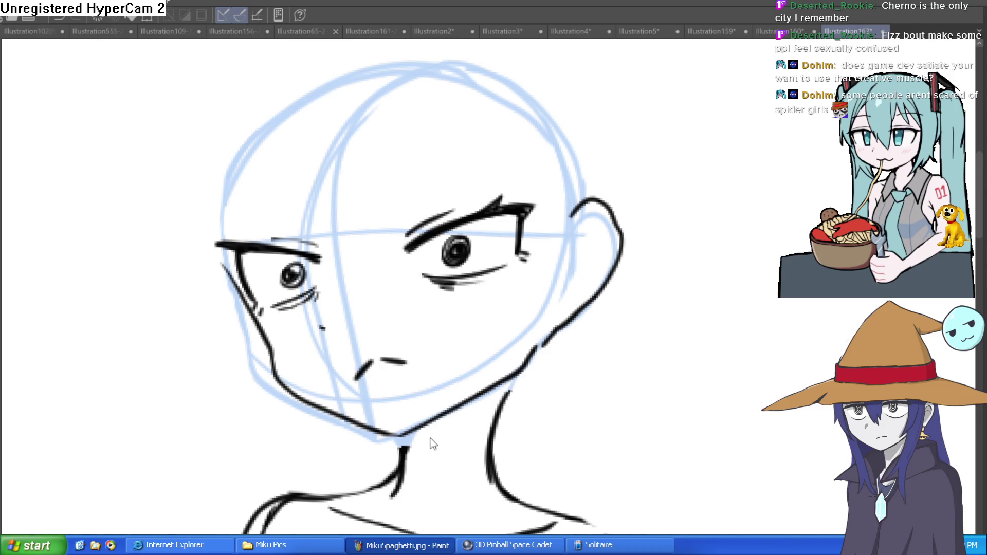
# Transform the drawing to nudge it slightly downward and apply it.
pyautogui.hotkey('ctrl', 't')
pyautogui.moveTo(481, 393); pyautogui.dragTo(483, 404)
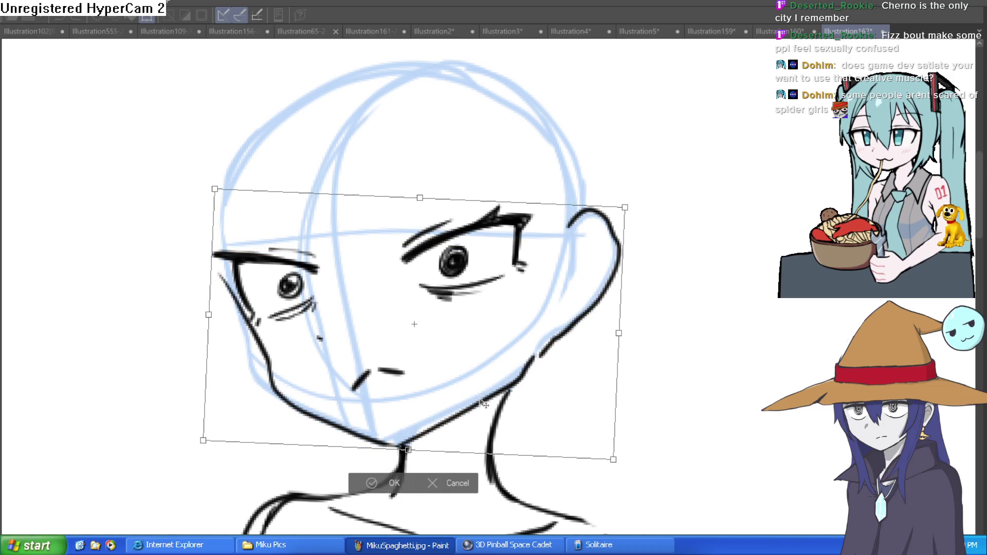
pyautogui.click(387, 484)
pyautogui.scroll(-3, 578, 406)
pyautogui.moveTo(551, 388)
pyautogui.mouseDown()
pyautogui.moveTo(596, 348)
pyautogui.moveTo(582, 294)
pyautogui.mouseUp()
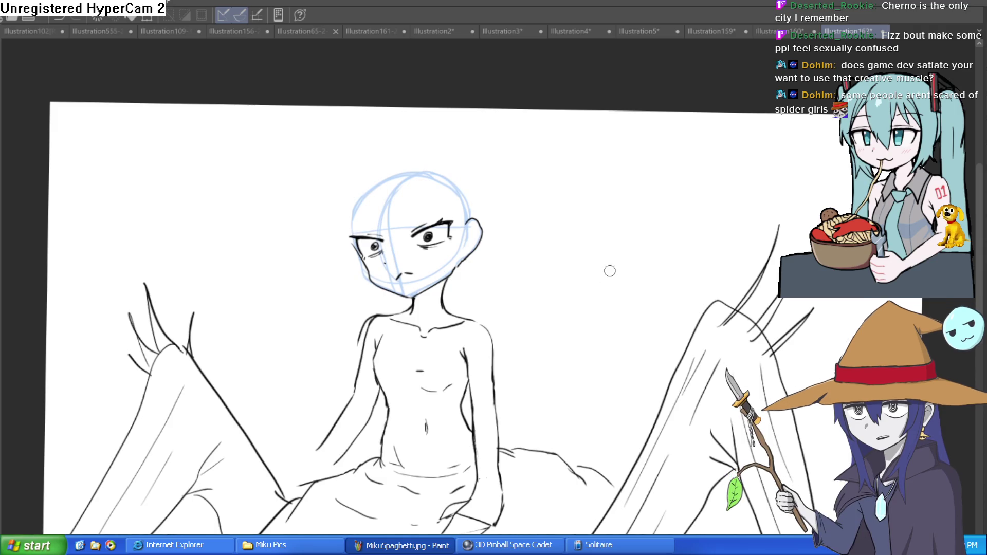
# Draw long hair strands falling down the neck and both sides of the girl.
pyautogui.scroll(3, 407, 227)
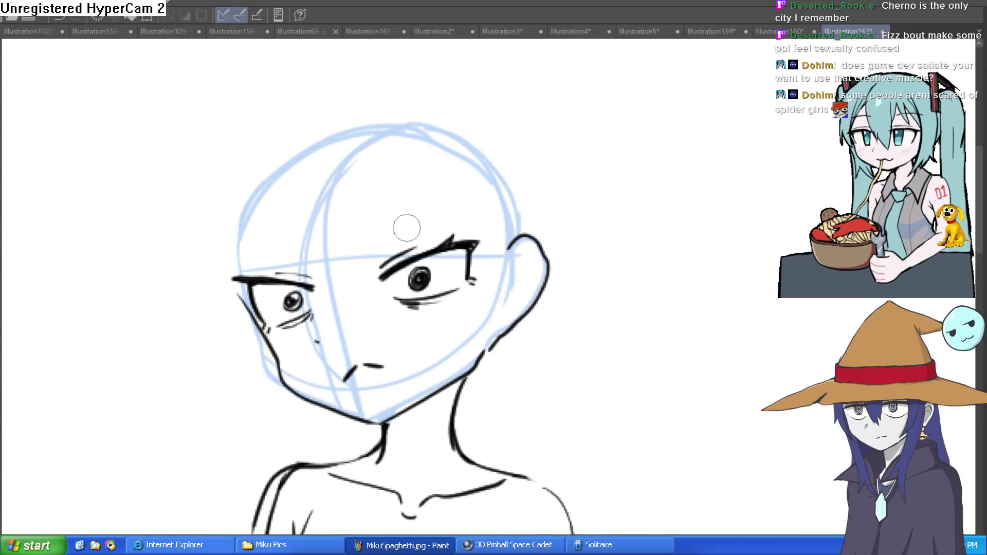
pyautogui.moveTo(453, 213); pyautogui.dragTo(445, 195)
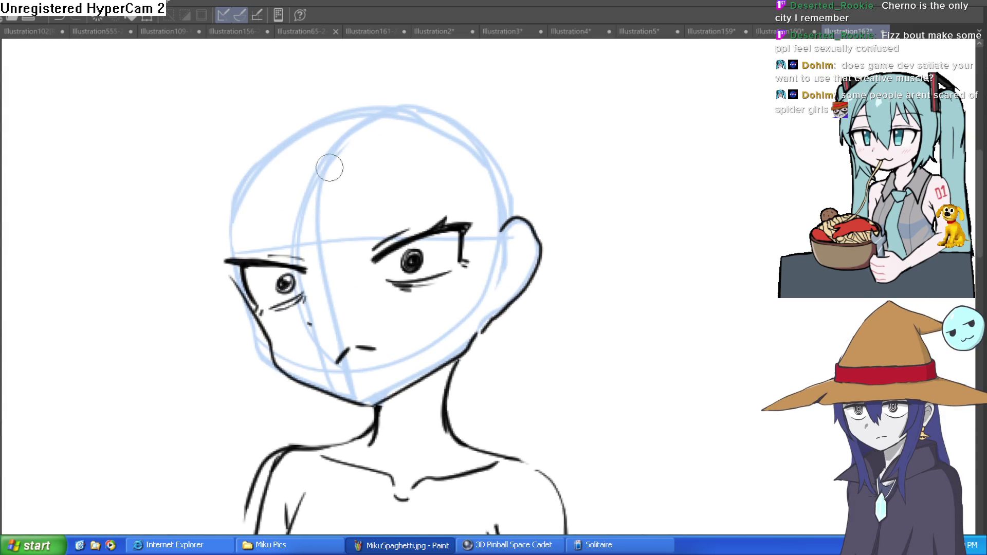
pyautogui.scroll(-1, 368, 197)
pyautogui.moveTo(343, 170)
pyautogui.mouseDown()
pyautogui.moveTo(396, 181)
pyautogui.moveTo(430, 367)
pyautogui.moveTo(410, 535)
pyautogui.moveTo(456, 316)
pyautogui.moveTo(447, 167)
pyautogui.mouseUp()
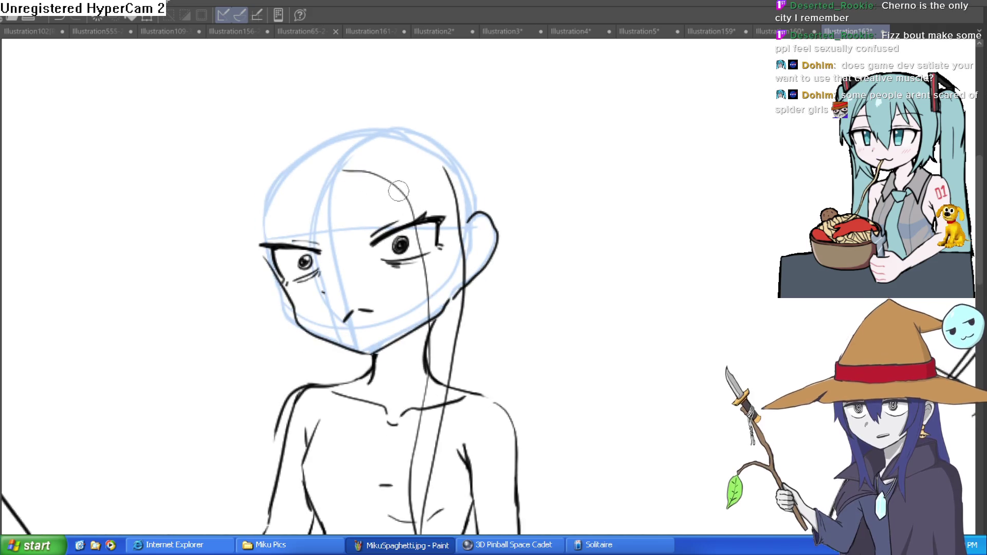
pyautogui.moveTo(394, 131)
pyautogui.mouseDown()
pyautogui.moveTo(455, 221)
pyautogui.moveTo(445, 321)
pyautogui.mouseUp()
pyautogui.moveTo(451, 154)
pyautogui.mouseDown()
pyautogui.moveTo(466, 172)
pyautogui.moveTo(470, 288)
pyautogui.moveTo(439, 376)
pyautogui.mouseUp()
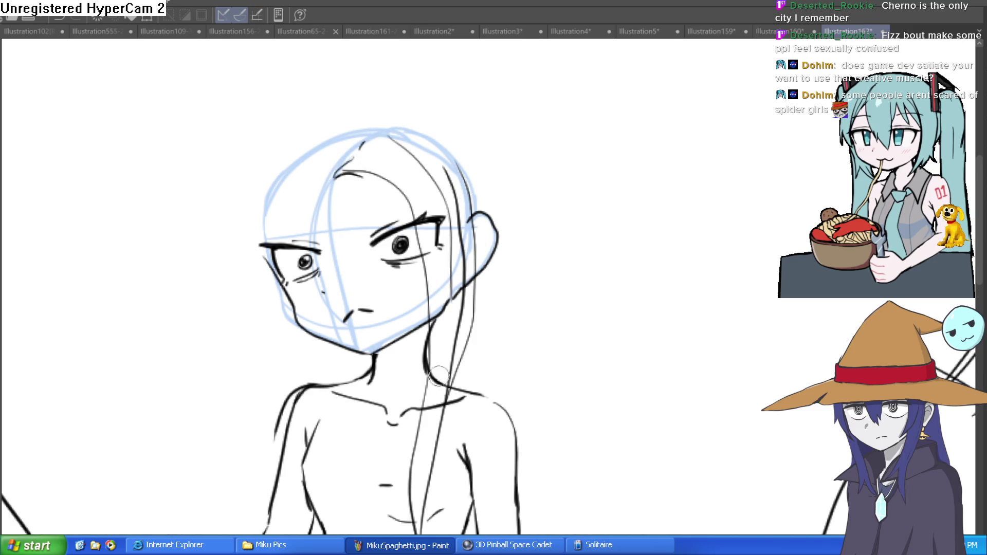
pyautogui.moveTo(317, 178); pyautogui.dragTo(266, 250)
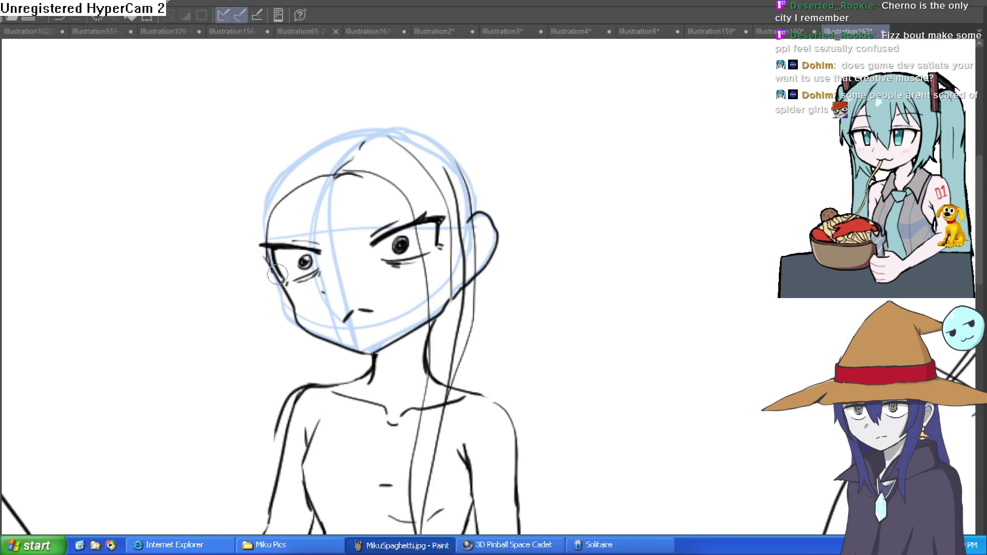
pyautogui.moveTo(279, 303)
pyautogui.mouseDown()
pyautogui.moveTo(318, 514)
pyautogui.moveTo(307, 324)
pyautogui.mouseUp()
pyautogui.moveTo(324, 509)
pyautogui.mouseDown()
pyautogui.moveTo(294, 445)
pyautogui.moveTo(271, 251)
pyautogui.mouseUp()
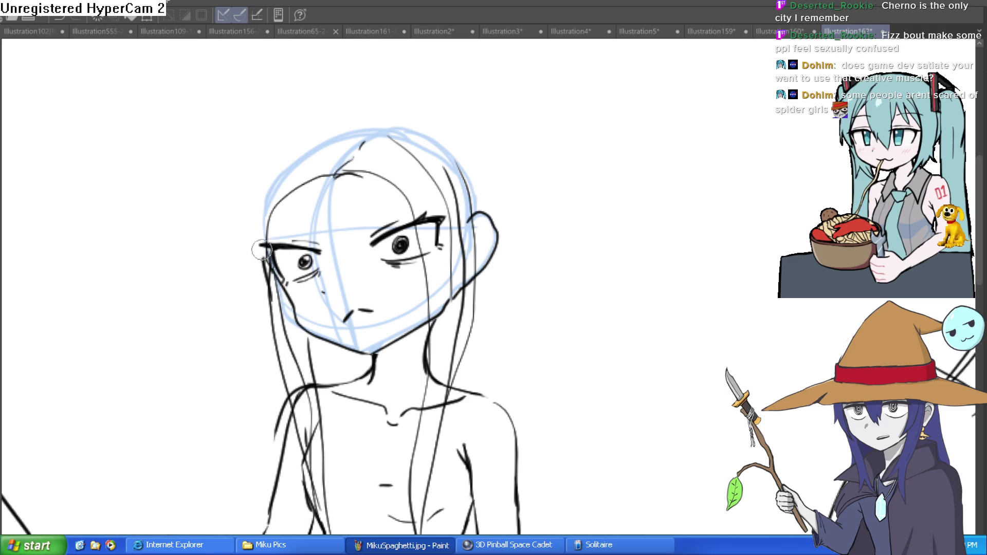
# Sketch the wide witch-hat brim across the head and the left side of its crown.
pyautogui.moveTo(222, 221)
pyautogui.mouseDown()
pyautogui.moveTo(336, 208)
pyautogui.moveTo(518, 161)
pyautogui.mouseUp()
pyautogui.hotkey('ctrl', 'z')
pyautogui.moveTo(216, 221)
pyautogui.mouseDown()
pyautogui.moveTo(520, 214)
pyautogui.moveTo(592, 201)
pyautogui.moveTo(460, 162)
pyautogui.mouseUp()
pyautogui.moveTo(221, 218)
pyautogui.mouseDown()
pyautogui.moveTo(227, 176)
pyautogui.moveTo(285, 158)
pyautogui.moveTo(277, 189)
pyautogui.moveTo(473, 172)
pyautogui.moveTo(465, 147)
pyautogui.moveTo(307, 167)
pyautogui.moveTo(288, 139)
pyautogui.mouseUp()
pyautogui.moveTo(277, 179); pyautogui.dragTo(276, 189)
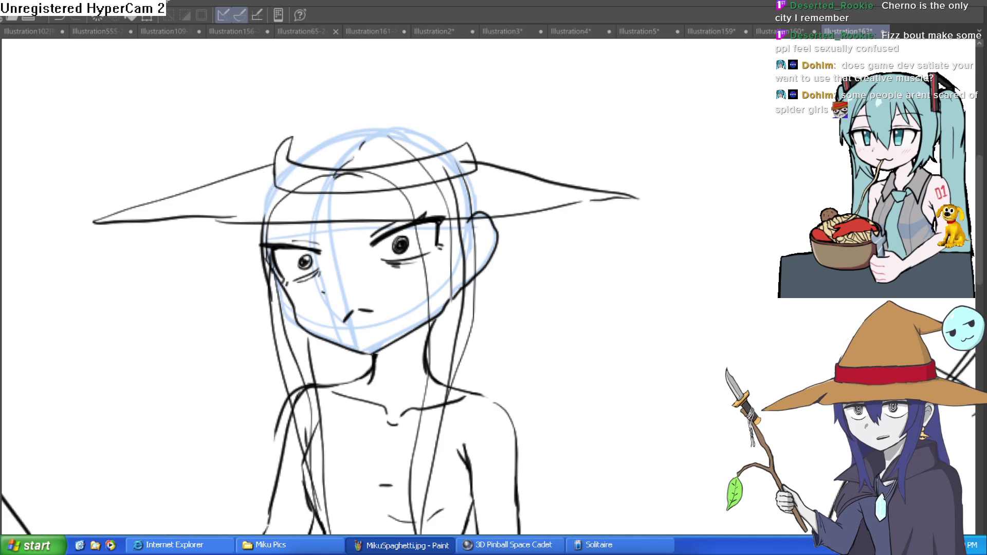
pyautogui.click(434, 133)
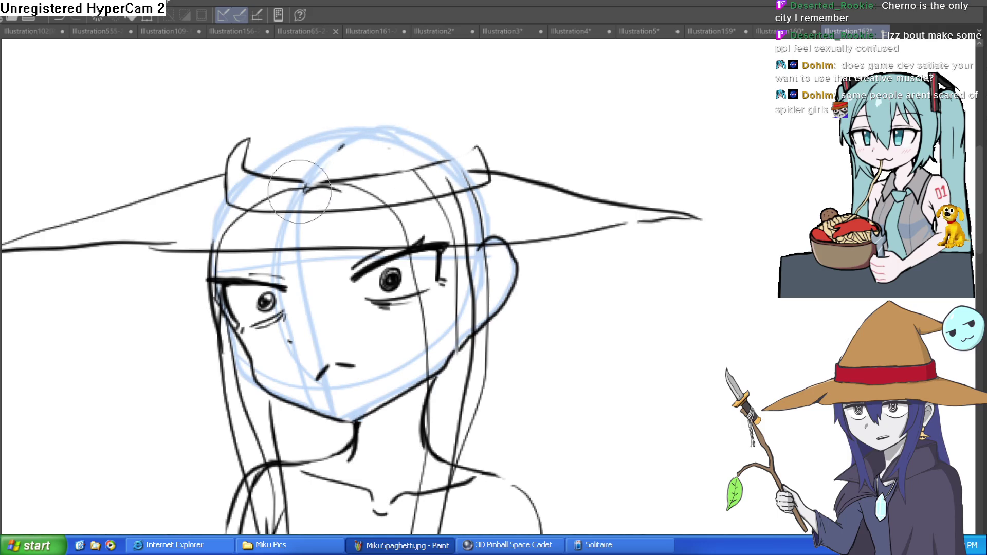
# Erase stray marks on the hat band and ink bolder left and right horns.
pyautogui.moveTo(407, 200)
pyautogui.mouseDown()
pyautogui.moveTo(308, 203)
pyautogui.moveTo(452, 177)
pyautogui.moveTo(429, 190)
pyautogui.moveTo(341, 148)
pyautogui.mouseUp()
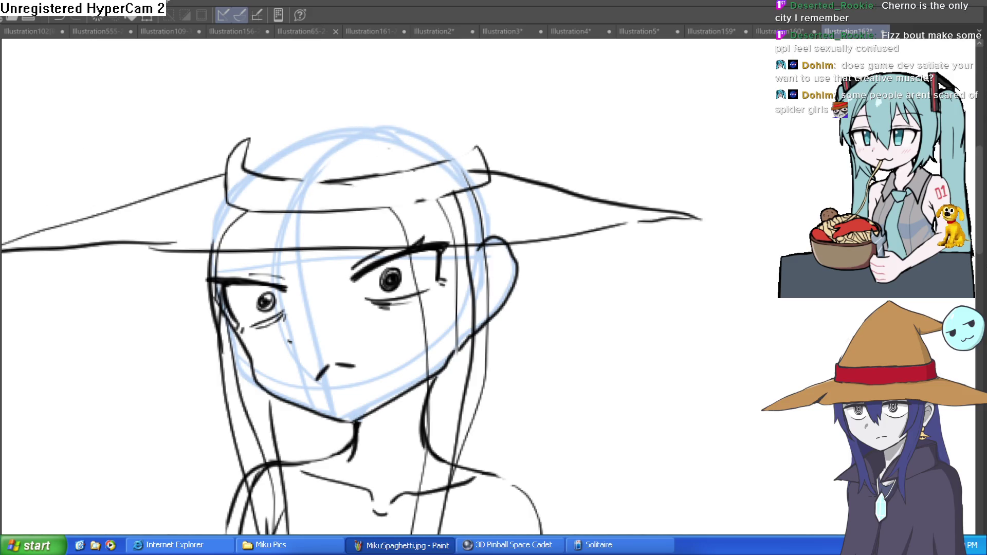
pyautogui.moveTo(450, 162)
pyautogui.mouseDown()
pyautogui.moveTo(482, 135)
pyautogui.moveTo(490, 182)
pyautogui.mouseUp()
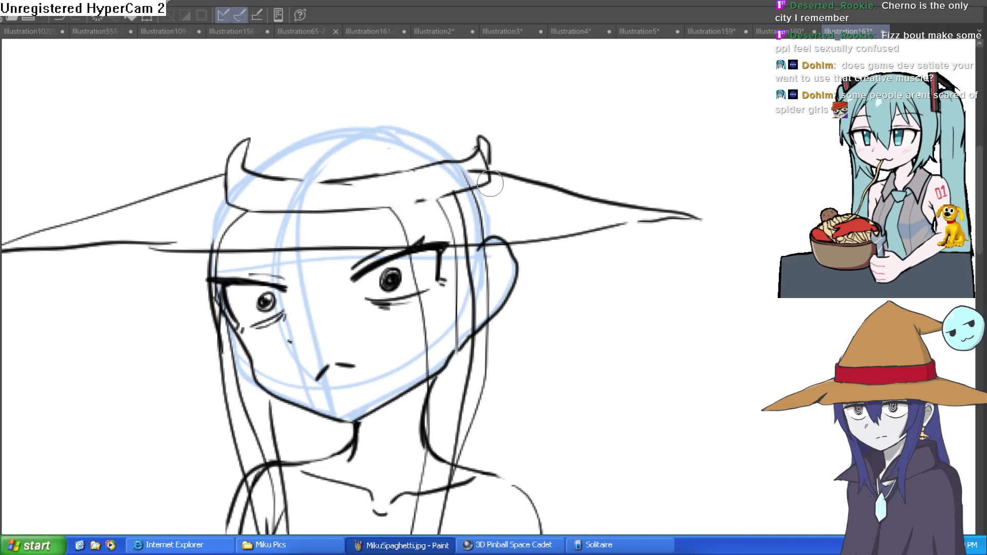
pyautogui.moveTo(244, 169)
pyautogui.mouseDown()
pyautogui.moveTo(247, 139)
pyautogui.moveTo(227, 196)
pyautogui.mouseUp()
pyautogui.moveTo(229, 154)
pyautogui.mouseDown()
pyautogui.moveTo(221, 200)
pyautogui.moveTo(239, 210)
pyautogui.mouseUp()
# With a larger brush, draw the tall pointed hat tip above the crown.
pyautogui.press('e')
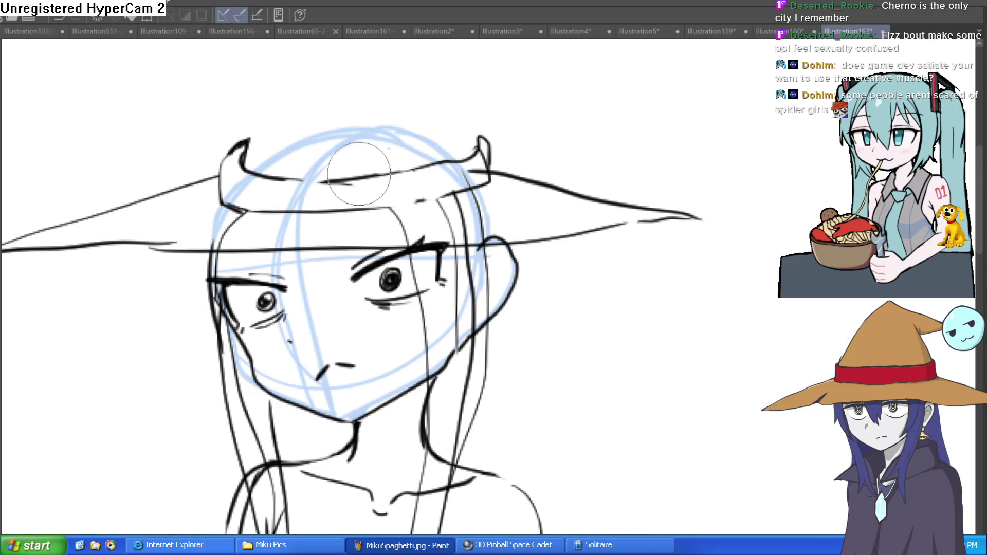
pyautogui.moveTo(376, 166); pyautogui.dragTo(394, 234)
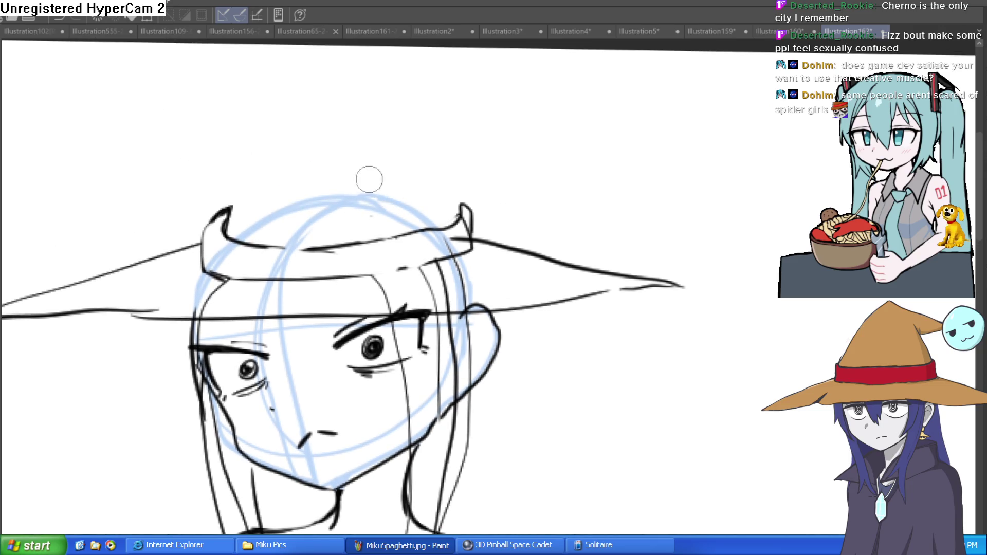
pyautogui.moveTo(221, 224); pyautogui.dragTo(282, 111)
pyautogui.moveTo(458, 198); pyautogui.dragTo(435, 93)
pyautogui.scroll(-5, 487, 159)
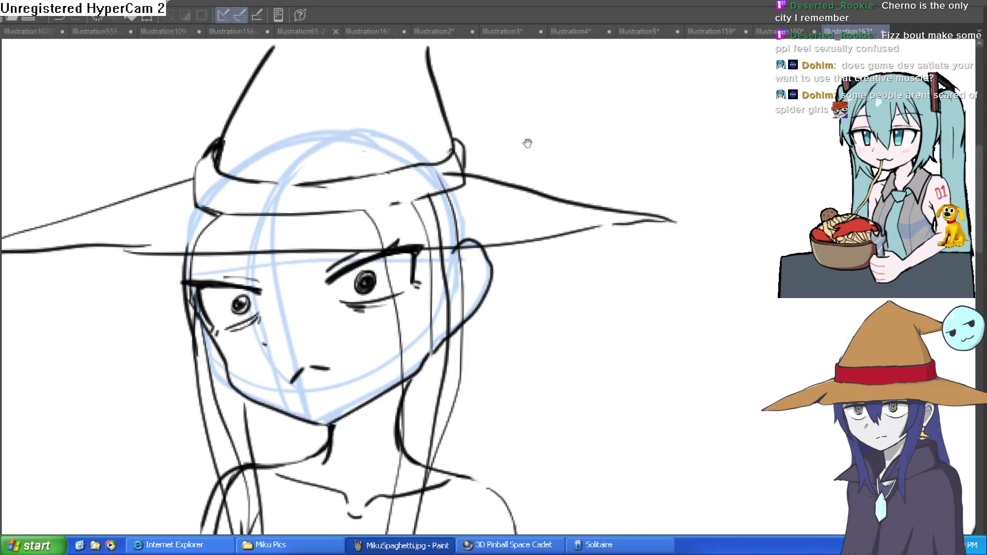
pyautogui.scroll(5, 463, 204)
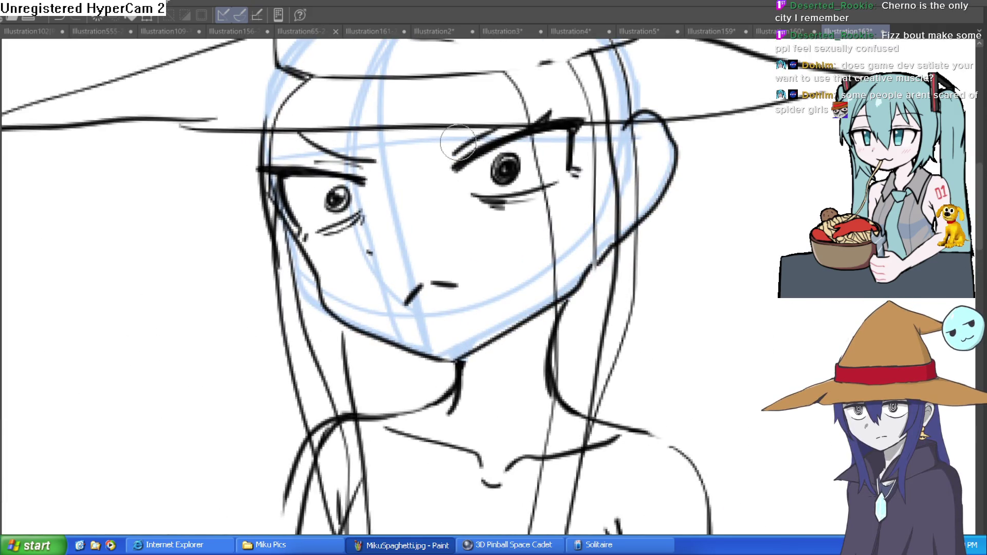
pyautogui.press(']')
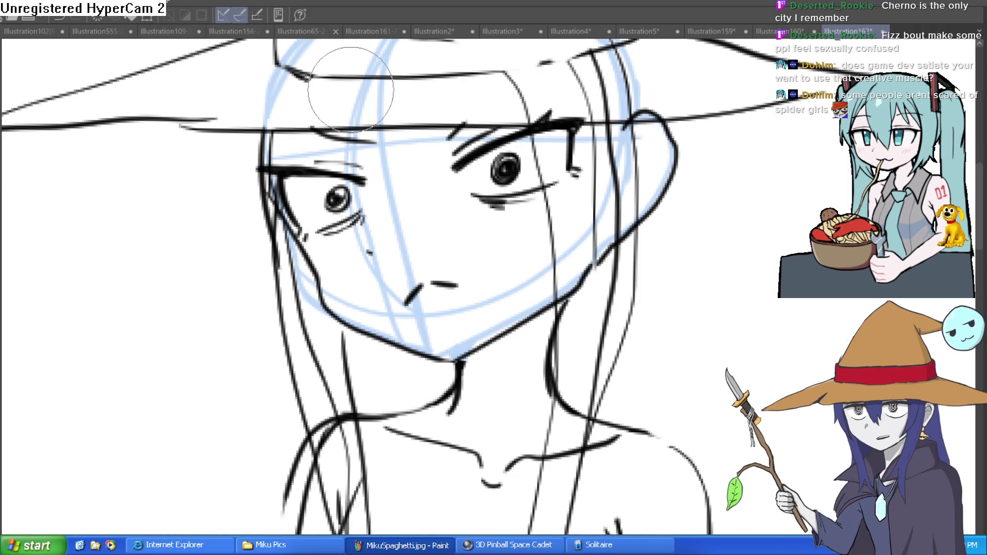
pyautogui.scroll(-4, 532, 207)
pyautogui.moveTo(531, 208)
pyautogui.mouseDown()
pyautogui.moveTo(440, 142)
pyautogui.moveTo(405, 143)
pyautogui.mouseUp()
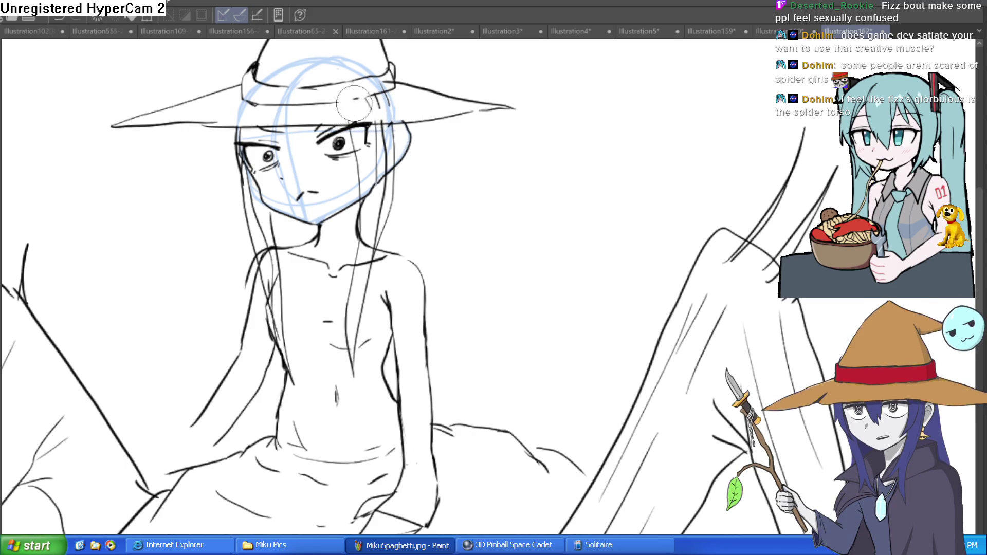
# Rotate the canvas back to nearly upright and zoom out to fit the page.
pyautogui.scroll(-2, 462, 150)
pyautogui.scroll(3, 462, 150)
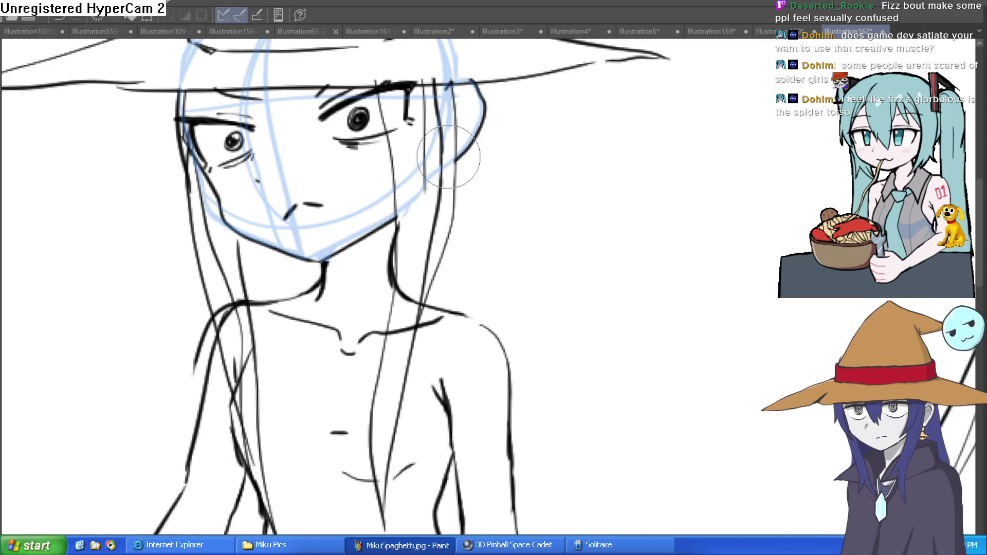
pyautogui.scroll(-2, 525, 162)
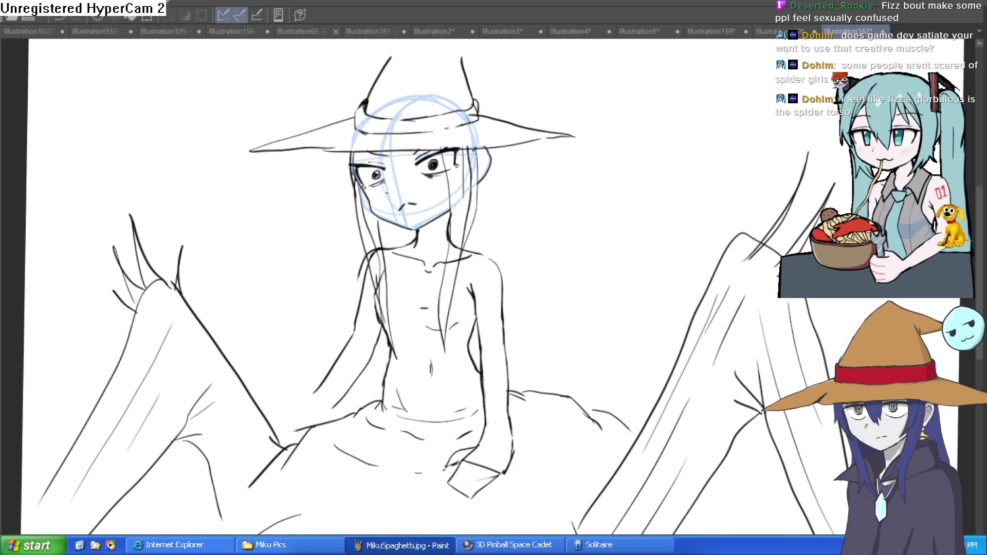
pyautogui.press('-')
pyautogui.scroll(5, 369, 228)
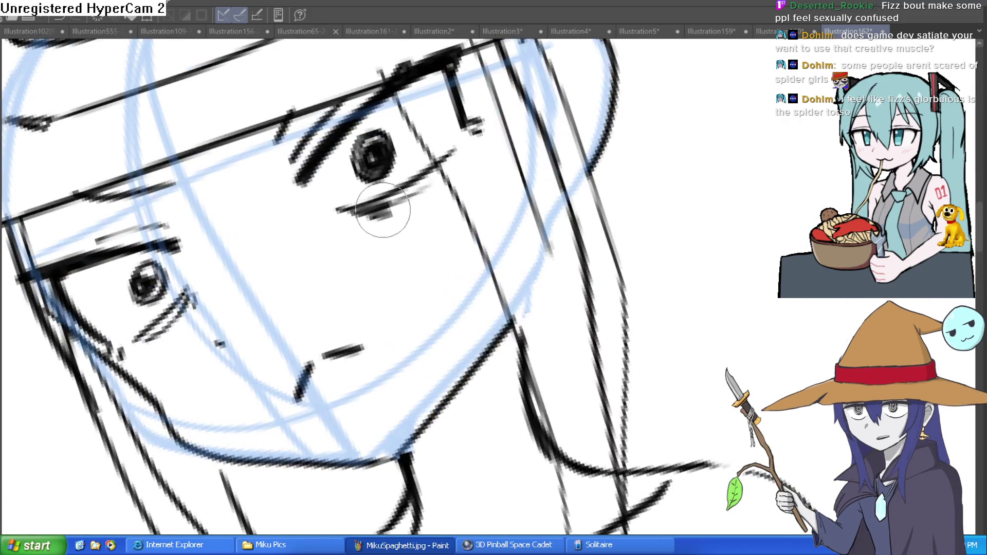
pyautogui.scroll(3, 452, 143)
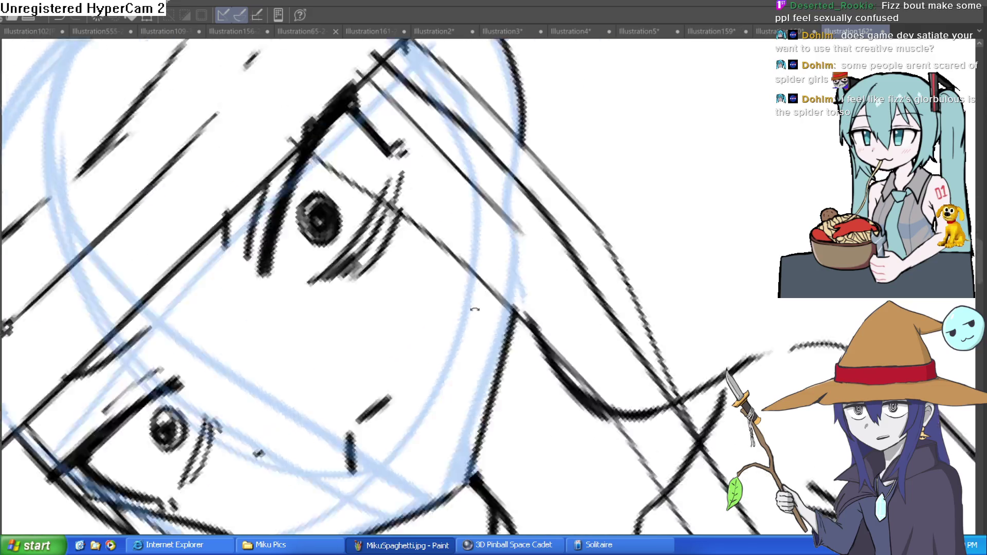
pyautogui.press('-')
pyautogui.press('-')
pyautogui.press('-')
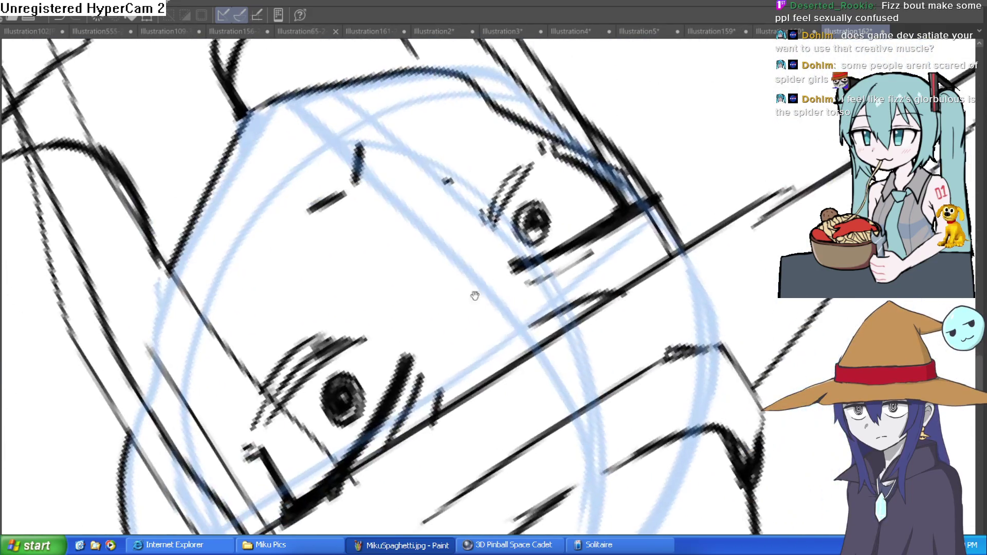
pyautogui.scroll(-3, 491, 224)
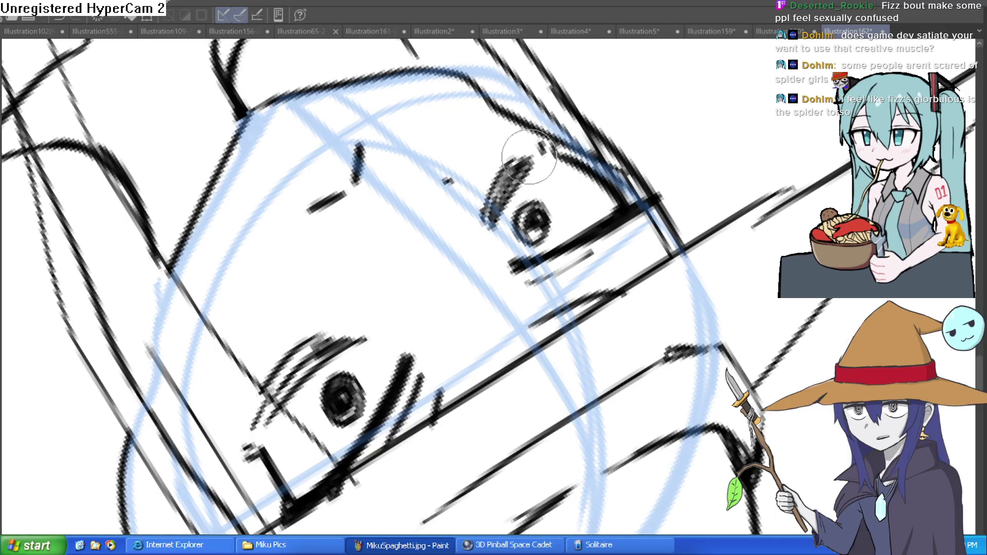
pyautogui.scroll(4, 518, 154)
pyautogui.press('-')
pyautogui.press('-')
pyautogui.press('-')
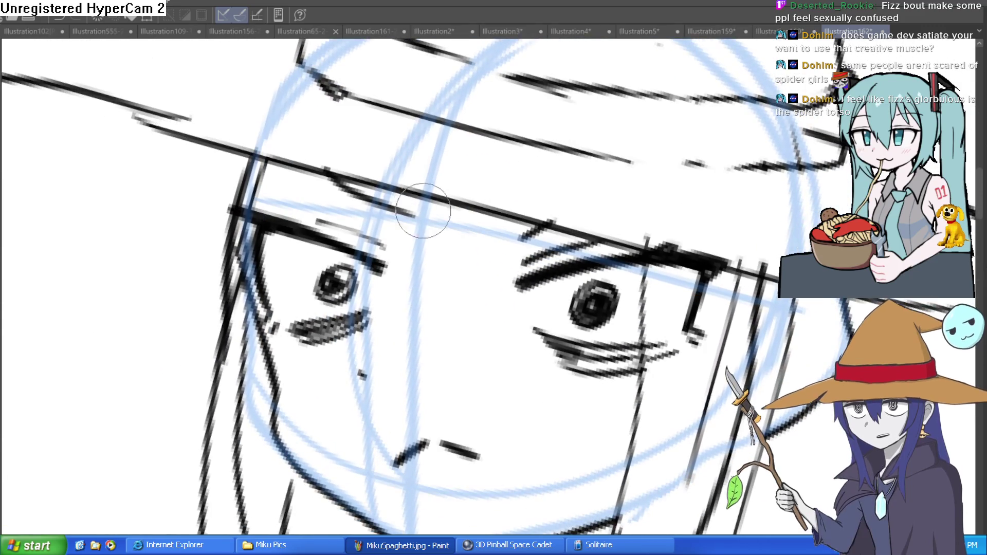
pyautogui.scroll(-2, 346, 197)
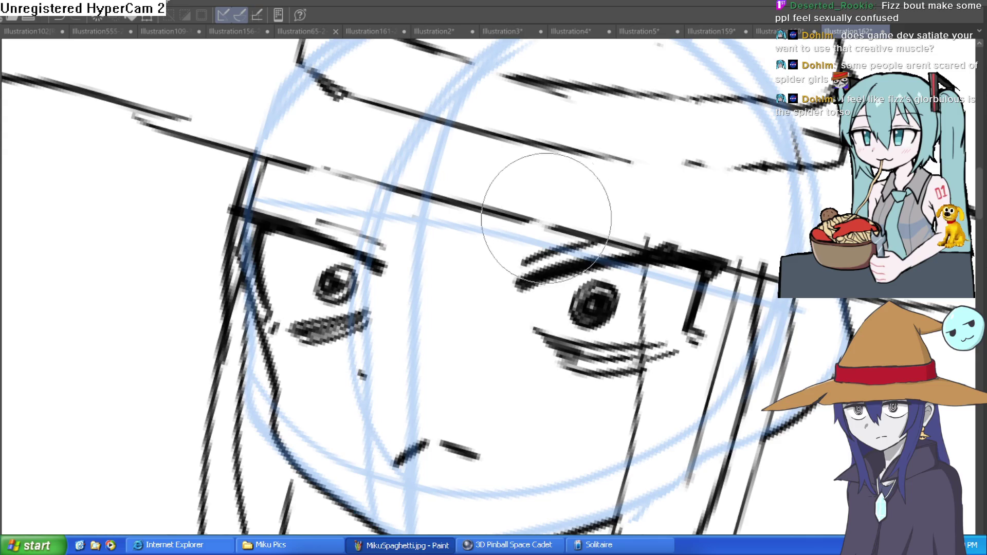
pyautogui.scroll(-4, 609, 213)
pyautogui.moveTo(609, 212)
pyautogui.mouseDown()
pyautogui.moveTo(614, 182)
pyautogui.moveTo(555, 194)
pyautogui.mouseUp()
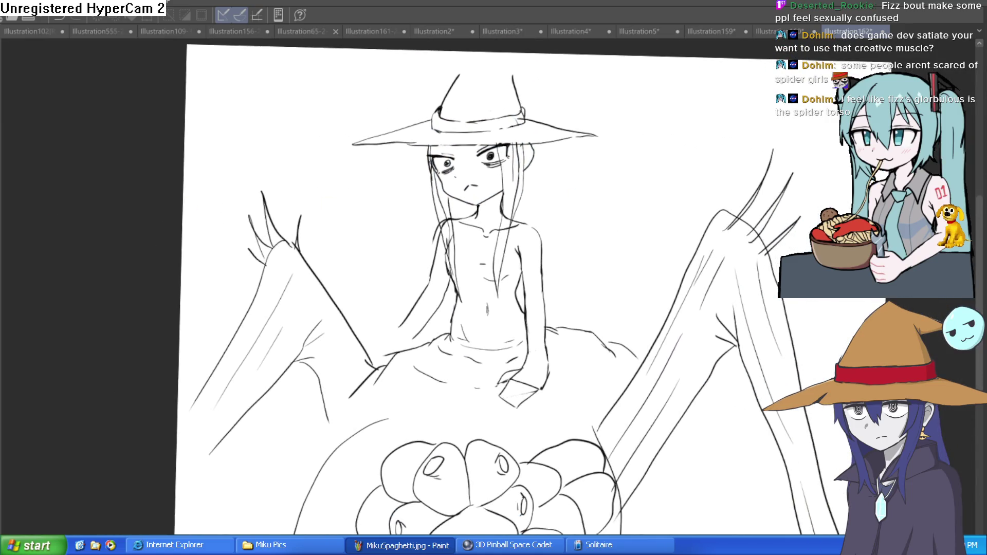
# Erase the lower diagonal arm line and sketch a clenched fist at the arm's end.
pyautogui.scroll(5, 457, 311)
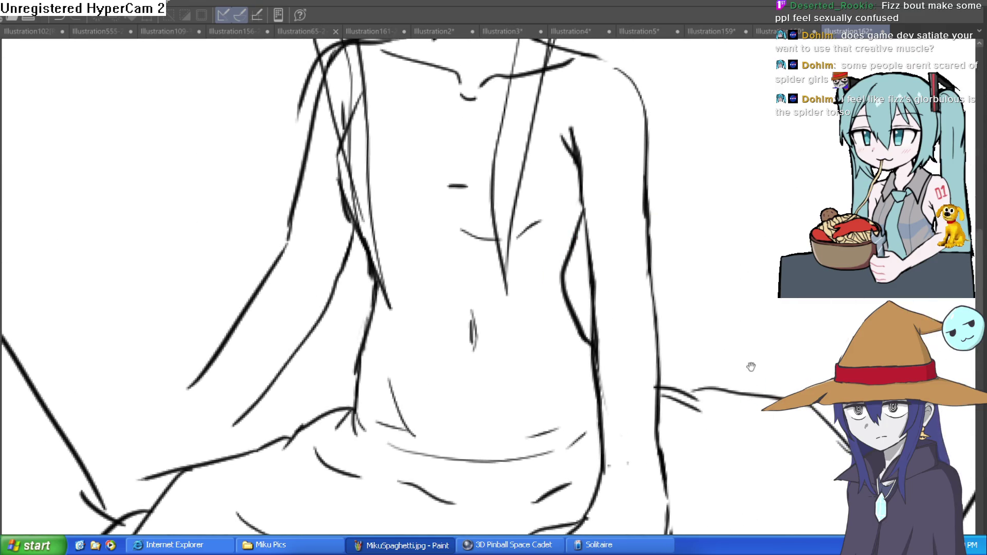
pyautogui.scroll(-4, 752, 366)
pyautogui.scroll(1, 758, 359)
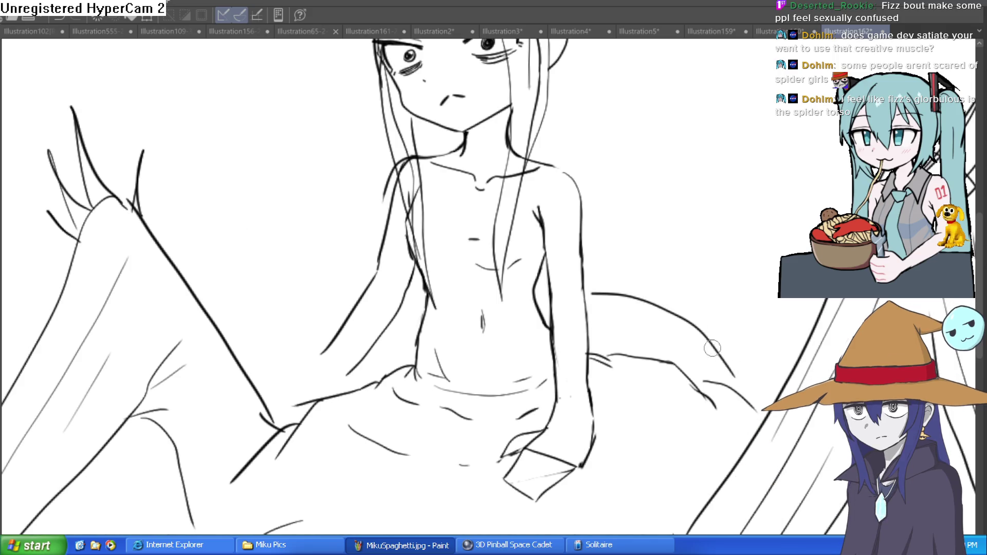
pyautogui.moveTo(362, 393); pyautogui.dragTo(400, 303)
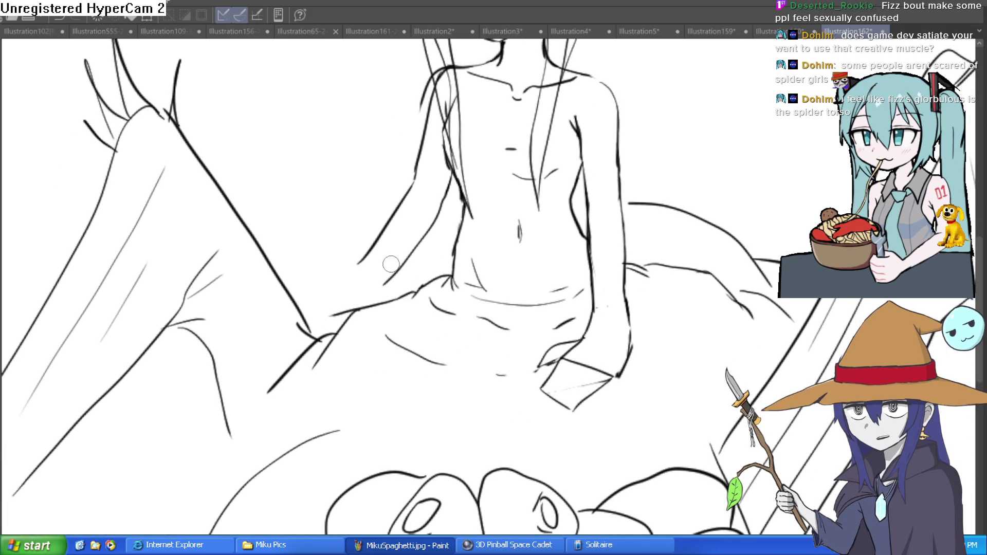
pyautogui.moveTo(327, 315); pyautogui.dragTo(363, 252)
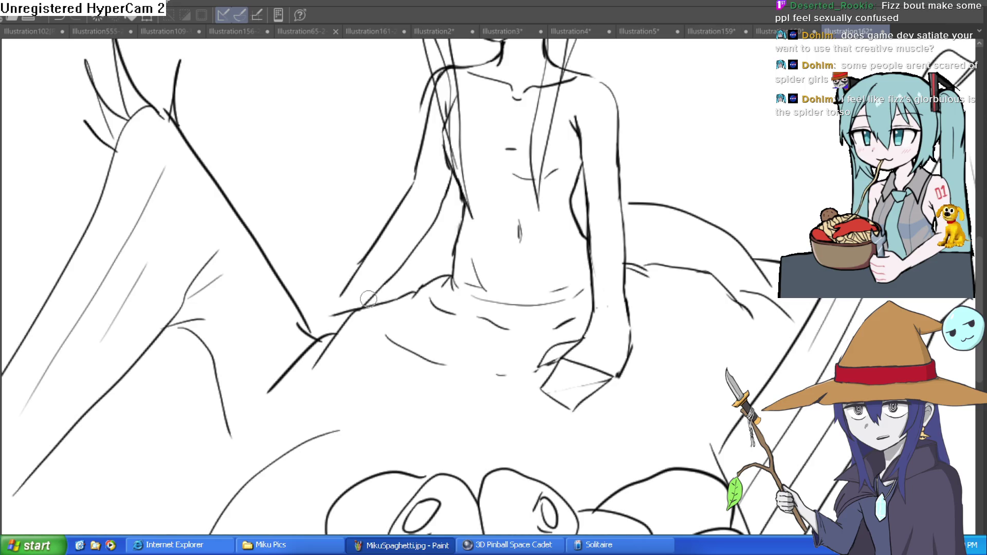
pyautogui.hotkey('ctrl', '+')
pyautogui.moveTo(357, 293)
pyautogui.mouseDown()
pyautogui.moveTo(291, 342)
pyautogui.moveTo(363, 379)
pyautogui.moveTo(337, 303)
pyautogui.moveTo(324, 360)
pyautogui.moveTo(355, 314)
pyautogui.moveTo(347, 319)
pyautogui.moveTo(370, 324)
pyautogui.moveTo(313, 355)
pyautogui.moveTo(309, 371)
pyautogui.moveTo(329, 369)
pyautogui.moveTo(339, 329)
pyautogui.mouseUp()
pyautogui.scroll(-3, 718, 197)
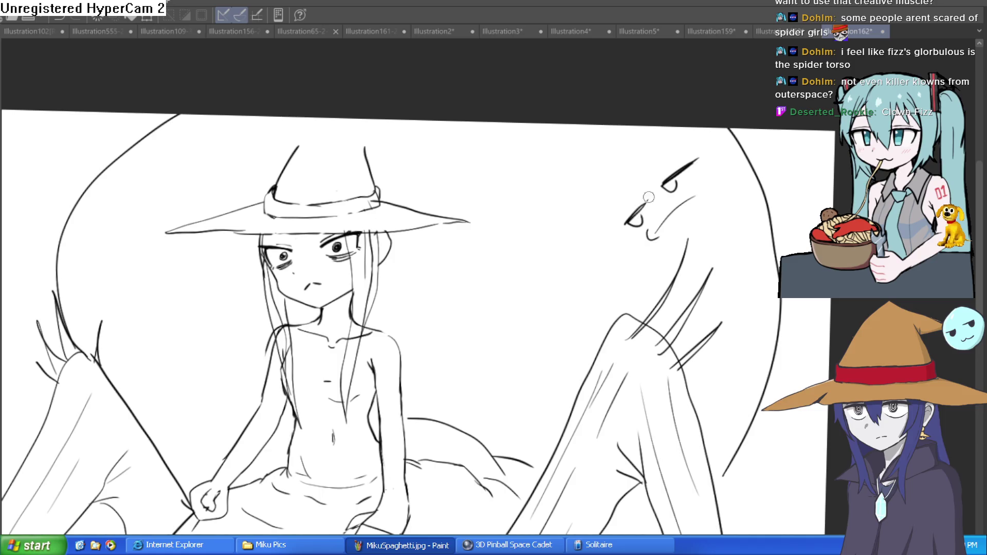
# Erase the spider's diagonal brow line, redraw its D-shaped eyes, and add short marks above each.
pyautogui.scroll(3, 667, 180)
pyautogui.moveTo(691, 162); pyautogui.dragTo(691, 108)
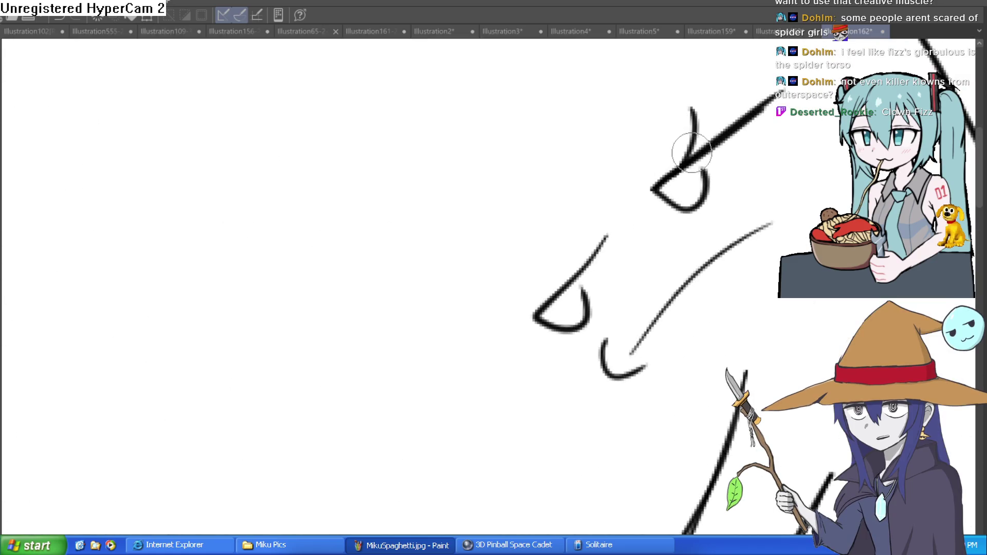
pyautogui.moveTo(551, 241); pyautogui.dragTo(563, 278)
pyautogui.moveTo(606, 236); pyautogui.dragTo(584, 270)
pyautogui.moveTo(663, 180)
pyautogui.mouseDown()
pyautogui.moveTo(772, 100)
pyautogui.moveTo(749, 137)
pyautogui.moveTo(707, 136)
pyautogui.moveTo(688, 210)
pyautogui.moveTo(656, 162)
pyautogui.mouseUp()
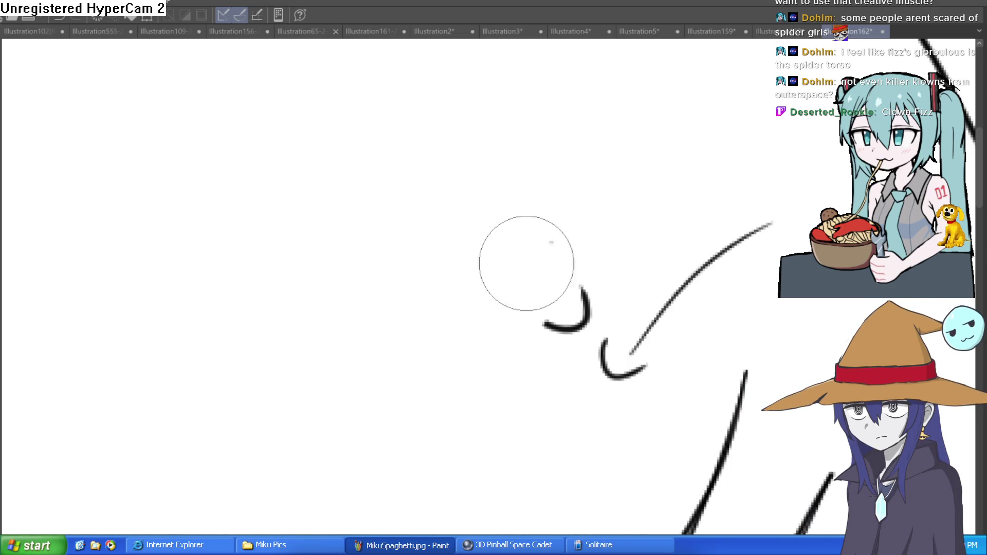
pyautogui.moveTo(580, 323)
pyautogui.mouseDown()
pyautogui.moveTo(535, 298)
pyautogui.moveTo(612, 242)
pyautogui.mouseUp()
pyautogui.moveTo(745, 148)
pyautogui.mouseDown()
pyautogui.moveTo(689, 215)
pyautogui.moveTo(722, 169)
pyautogui.mouseUp()
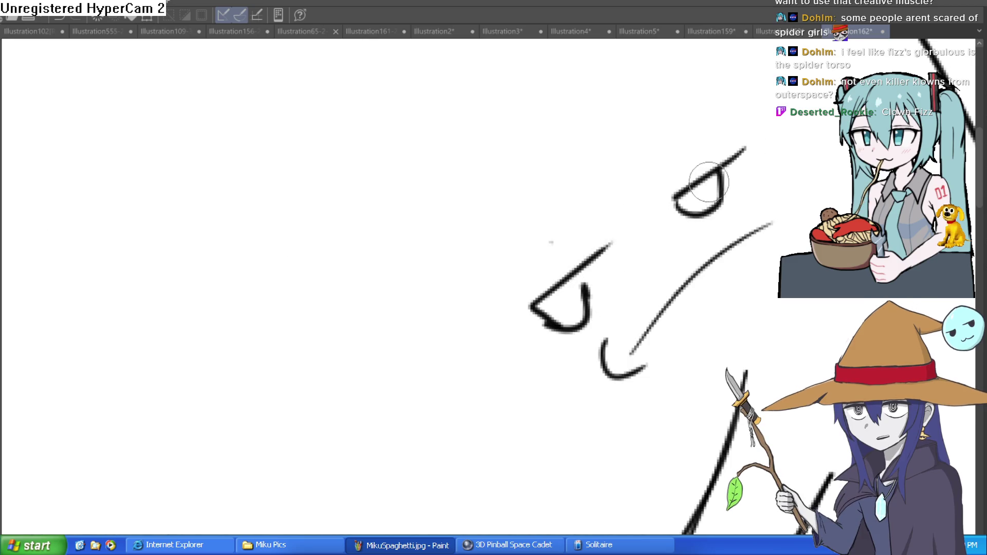
pyautogui.moveTo(692, 200)
pyautogui.mouseDown()
pyautogui.moveTo(677, 222)
pyautogui.moveTo(600, 258)
pyautogui.mouseUp()
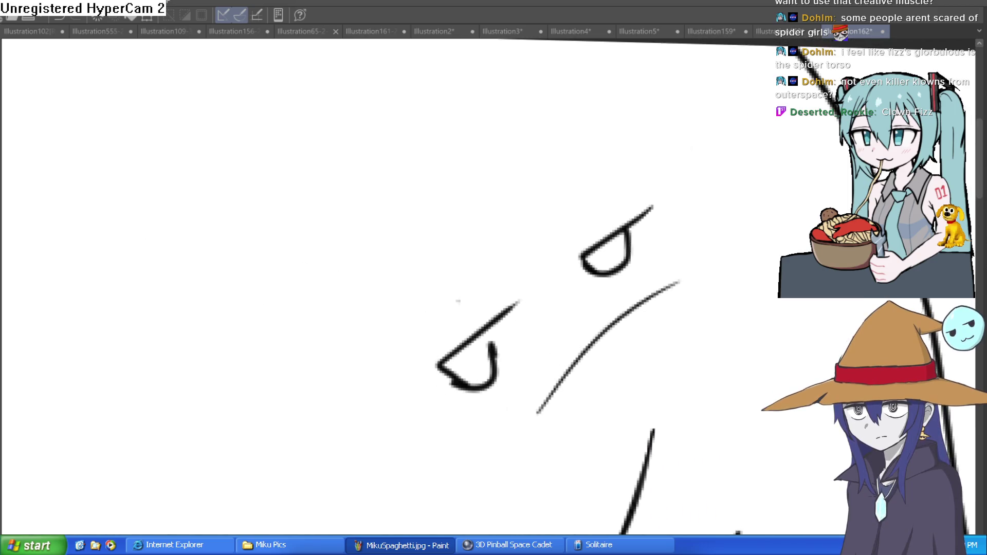
pyautogui.moveTo(612, 249); pyautogui.dragTo(608, 202)
pyautogui.moveTo(464, 355)
pyautogui.mouseDown()
pyautogui.moveTo(462, 320)
pyautogui.moveTo(458, 341)
pyautogui.mouseUp()
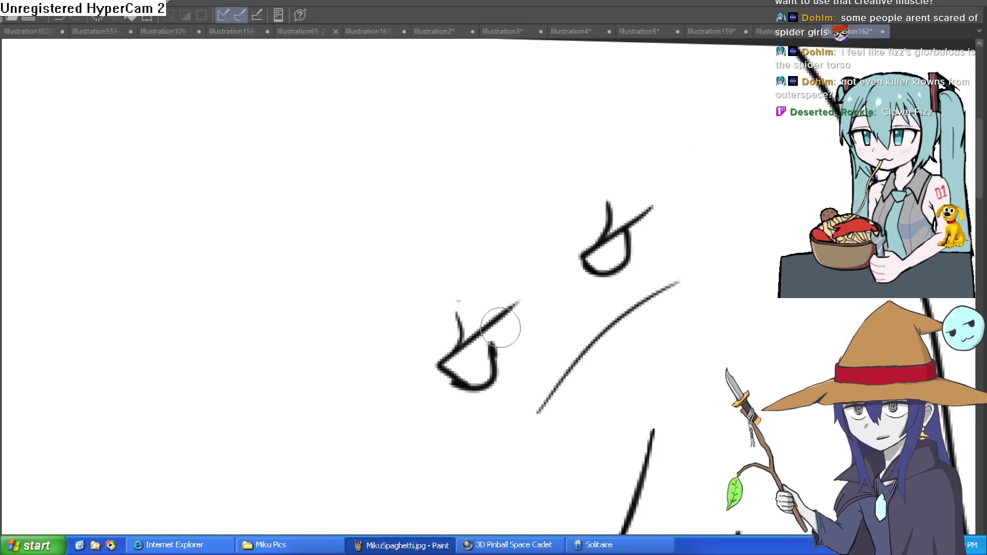
pyautogui.scroll(-5, 661, 327)
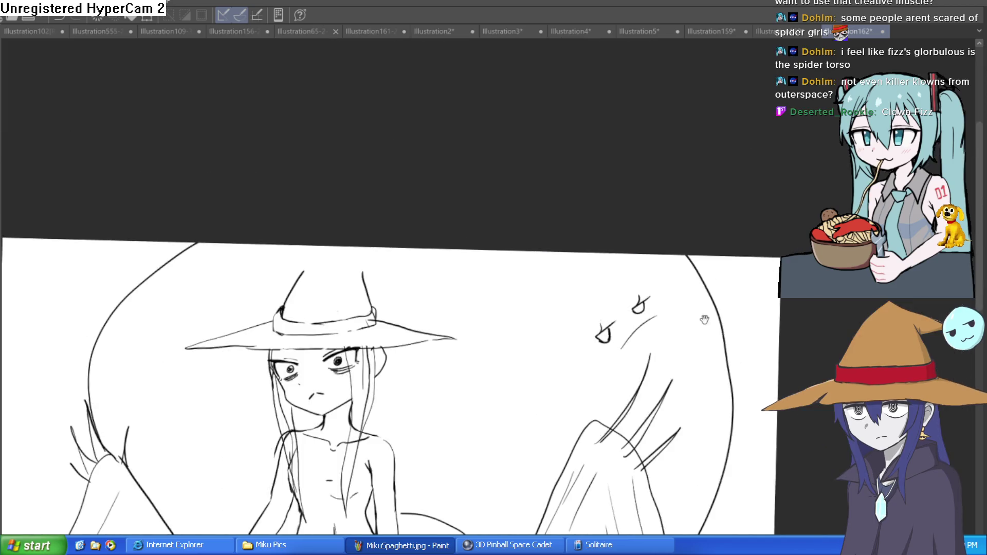
pyautogui.moveTo(676, 298)
pyautogui.mouseDown()
pyautogui.moveTo(656, 259)
pyautogui.moveTo(743, 166)
pyautogui.mouseUp()
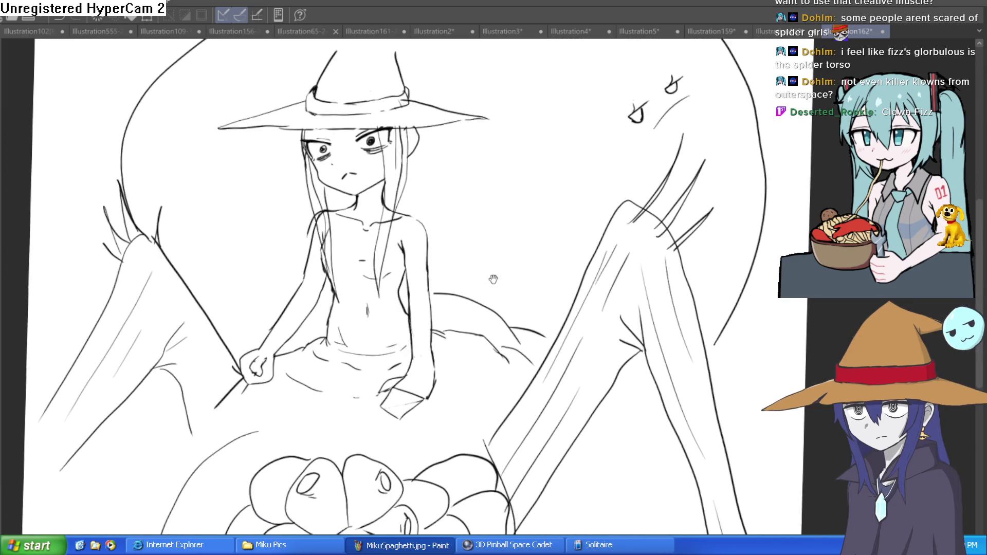
# Draw a long hair strand to the left of the girl's face.
pyautogui.scroll(3, 386, 297)
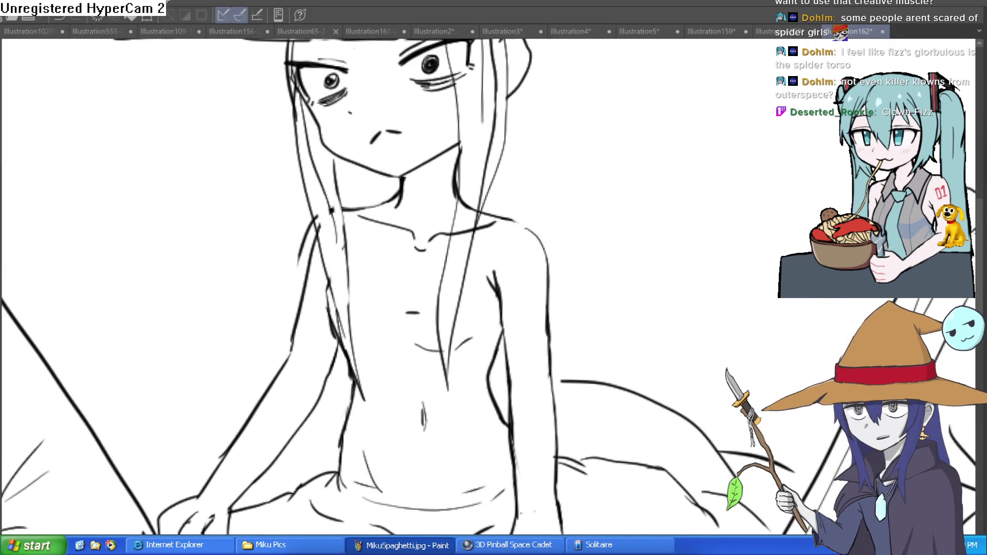
pyautogui.moveTo(309, 263); pyautogui.dragTo(292, 241)
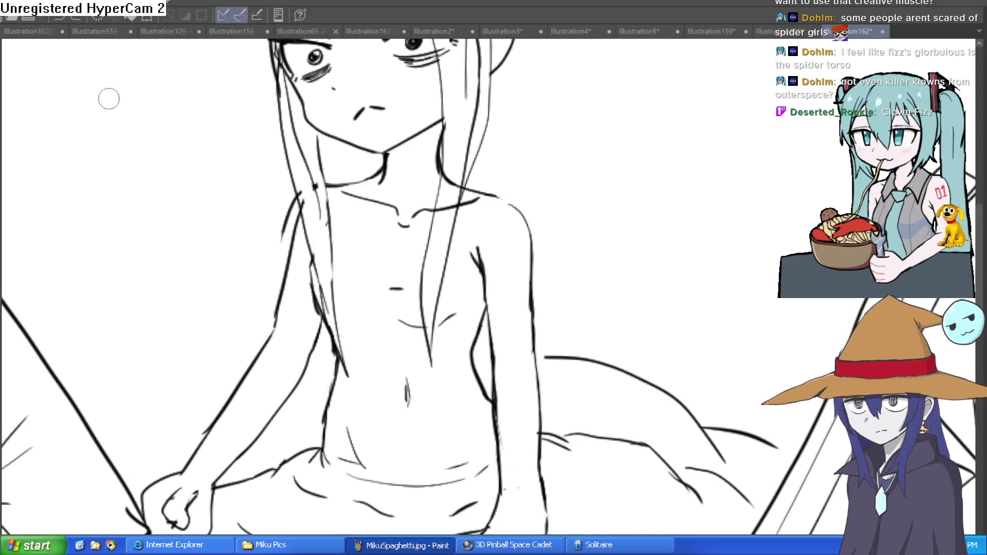
pyautogui.moveTo(357, 182); pyautogui.dragTo(364, 278)
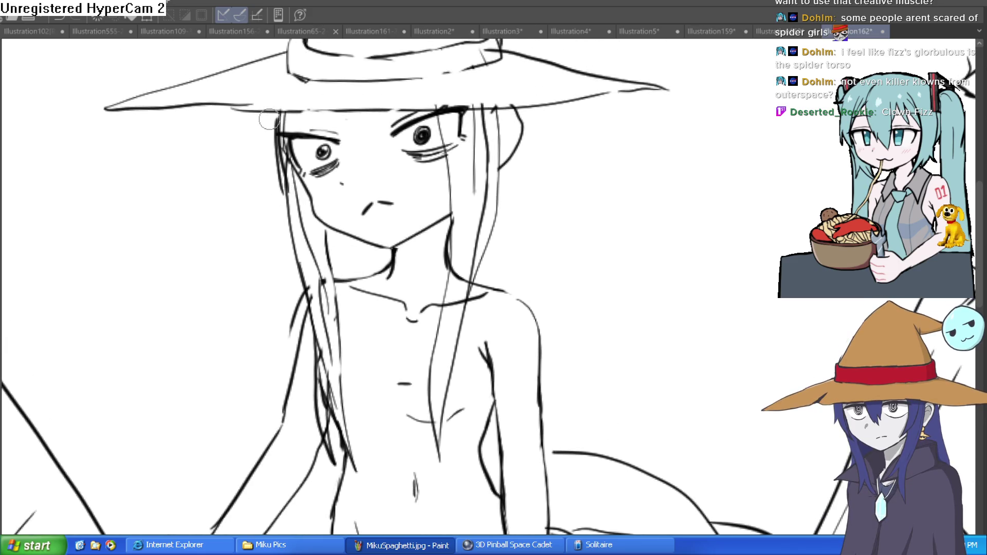
pyautogui.moveTo(269, 119); pyautogui.dragTo(290, 238)
pyautogui.hotkey('ctrl', 'z')
pyautogui.moveTo(268, 113); pyautogui.dragTo(290, 225)
# Trace the cheek and jaw line down to the chin and neck, then fit the page upright.
pyautogui.scroll(3, 439, 186)
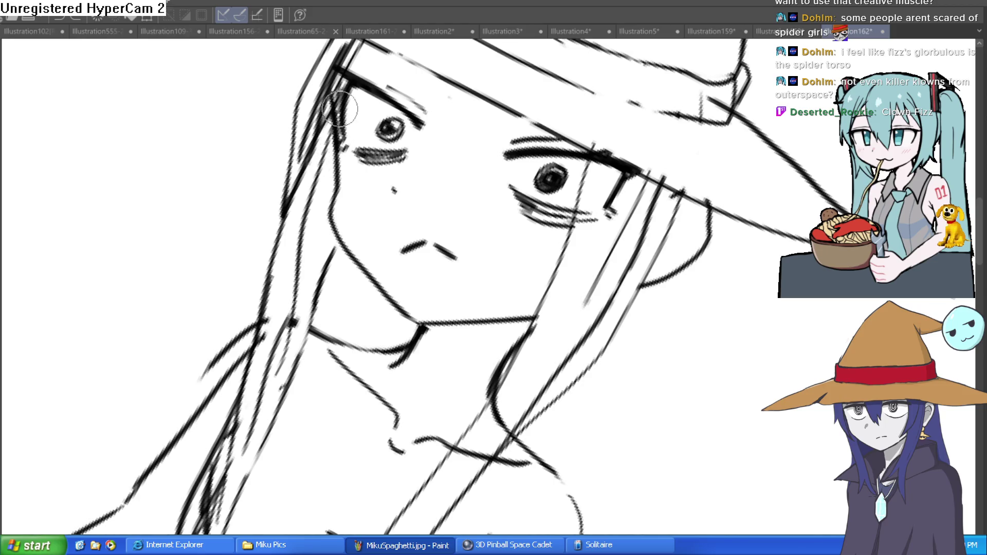
pyautogui.moveTo(329, 97)
pyautogui.mouseDown()
pyautogui.moveTo(346, 224)
pyautogui.moveTo(426, 310)
pyautogui.mouseUp()
pyautogui.press('-')
pyautogui.press('-')
pyautogui.press('-')
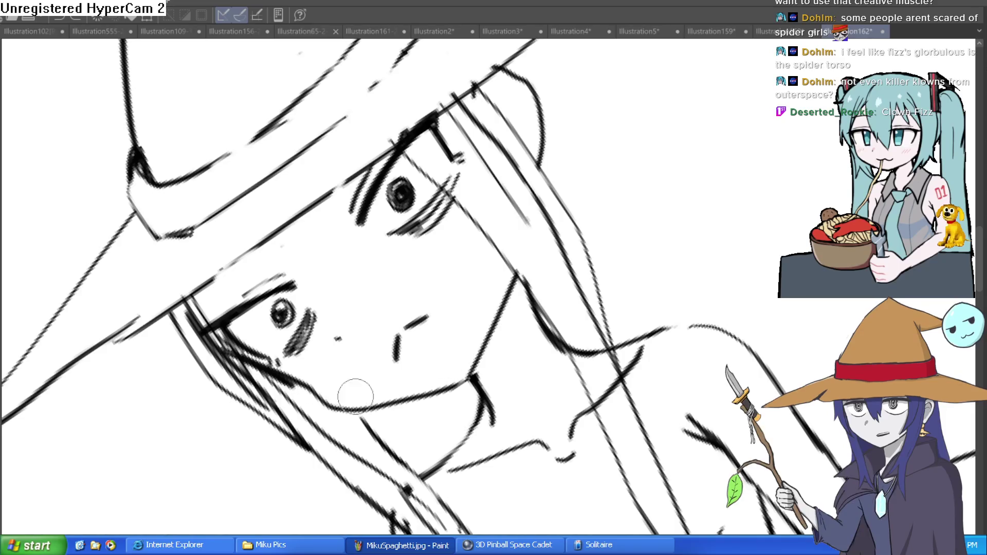
pyautogui.moveTo(288, 383)
pyautogui.mouseDown()
pyautogui.moveTo(332, 409)
pyautogui.moveTo(452, 365)
pyautogui.moveTo(481, 315)
pyautogui.moveTo(513, 286)
pyautogui.mouseUp()
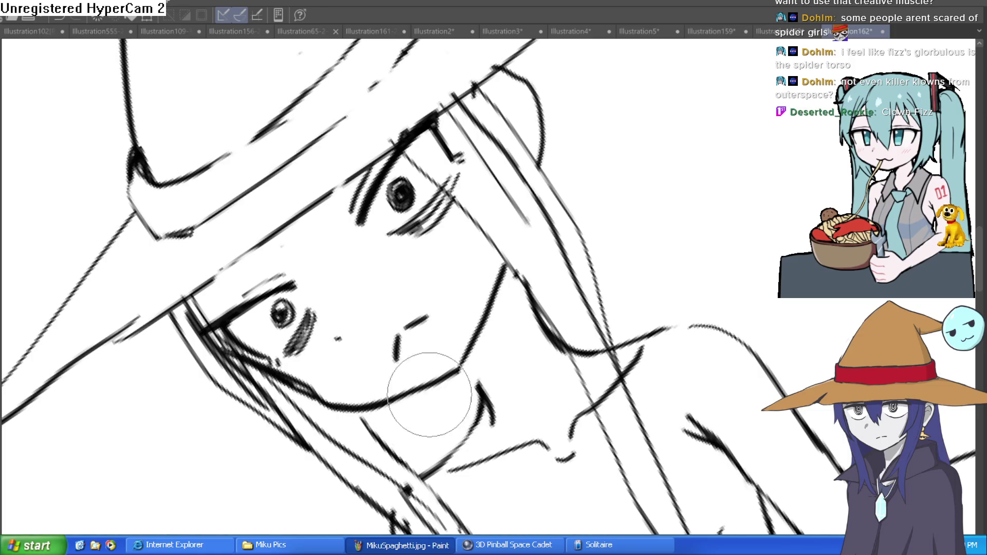
pyautogui.hotkey('ctrl', '-')
pyautogui.hotkey('ctrl', '-')
pyautogui.hotkey('ctrl', '-')
pyautogui.press('^')
pyautogui.press('^')
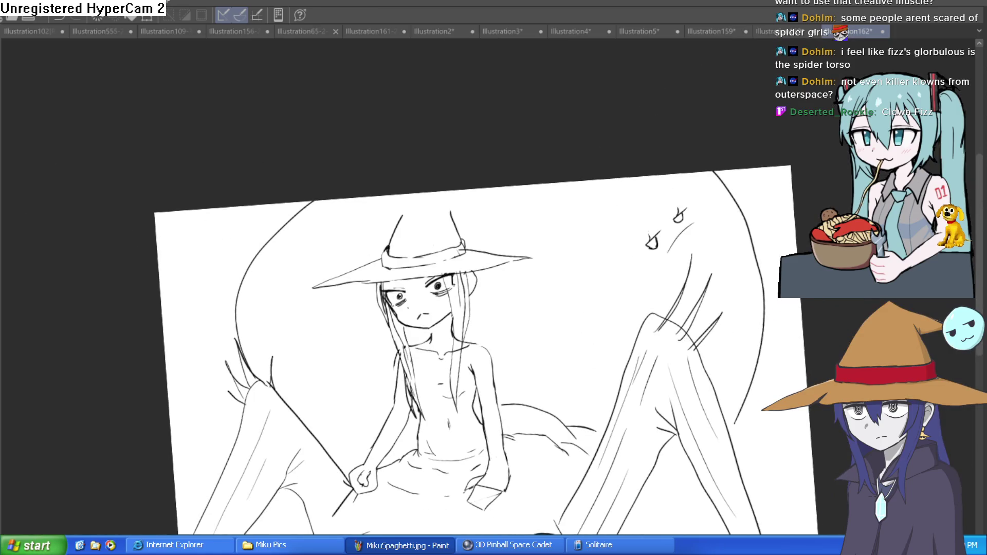
# Darken both of the girl's eyebrows and add a short stroke beside the right eye.
pyautogui.click(436, 222)
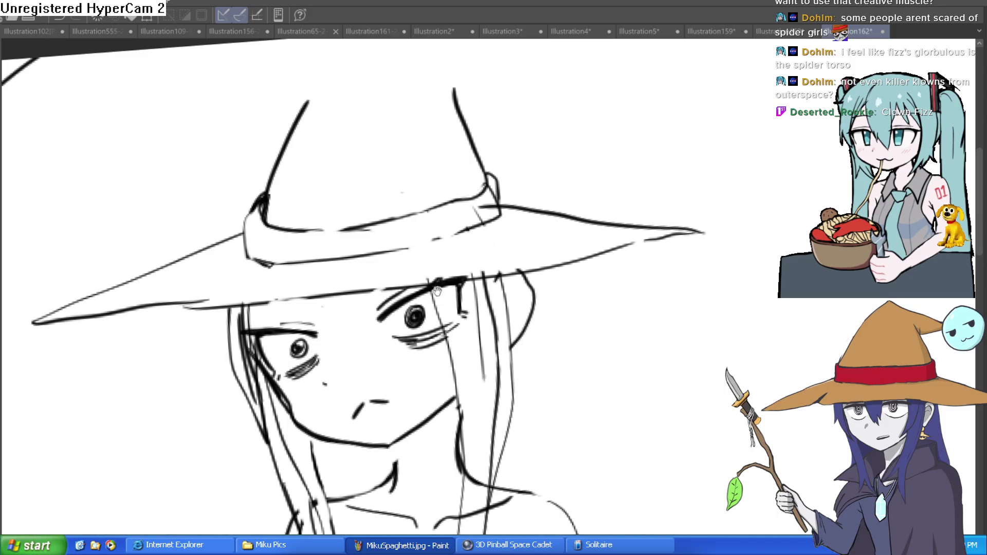
pyautogui.moveTo(317, 326); pyautogui.dragTo(260, 329)
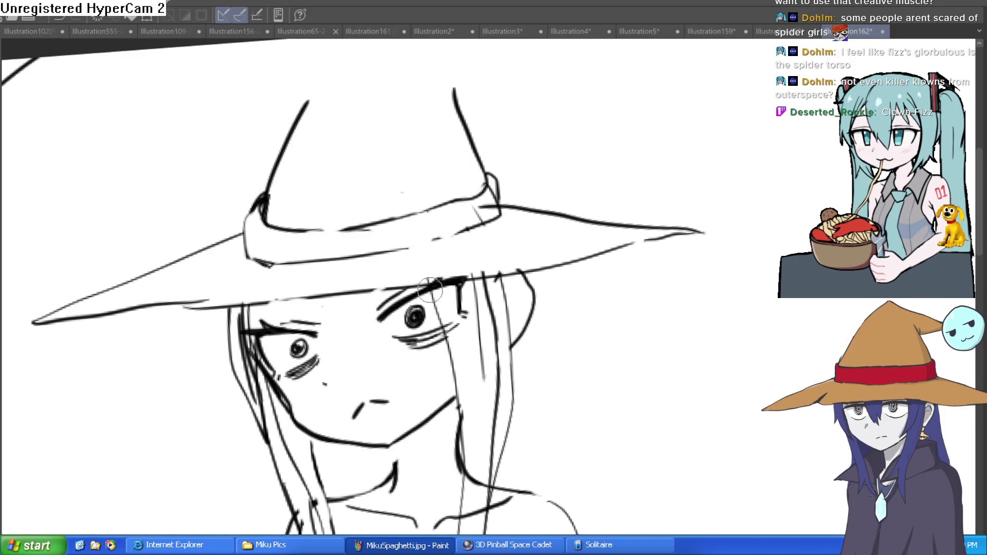
pyautogui.moveTo(441, 282)
pyautogui.mouseDown()
pyautogui.moveTo(468, 273)
pyautogui.moveTo(465, 293)
pyautogui.moveTo(610, 280)
pyautogui.moveTo(591, 366)
pyautogui.moveTo(593, 335)
pyautogui.mouseUp()
pyautogui.scroll(-2, 546, 245)
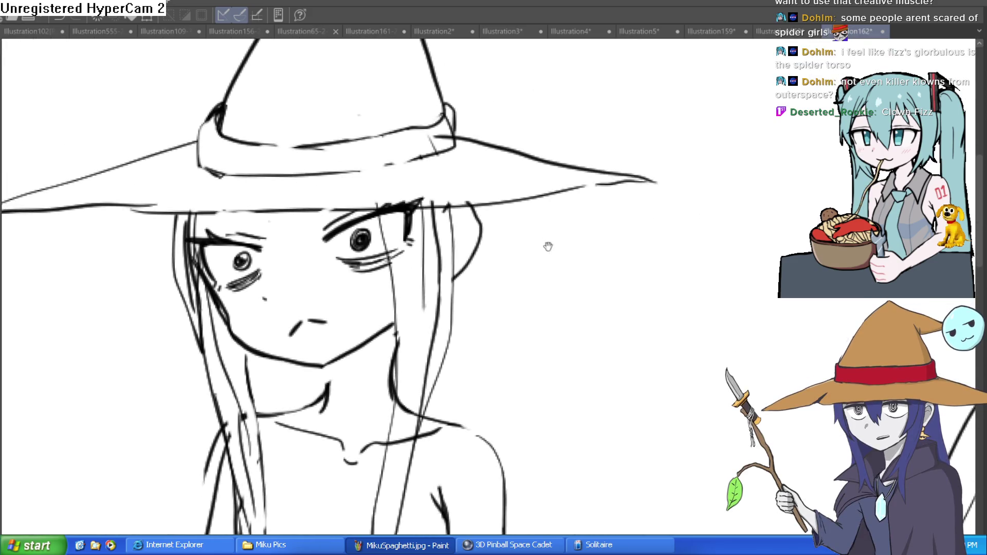
pyautogui.moveTo(613, 286)
pyautogui.mouseDown()
pyautogui.moveTo(451, 238)
pyautogui.moveTo(448, 209)
pyautogui.moveTo(441, 245)
pyautogui.moveTo(488, 384)
pyautogui.moveTo(481, 484)
pyautogui.mouseUp()
# Draw long pointed hair strands hanging down the left and right sides.
pyautogui.moveTo(229, 291); pyautogui.dragTo(167, 439)
pyautogui.moveTo(222, 392); pyautogui.dragTo(198, 511)
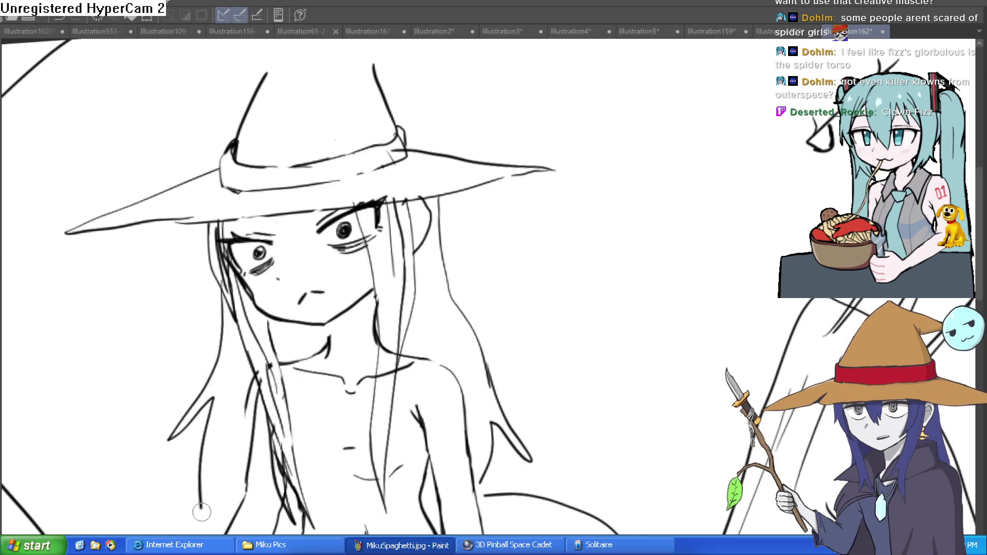
pyautogui.moveTo(446, 197)
pyautogui.mouseDown()
pyautogui.moveTo(509, 258)
pyautogui.moveTo(496, 354)
pyautogui.mouseUp()
pyautogui.moveTo(460, 304); pyautogui.dragTo(494, 354)
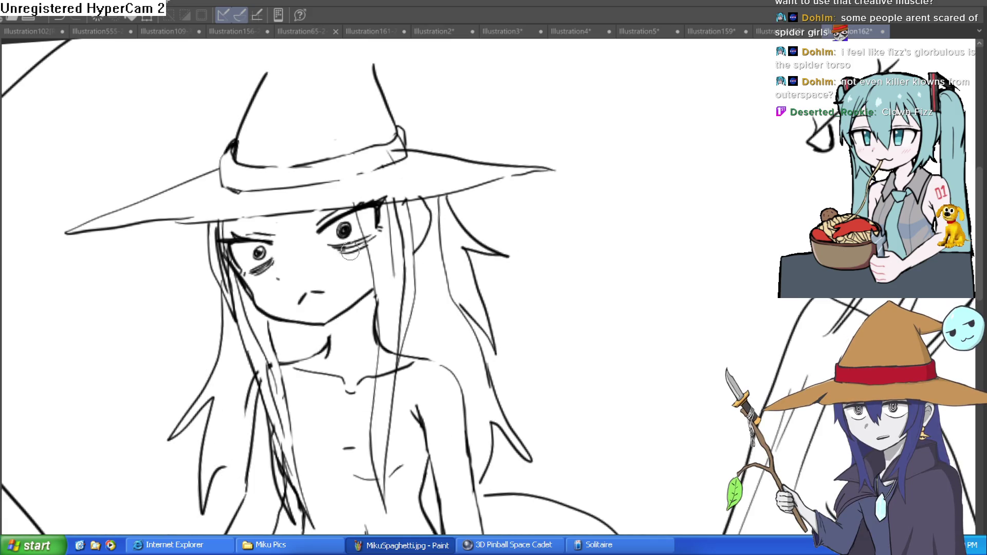
pyautogui.moveTo(201, 230); pyautogui.dragTo(198, 355)
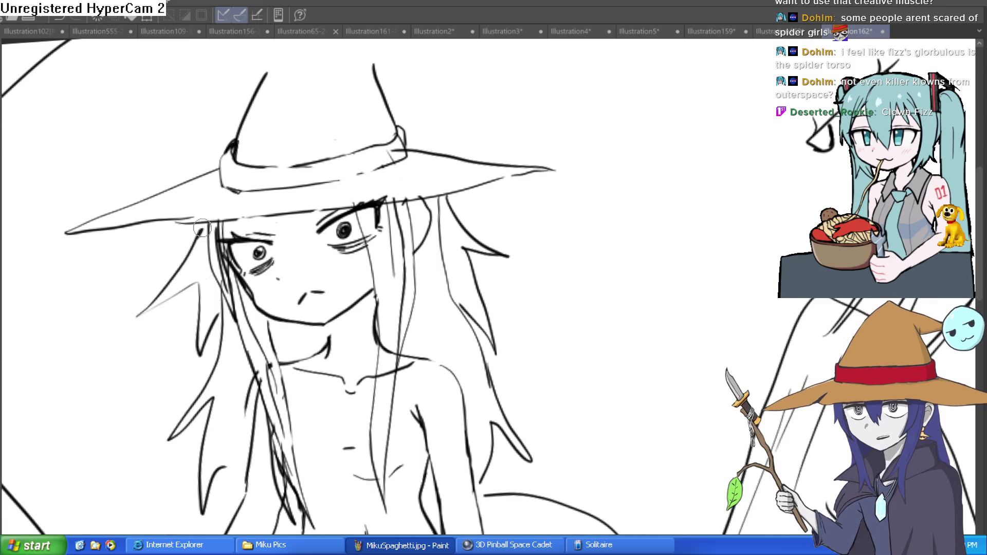
pyautogui.scroll(-5, 564, 227)
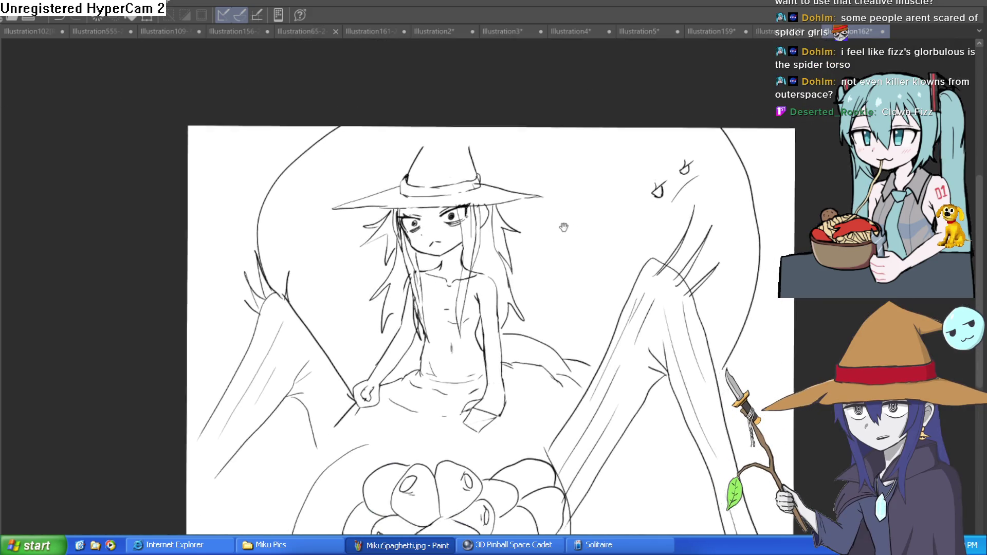
pyautogui.scroll(5, 564, 227)
# Add loose hair strands beside the face, along the neck and under the hat brim.
pyautogui.moveTo(560, 284)
pyautogui.mouseDown()
pyautogui.moveTo(465, 249)
pyautogui.moveTo(441, 180)
pyautogui.mouseUp()
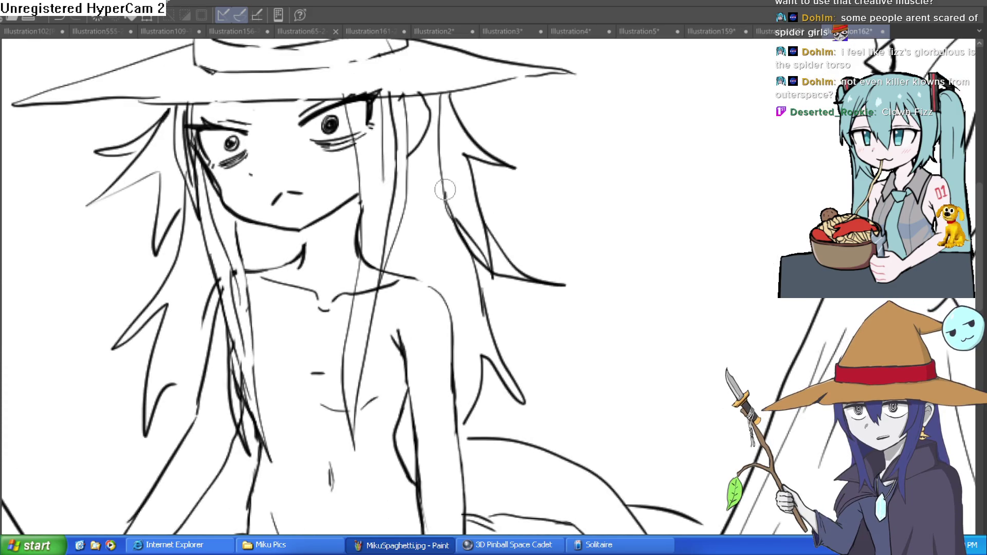
pyautogui.moveTo(446, 220); pyautogui.dragTo(422, 293)
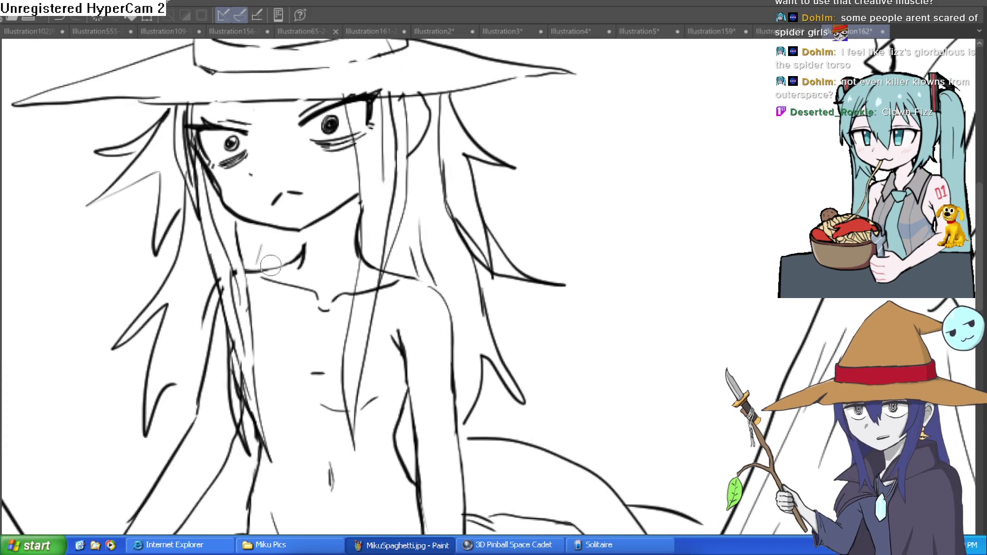
pyautogui.moveTo(218, 280); pyautogui.dragTo(180, 344)
pyautogui.moveTo(167, 307)
pyautogui.mouseDown()
pyautogui.moveTo(89, 349)
pyautogui.moveTo(145, 438)
pyautogui.mouseUp()
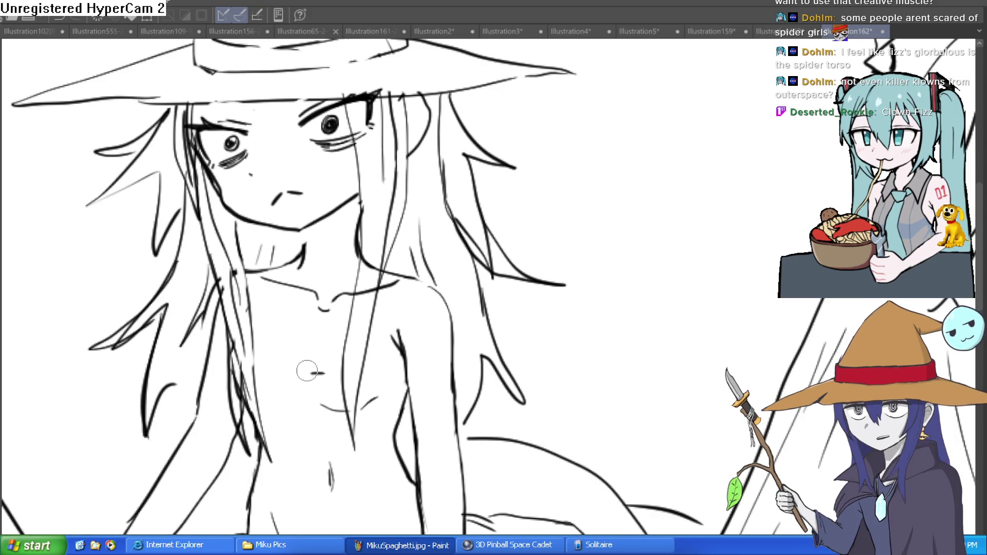
pyautogui.moveTo(452, 102); pyautogui.dragTo(513, 109)
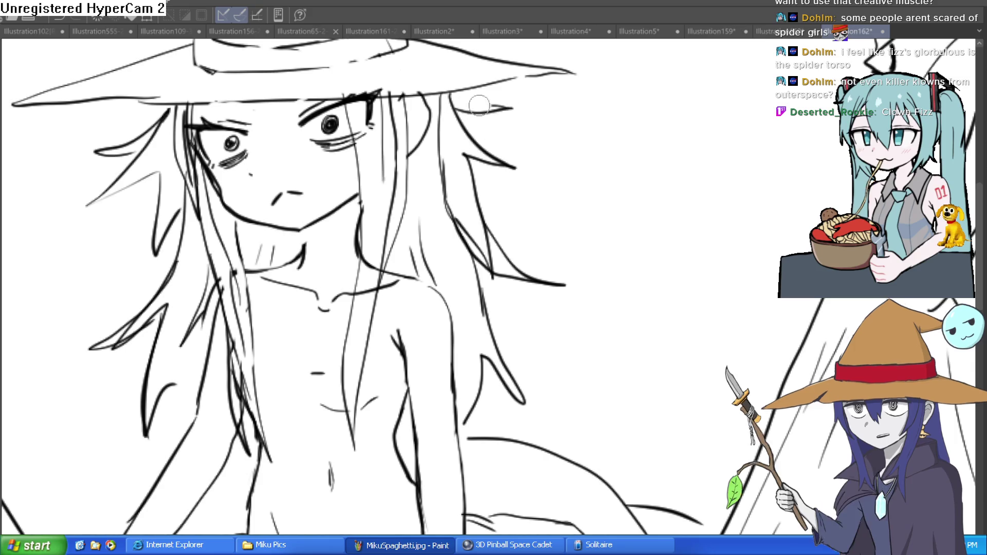
pyautogui.moveTo(170, 109); pyautogui.dragTo(92, 142)
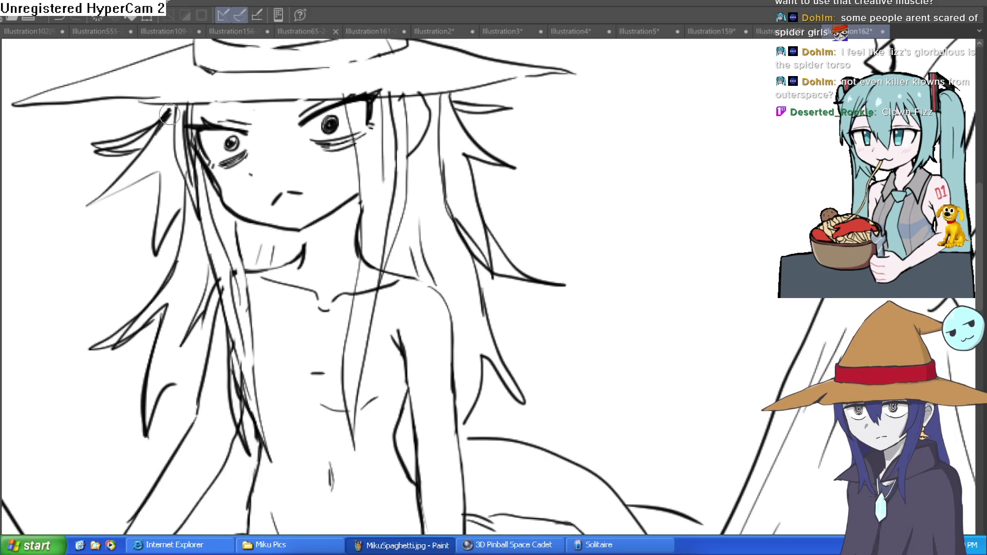
pyautogui.moveTo(170, 109)
pyautogui.mouseDown()
pyautogui.moveTo(107, 123)
pyautogui.moveTo(191, 96)
pyautogui.mouseUp()
pyautogui.scroll(-5, 233, 97)
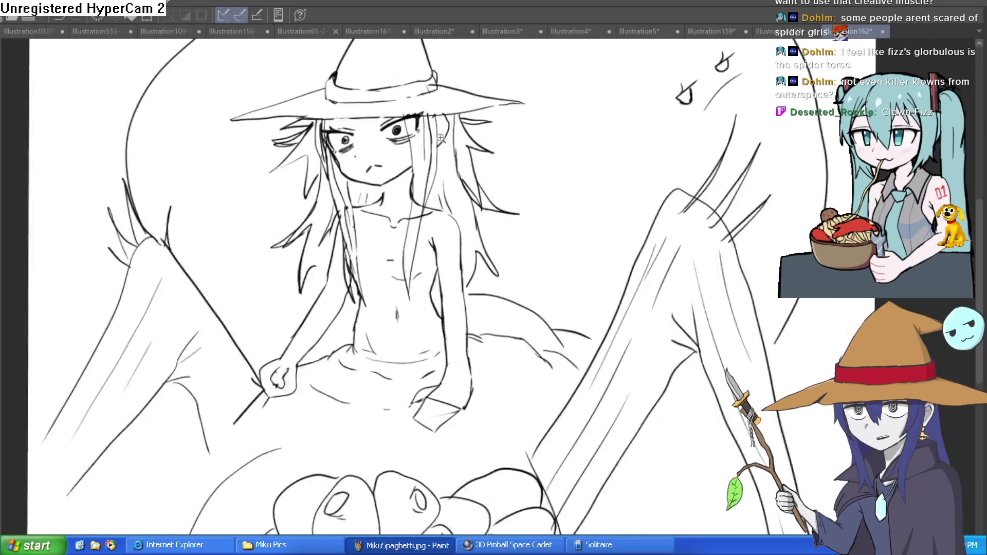
# Draw the long drooping hat tip ending in a fluffy curl.
pyautogui.moveTo(334, 193); pyautogui.dragTo(458, 146)
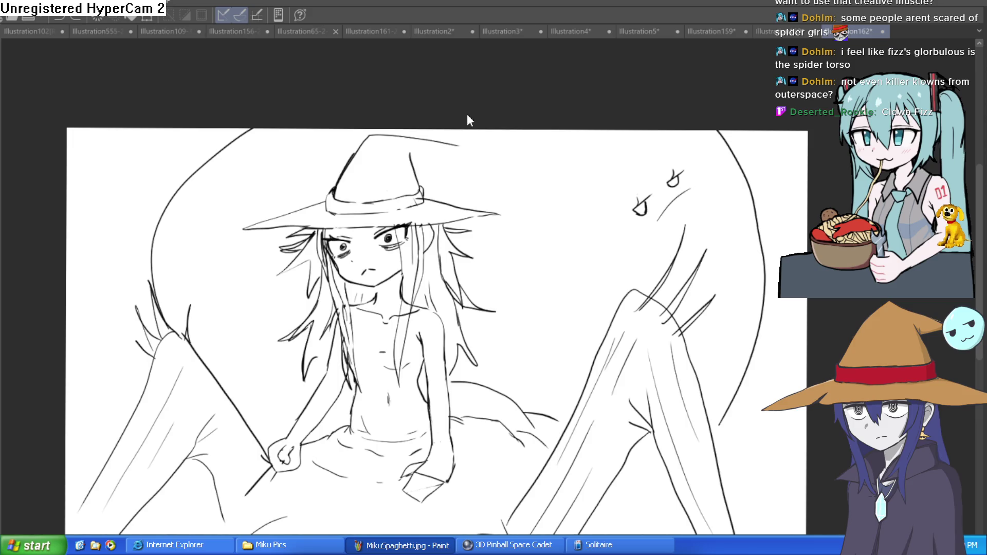
pyautogui.moveTo(484, 175); pyautogui.dragTo(514, 181)
pyautogui.moveTo(528, 163); pyautogui.dragTo(533, 183)
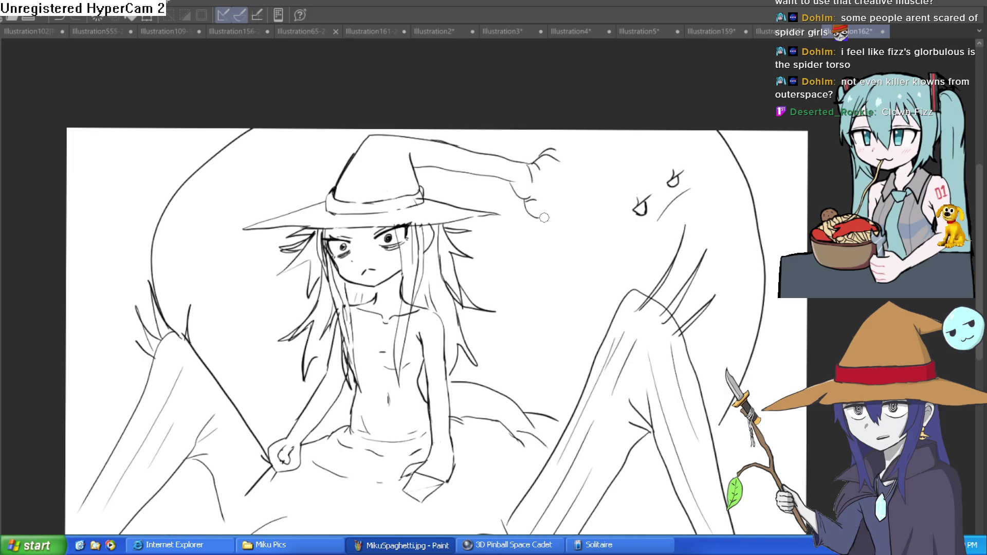
pyautogui.moveTo(569, 164)
pyautogui.mouseDown()
pyautogui.moveTo(569, 201)
pyautogui.moveTo(554, 225)
pyautogui.mouseUp()
pyautogui.scroll(2, 546, 220)
pyautogui.moveTo(546, 89); pyautogui.dragTo(573, 70)
# Extend the curved leg line and add a diagonal spider leg on the right.
pyautogui.moveTo(710, 174); pyautogui.dragTo(664, 186)
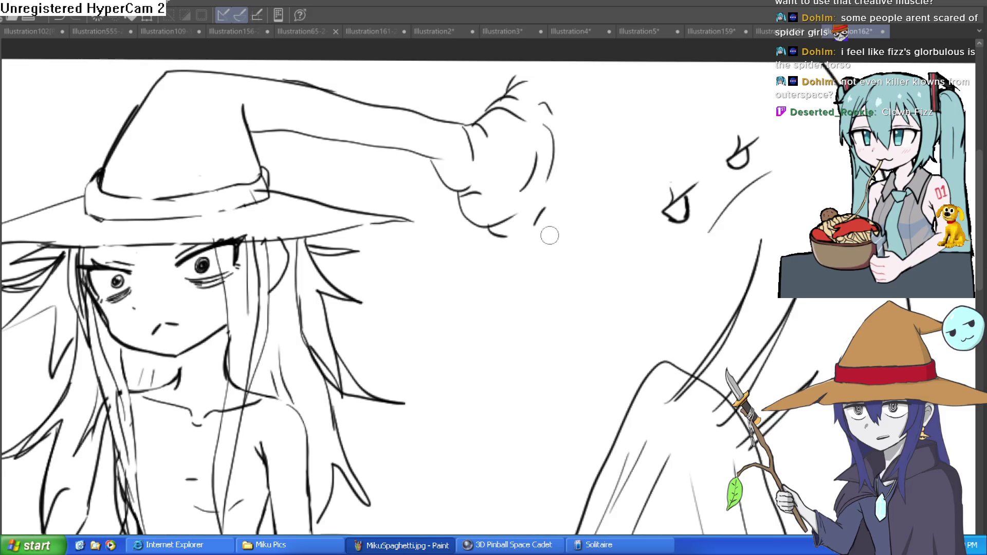
pyautogui.scroll(-3, 577, 226)
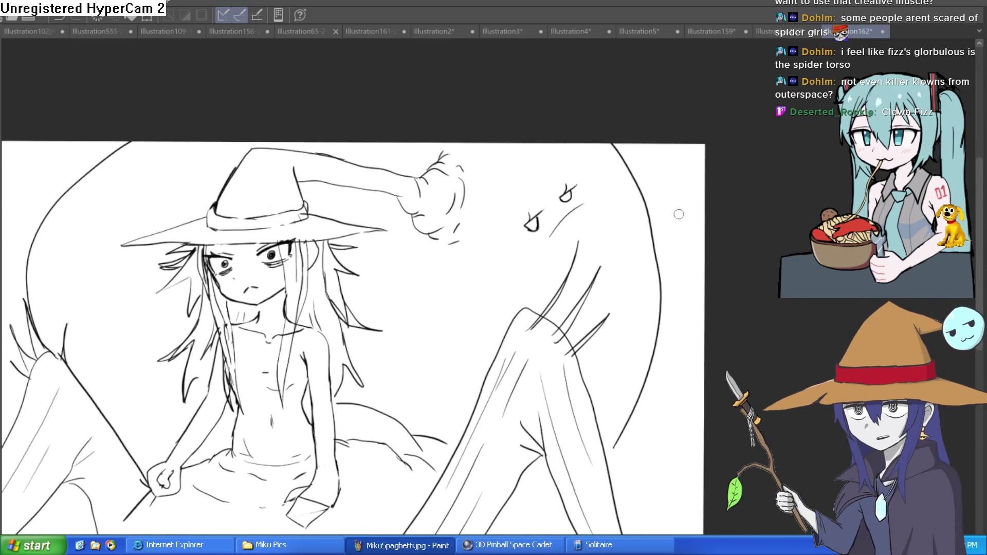
pyautogui.moveTo(644, 318); pyautogui.dragTo(671, 200)
pyautogui.moveTo(588, 354); pyautogui.dragTo(546, 371)
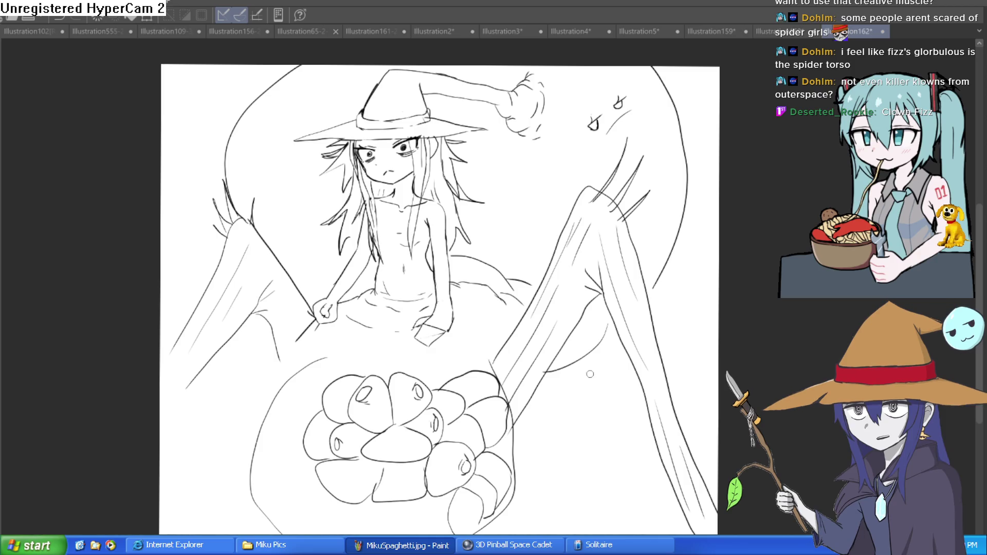
pyautogui.moveTo(638, 349); pyautogui.dragTo(565, 393)
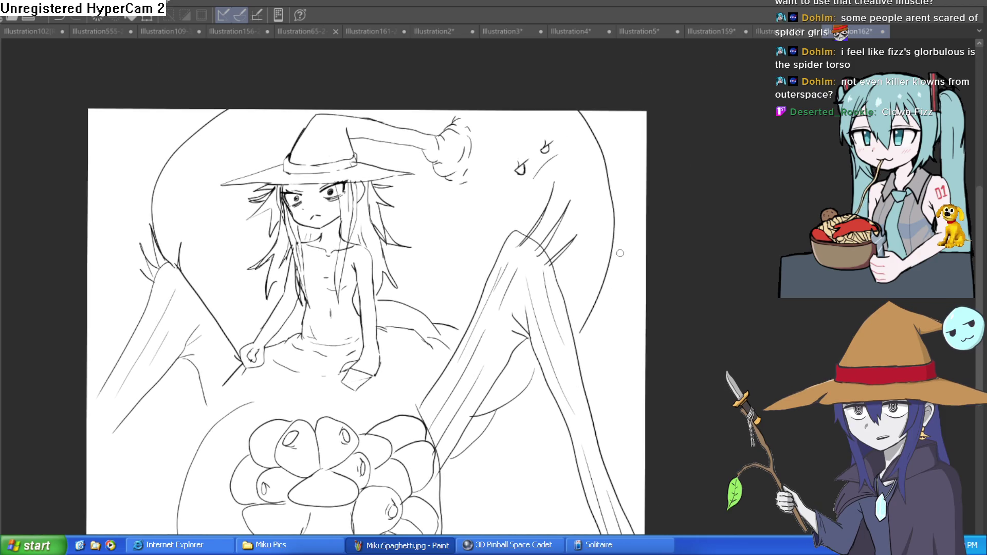
pyautogui.moveTo(588, 257); pyautogui.dragTo(636, 194)
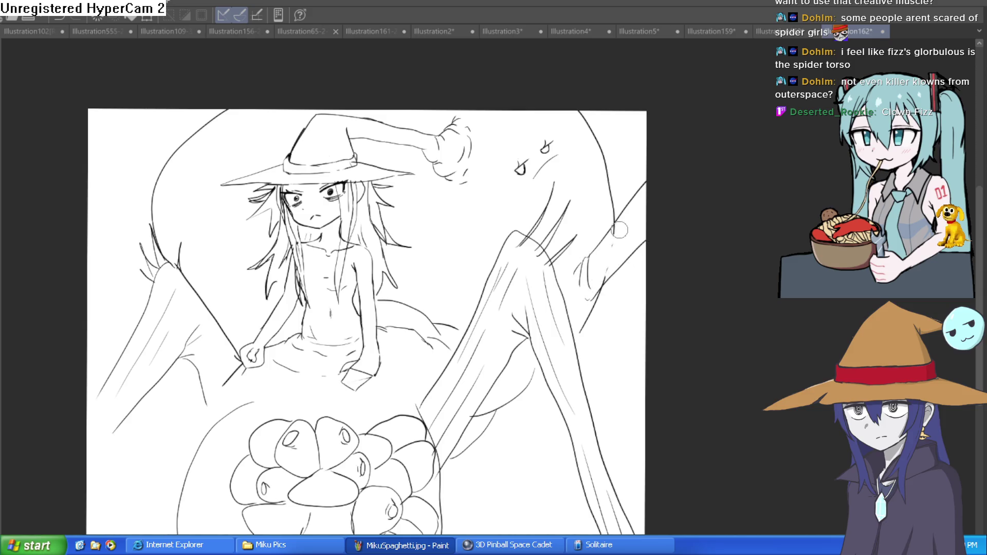
# Add a spider leg rising behind the left side and extend the upper-right leg.
pyautogui.moveTo(180, 267); pyautogui.dragTo(260, 278)
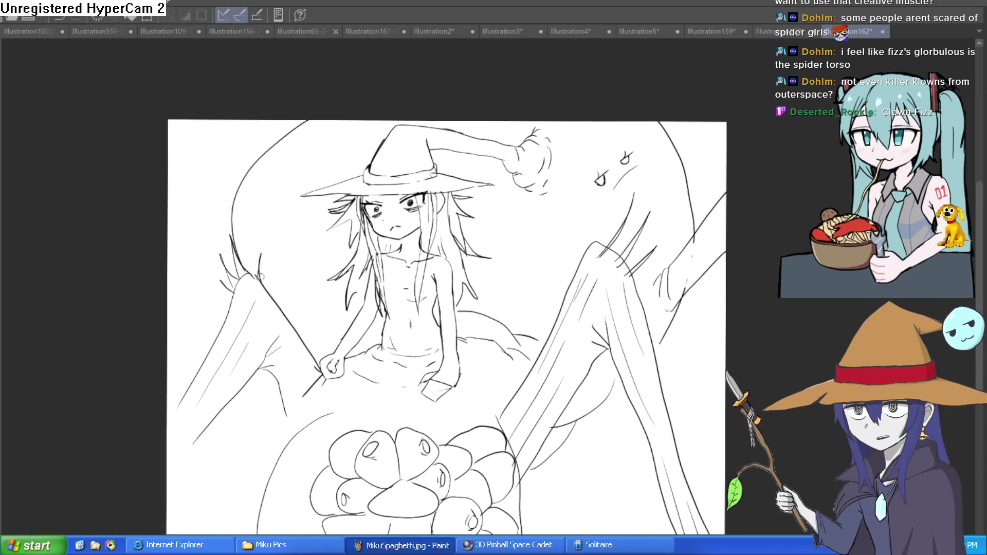
pyautogui.moveTo(230, 217); pyautogui.dragTo(180, 277)
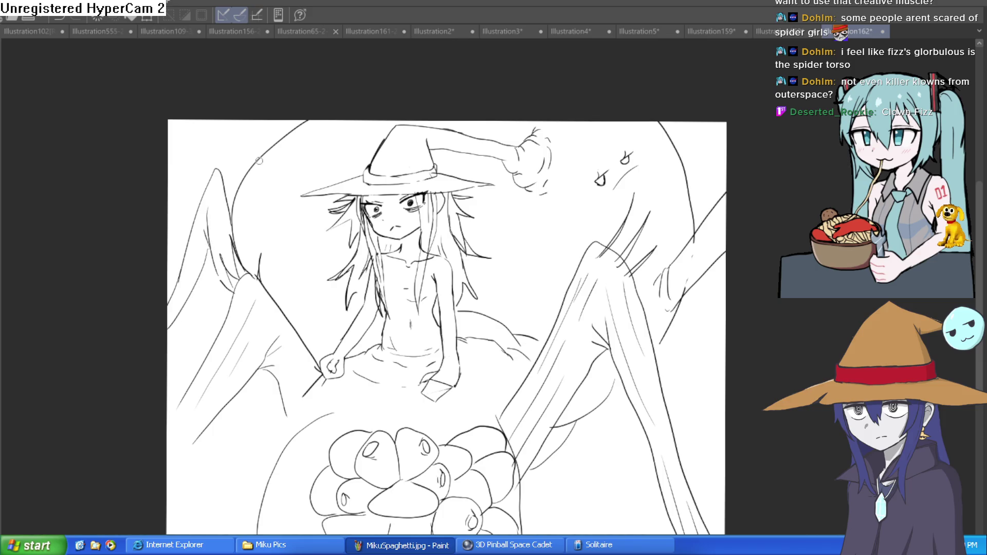
pyautogui.moveTo(242, 170)
pyautogui.mouseDown()
pyautogui.moveTo(236, 161)
pyautogui.moveTo(241, 169)
pyautogui.mouseUp()
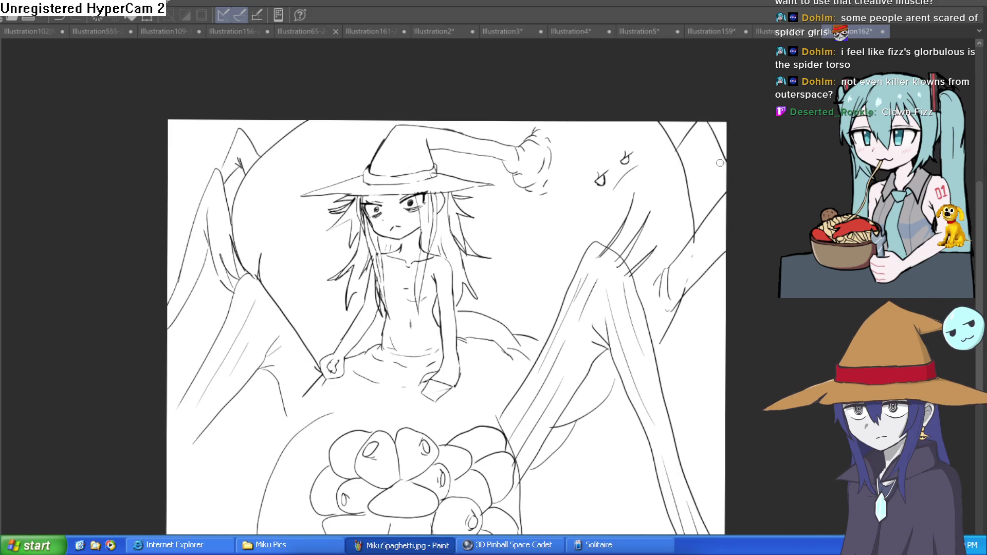
pyautogui.moveTo(690, 170); pyautogui.dragTo(702, 139)
pyautogui.scroll(-3, 731, 178)
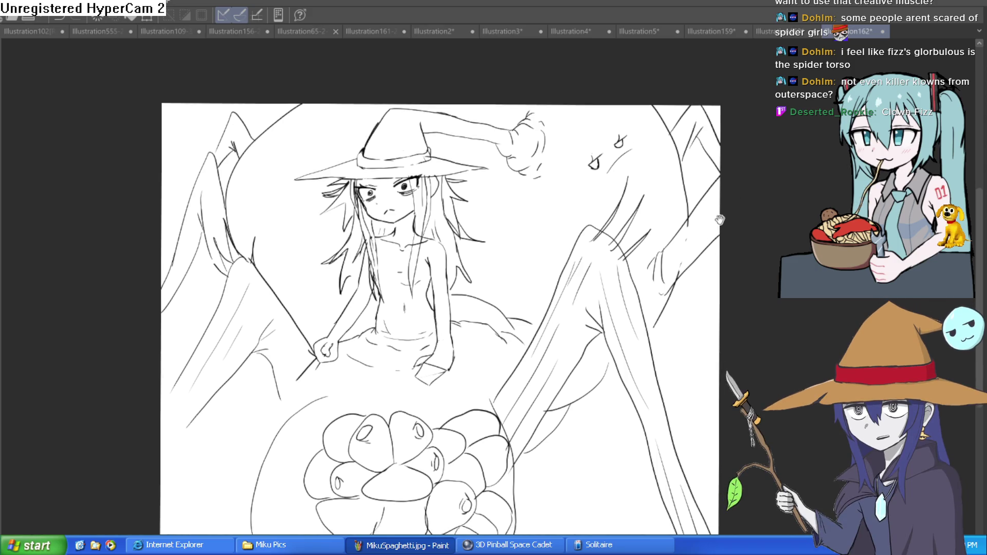
# Add rounded bulbs at the left, lower-left and lower-right edges of the abdomen cluster.
pyautogui.scroll(-6, 645, 263)
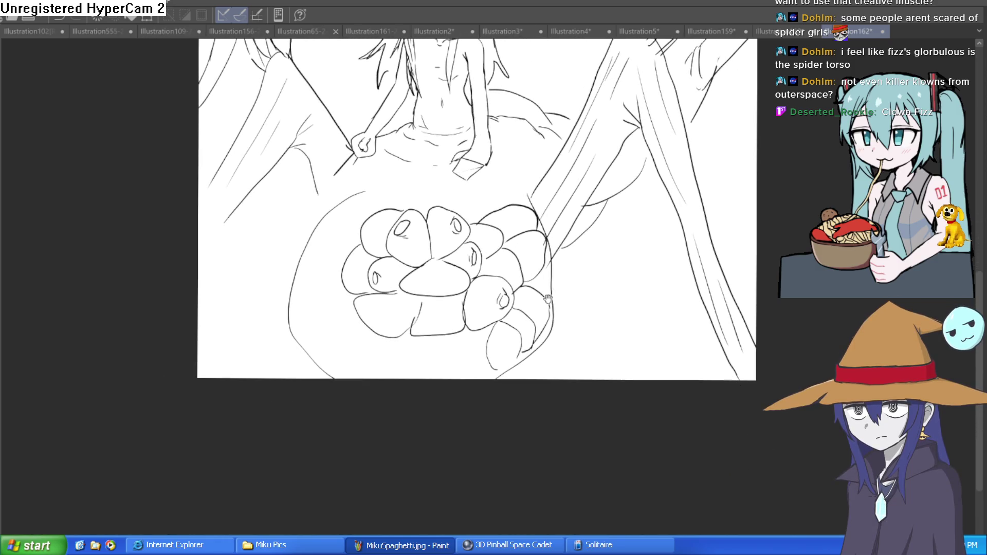
pyautogui.scroll(-1, 546, 280)
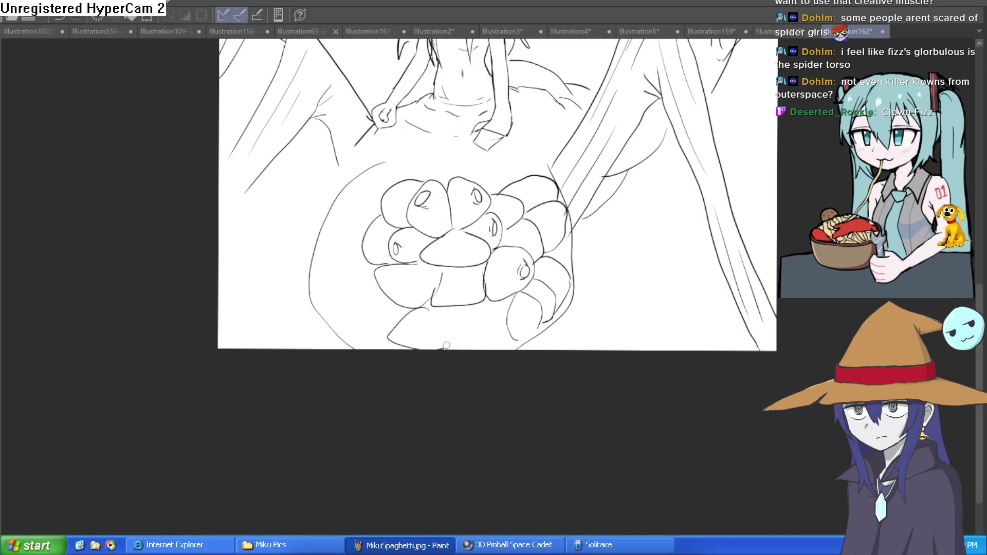
pyautogui.moveTo(368, 267); pyautogui.dragTo(353, 287)
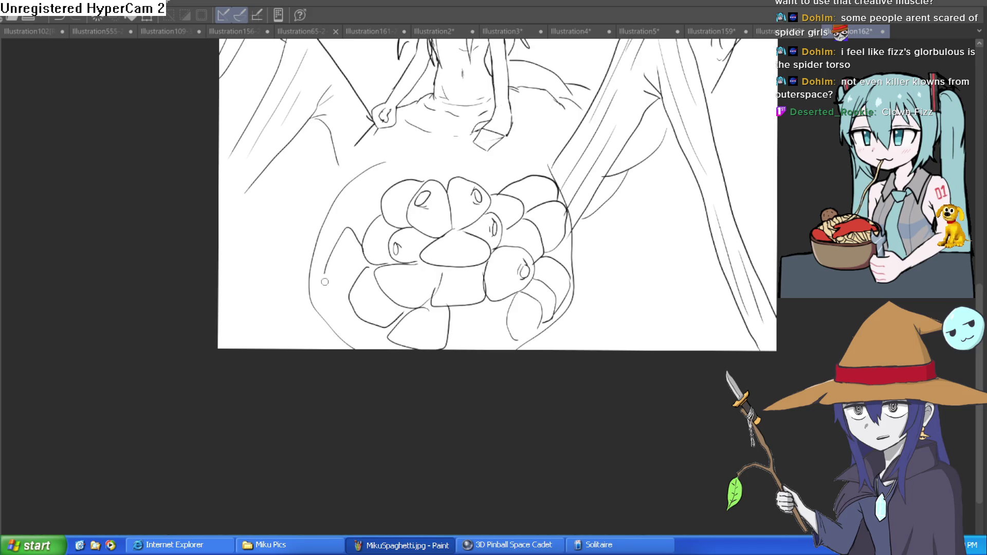
pyautogui.scroll(1, 353, 230)
pyautogui.moveTo(354, 249); pyautogui.dragTo(405, 185)
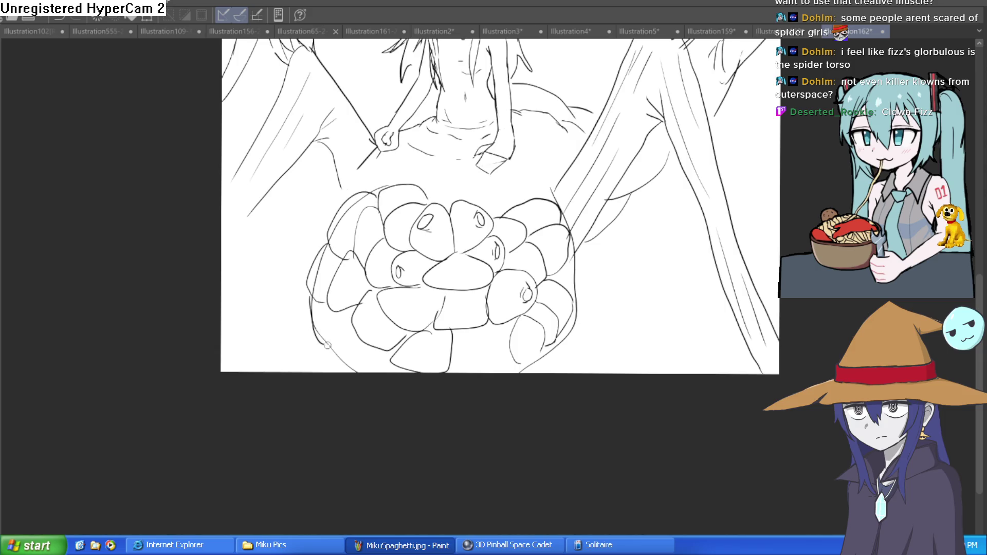
pyautogui.moveTo(372, 350)
pyautogui.mouseDown()
pyautogui.moveTo(368, 359)
pyautogui.moveTo(401, 368)
pyautogui.mouseUp()
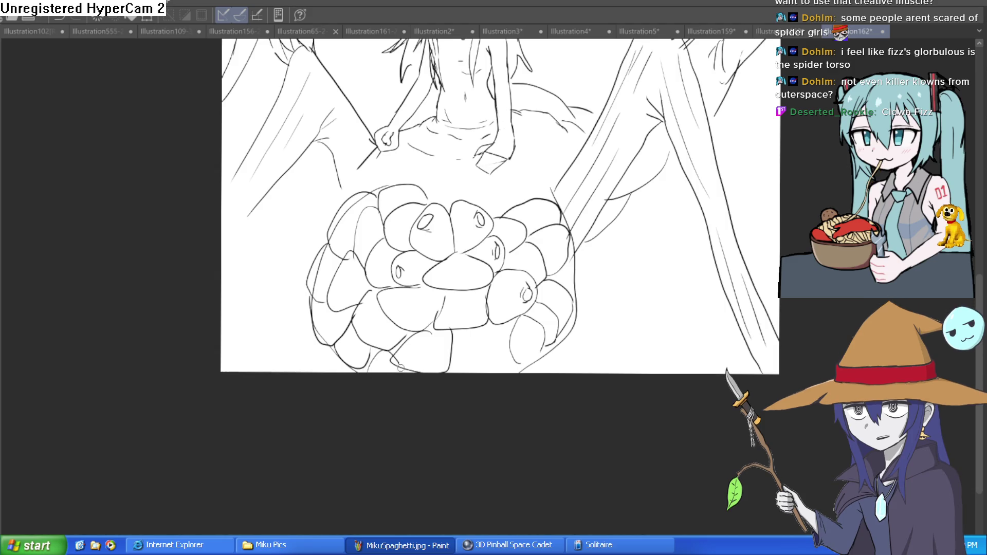
pyautogui.moveTo(489, 333)
pyautogui.mouseDown()
pyautogui.moveTo(491, 365)
pyautogui.moveTo(499, 326)
pyautogui.mouseUp()
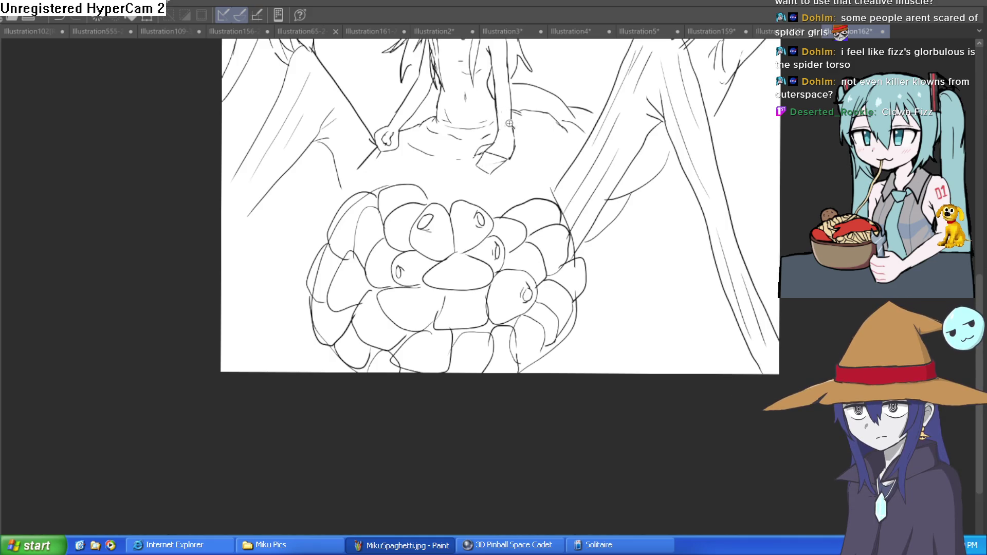
# Add a shoulder line and short curved texture strokes across the spider's back beside the torso.
pyautogui.scroll(3, 509, 124)
pyautogui.moveTo(555, 144); pyautogui.dragTo(549, 183)
pyautogui.moveTo(586, 228); pyautogui.dragTo(578, 210)
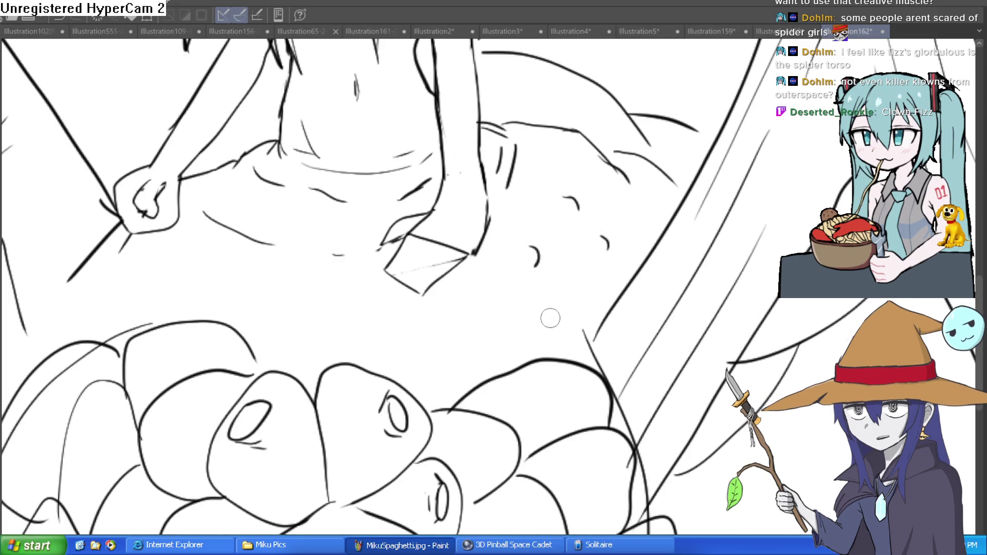
pyautogui.moveTo(431, 346); pyautogui.dragTo(436, 360)
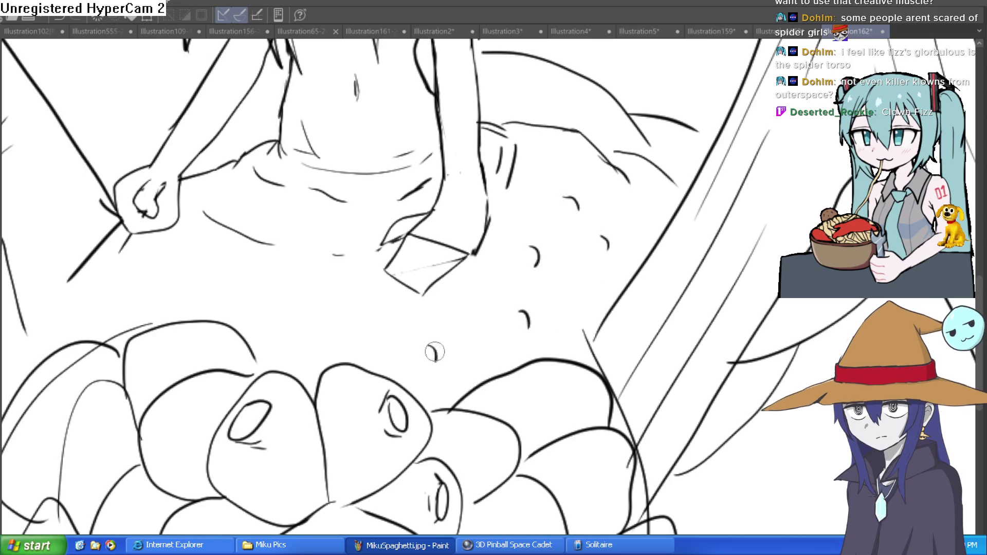
pyautogui.scroll(-2, 310, 281)
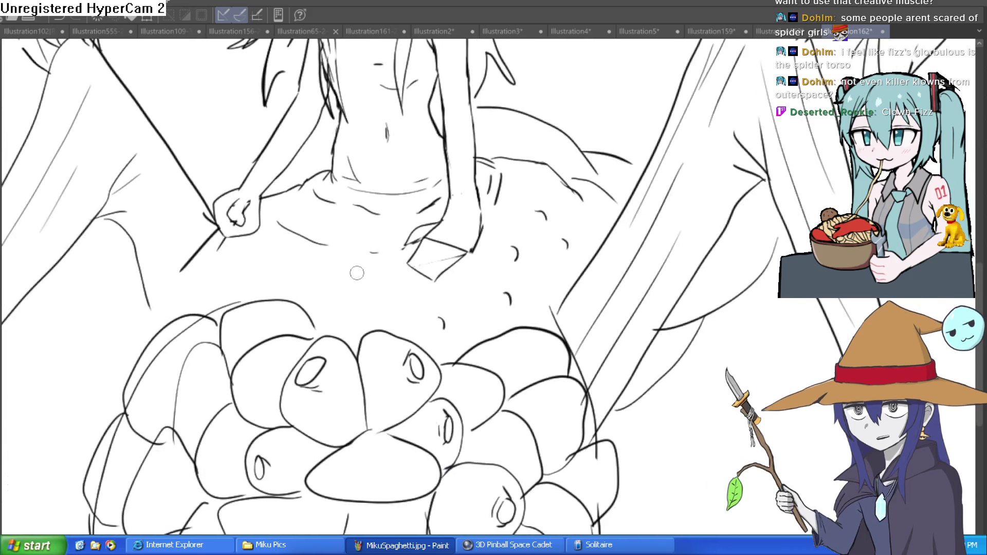
pyautogui.moveTo(312, 264); pyautogui.dragTo(307, 267)
pyautogui.moveTo(478, 279)
pyautogui.mouseDown()
pyautogui.moveTo(526, 212)
pyautogui.moveTo(552, 206)
pyautogui.mouseUp()
pyautogui.moveTo(368, 279); pyautogui.dragTo(441, 240)
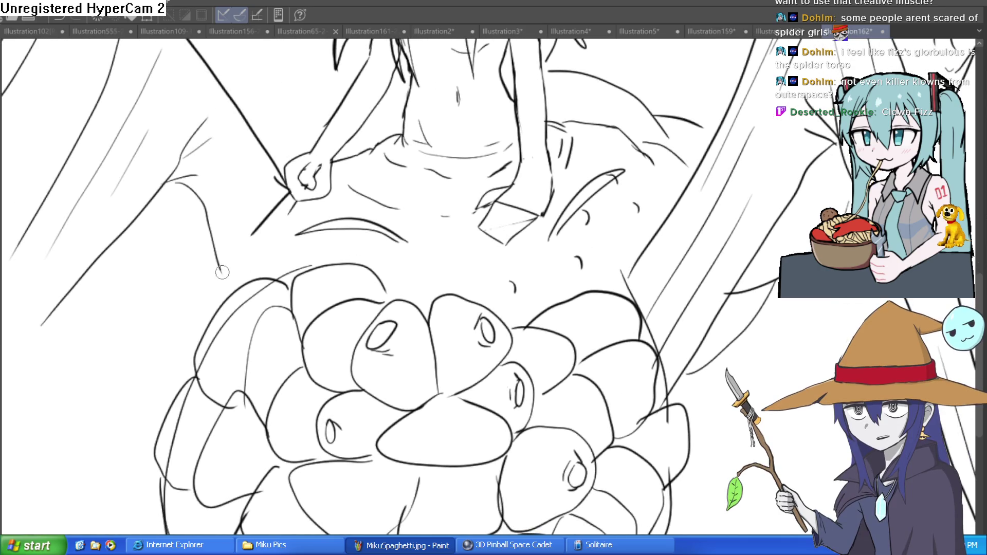
# Lengthen the leg line downward and redraw the outlines of the left bulbs.
pyautogui.moveTo(222, 266); pyautogui.dragTo(231, 299)
pyautogui.moveTo(206, 239)
pyautogui.mouseDown()
pyautogui.moveTo(216, 309)
pyautogui.moveTo(159, 308)
pyautogui.moveTo(221, 288)
pyautogui.mouseUp()
pyautogui.moveTo(319, 331); pyautogui.dragTo(353, 239)
pyautogui.moveTo(262, 228); pyautogui.dragTo(232, 272)
pyautogui.moveTo(268, 221); pyautogui.dragTo(316, 188)
pyautogui.moveTo(221, 314); pyautogui.dragTo(206, 364)
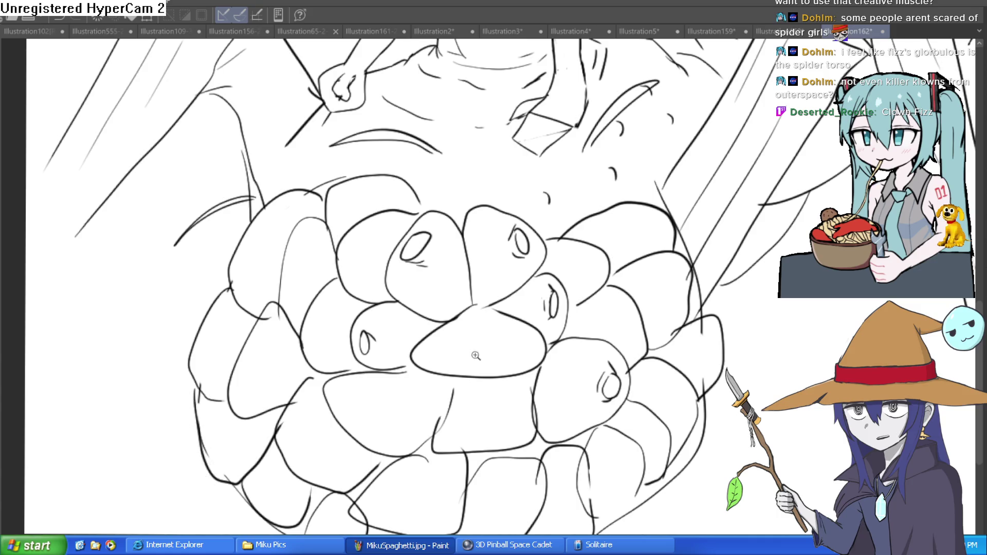
# Add short contour strokes and marks around a small oval on the bulb cluster.
pyautogui.scroll(-5, 476, 356)
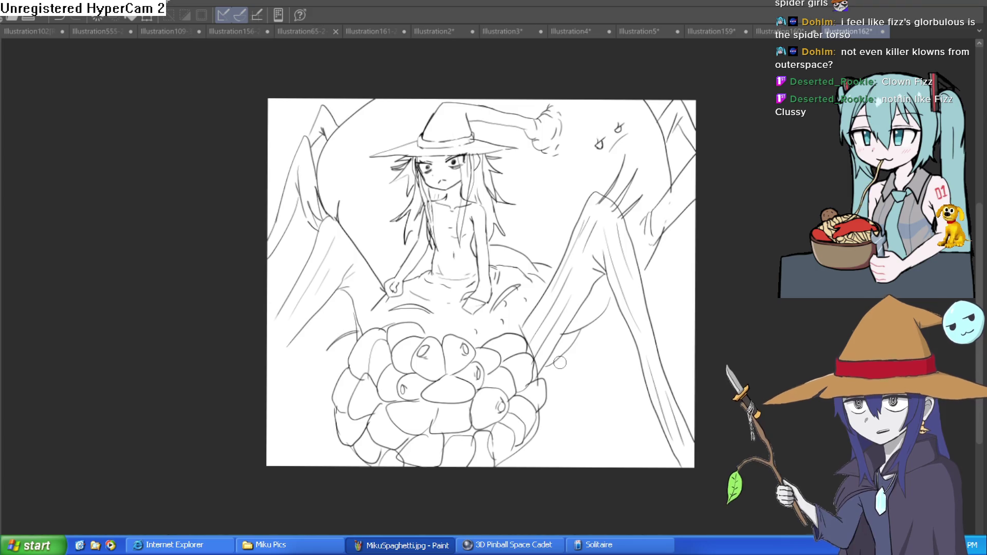
pyautogui.scroll(5, 371, 340)
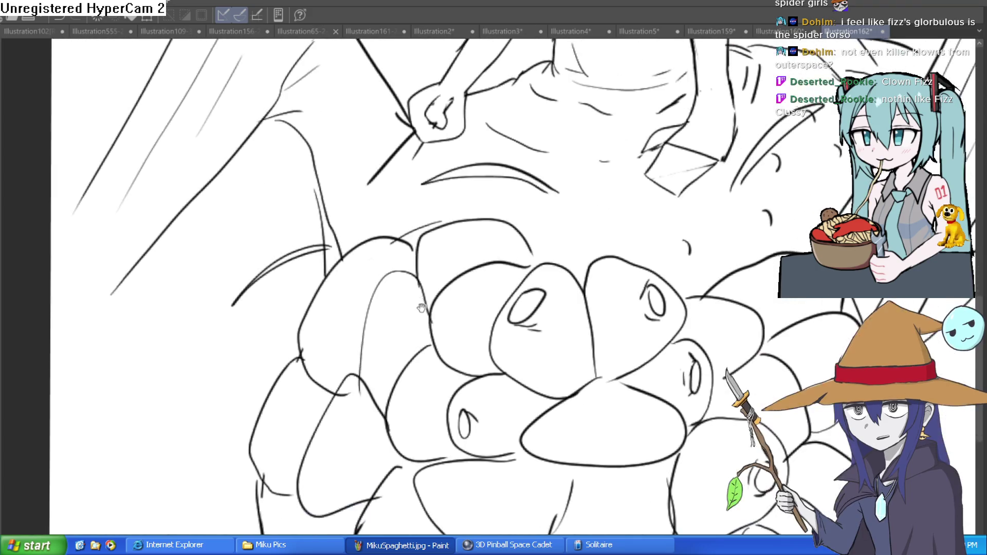
pyautogui.moveTo(325, 277); pyautogui.dragTo(348, 286)
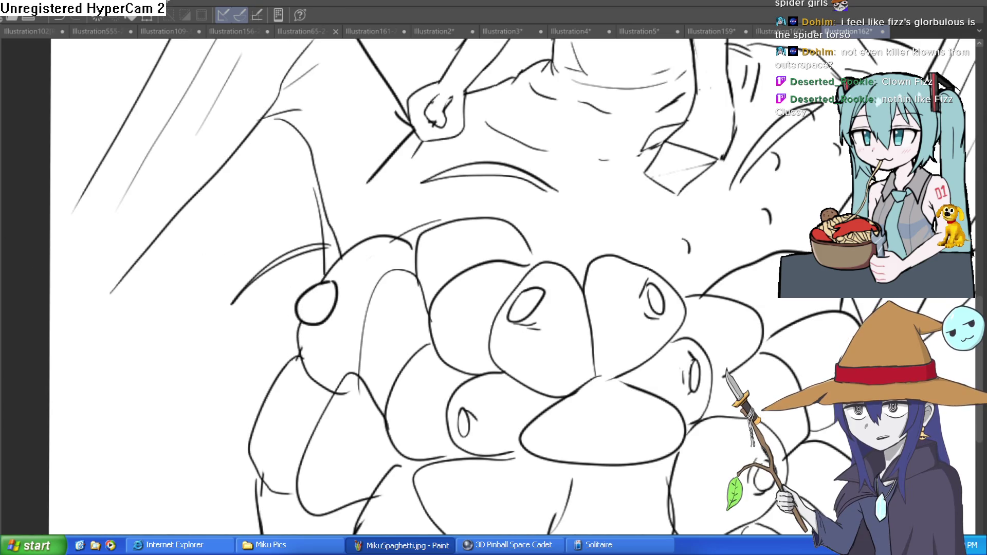
pyautogui.scroll(5, 314, 302)
pyautogui.moveTo(309, 301)
pyautogui.mouseDown()
pyautogui.moveTo(337, 260)
pyautogui.moveTo(372, 246)
pyautogui.mouseUp()
pyautogui.press(']')
pyautogui.press(']')
pyautogui.press(']')
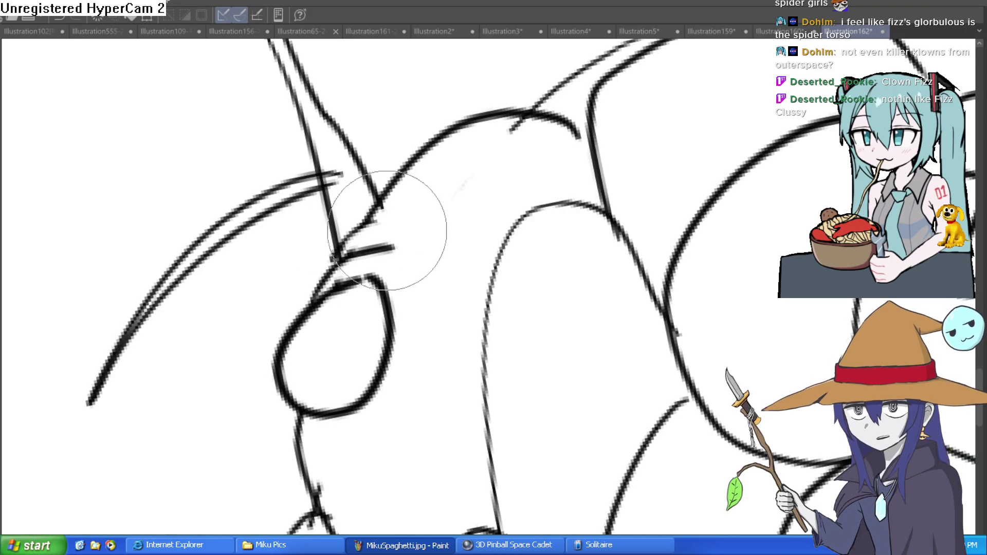
pyautogui.scroll(-3, 237, 205)
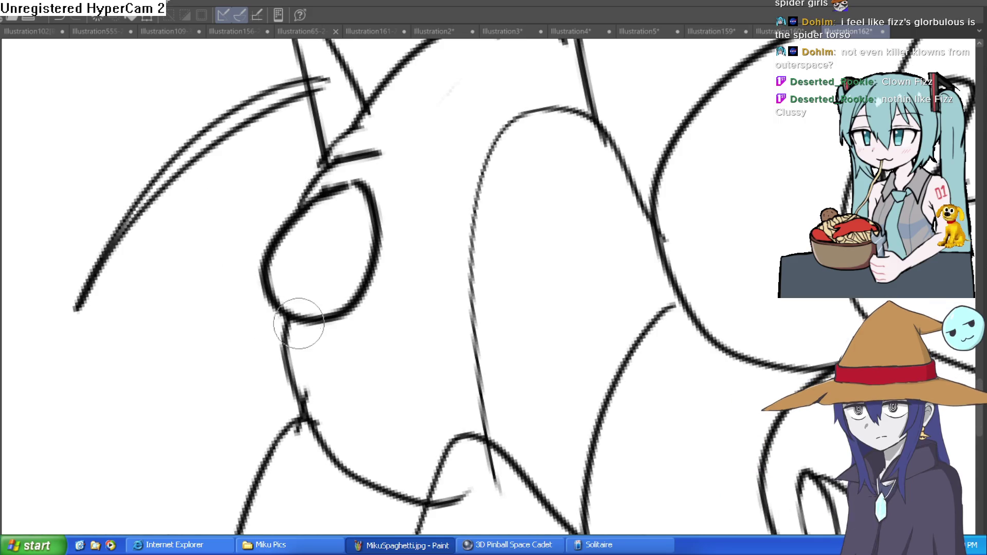
pyautogui.moveTo(288, 337); pyautogui.dragTo(334, 349)
pyautogui.moveTo(271, 332); pyautogui.dragTo(300, 361)
# Draw small oval openings on the left and lower-left bulbs.
pyautogui.scroll(-3, 284, 341)
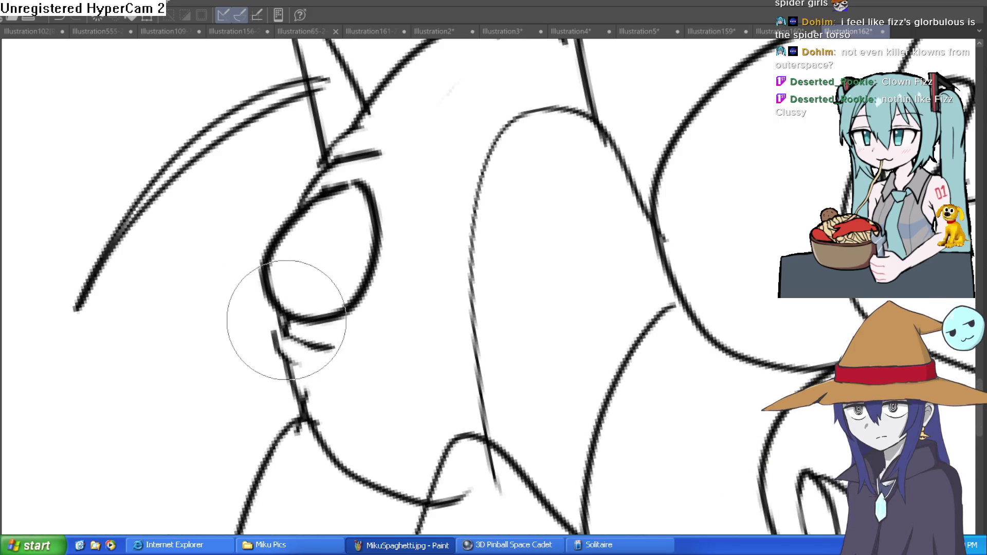
pyautogui.scroll(-3, 392, 275)
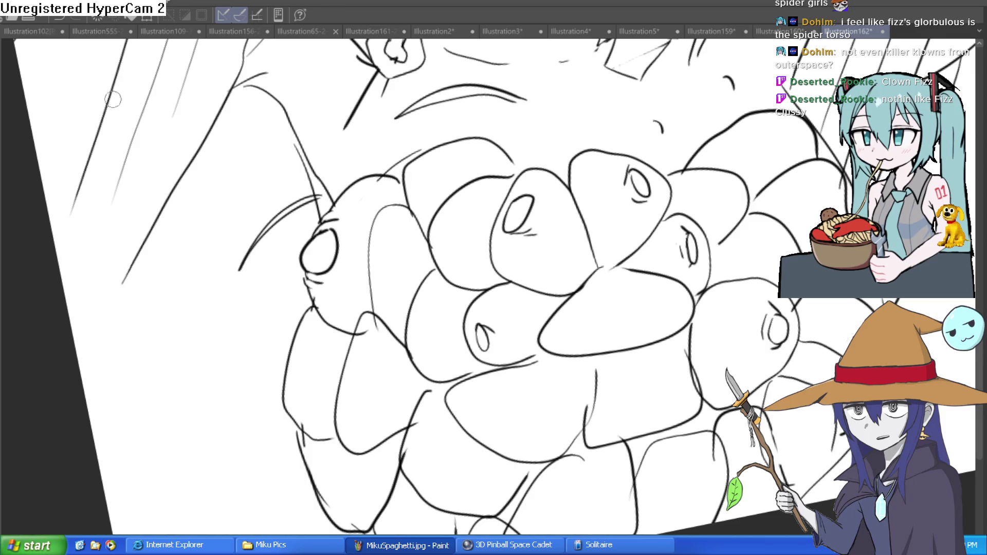
pyautogui.scroll(-2, 113, 99)
pyautogui.moveTo(288, 332)
pyautogui.mouseDown()
pyautogui.moveTo(286, 378)
pyautogui.moveTo(280, 354)
pyautogui.moveTo(312, 325)
pyautogui.mouseUp()
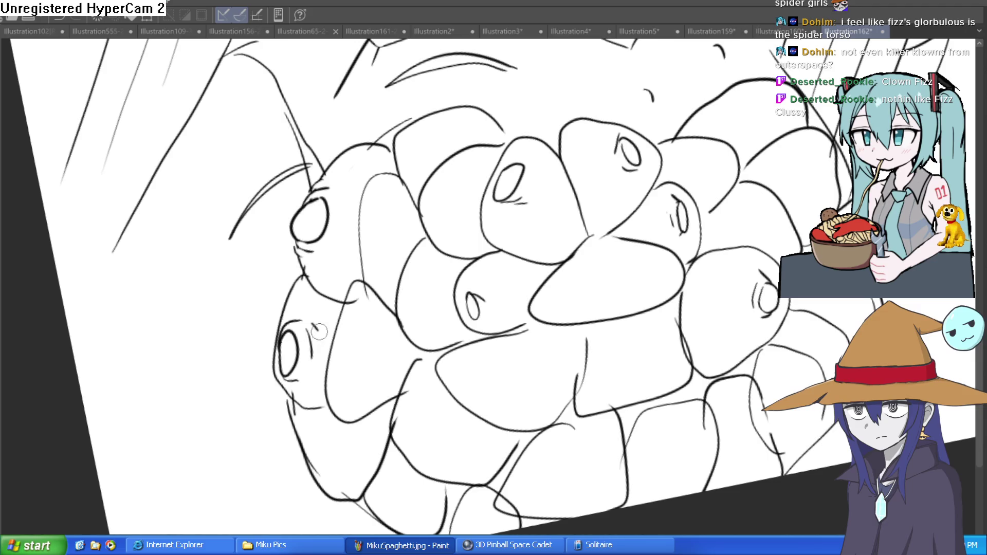
pyautogui.scroll(-2, 277, 345)
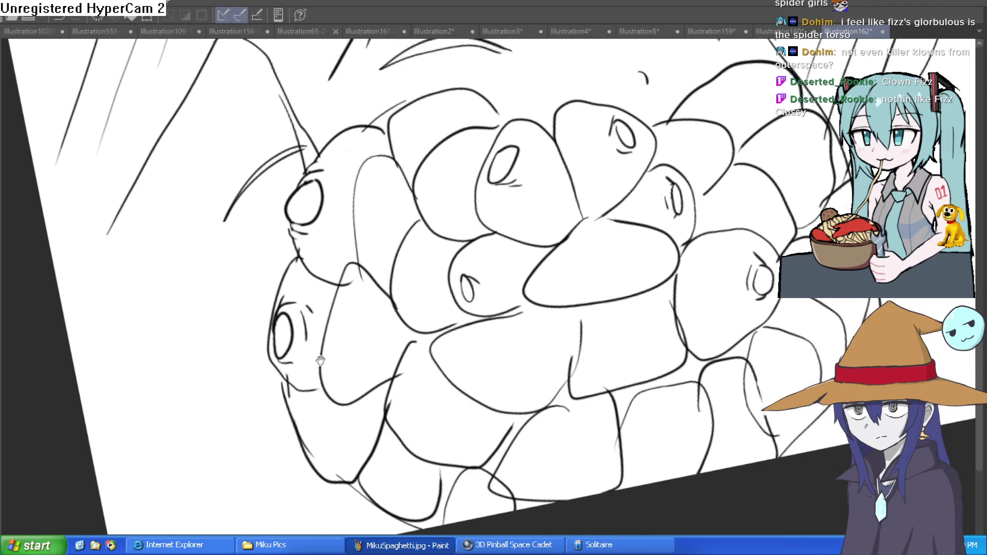
pyautogui.scroll(3, 286, 333)
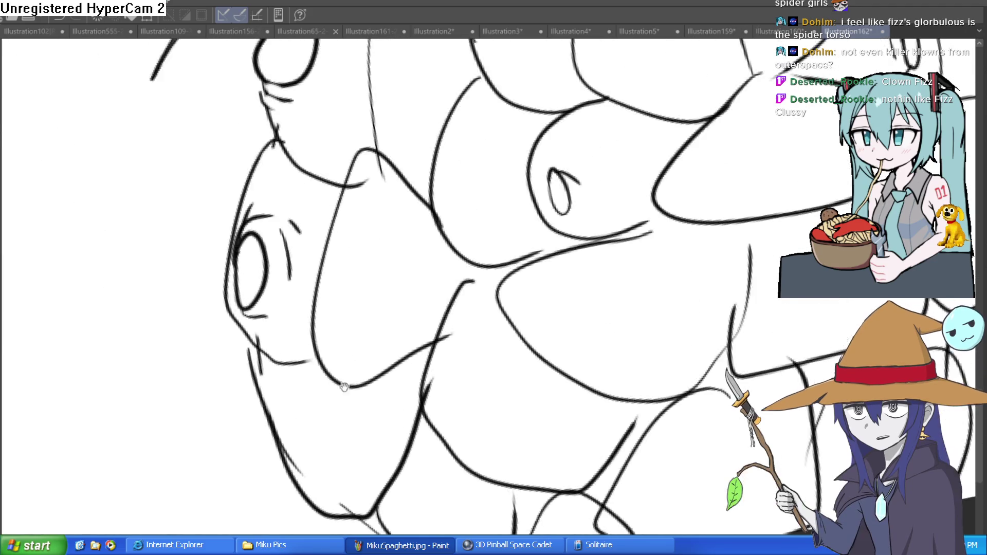
pyautogui.moveTo(249, 376); pyautogui.dragTo(257, 361)
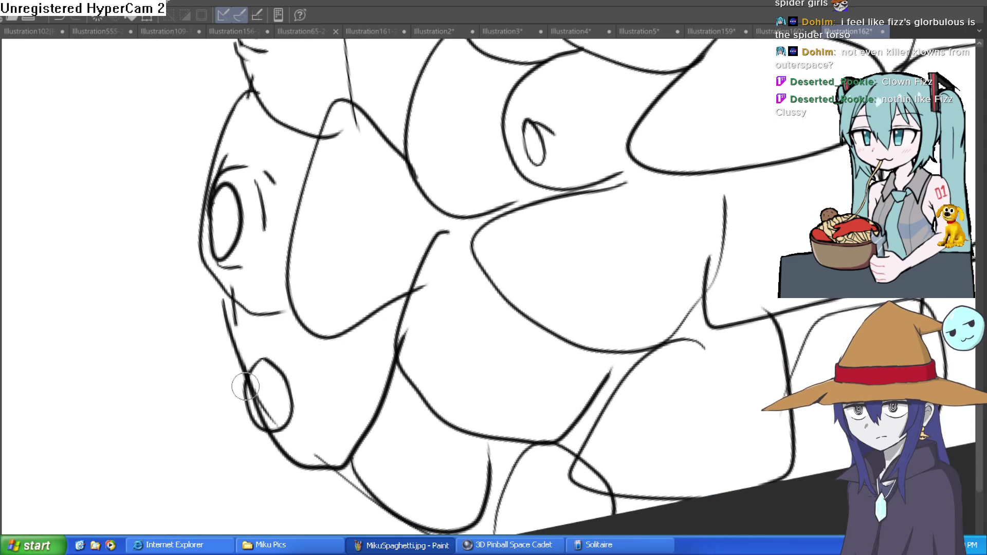
# With a larger eraser tip, rub out the stray strokes under the oval and nearby.
pyautogui.press(']')
pyautogui.press(']')
pyautogui.press(']')
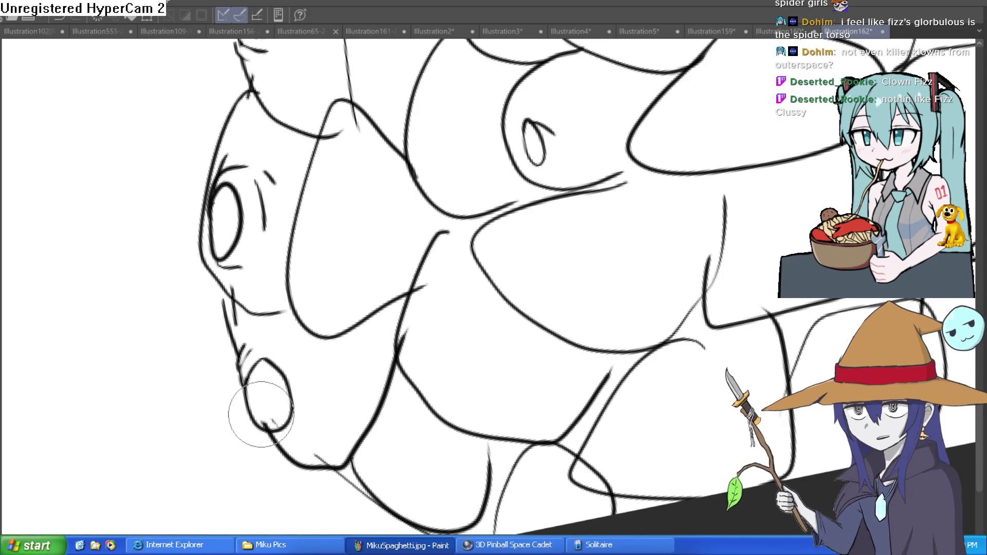
pyautogui.scroll(5, 242, 386)
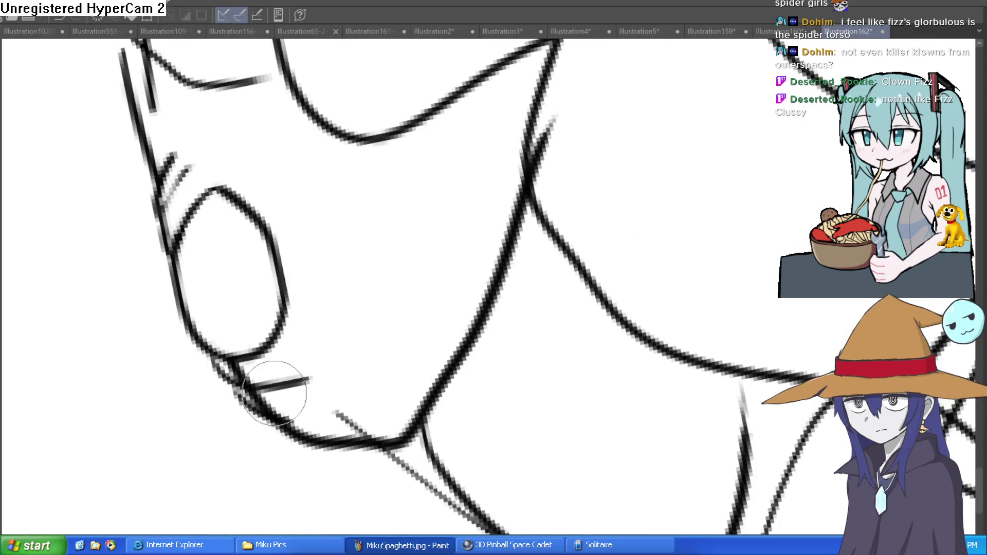
pyautogui.press(']')
pyautogui.press(']')
pyautogui.press(']')
pyautogui.moveTo(264, 408); pyautogui.dragTo(243, 378)
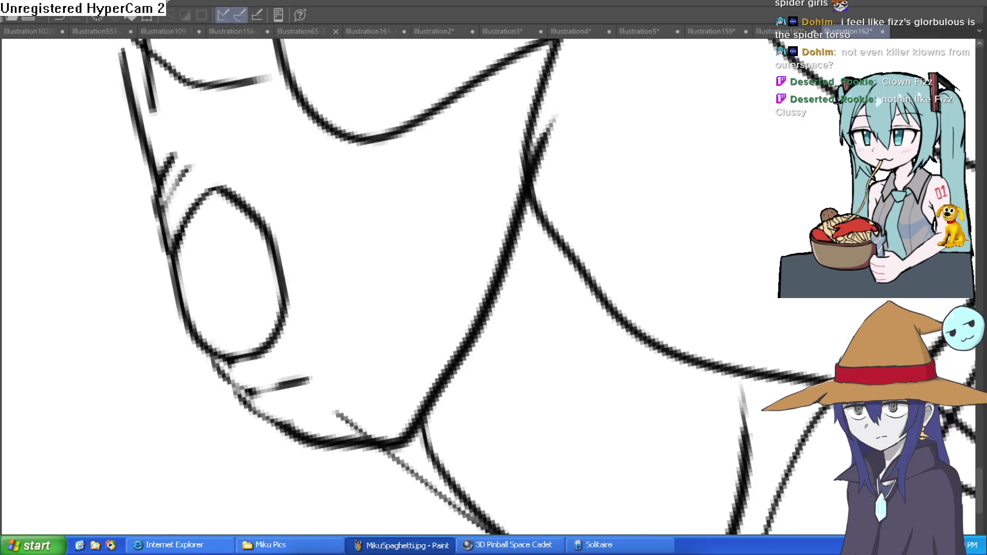
pyautogui.scroll(-5, 425, 209)
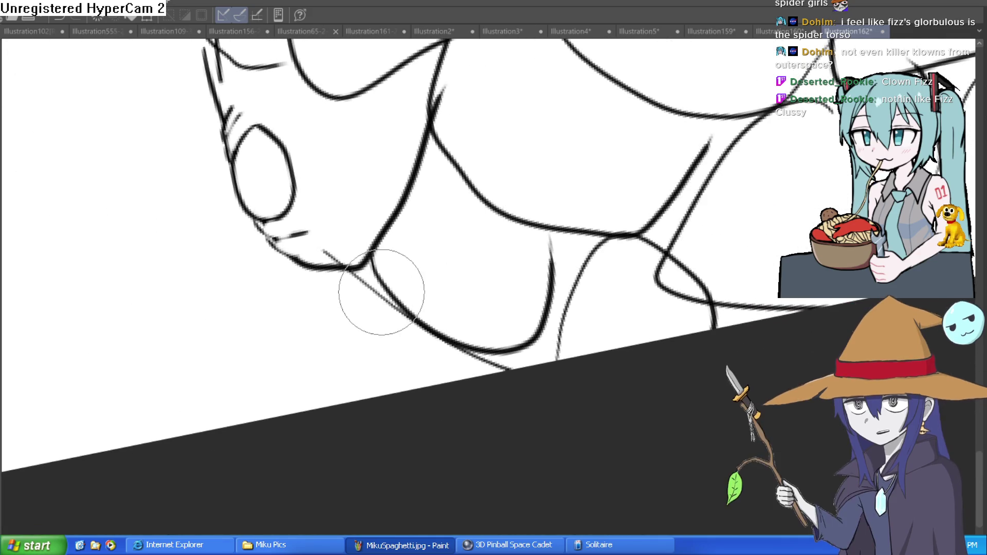
pyautogui.moveTo(347, 251); pyautogui.dragTo(329, 258)
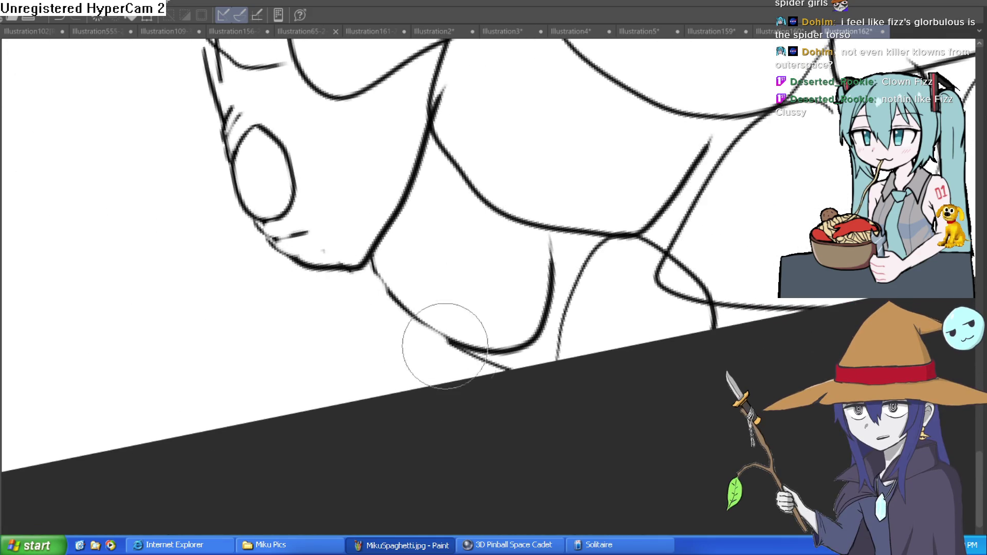
pyautogui.scroll(-5, 610, 320)
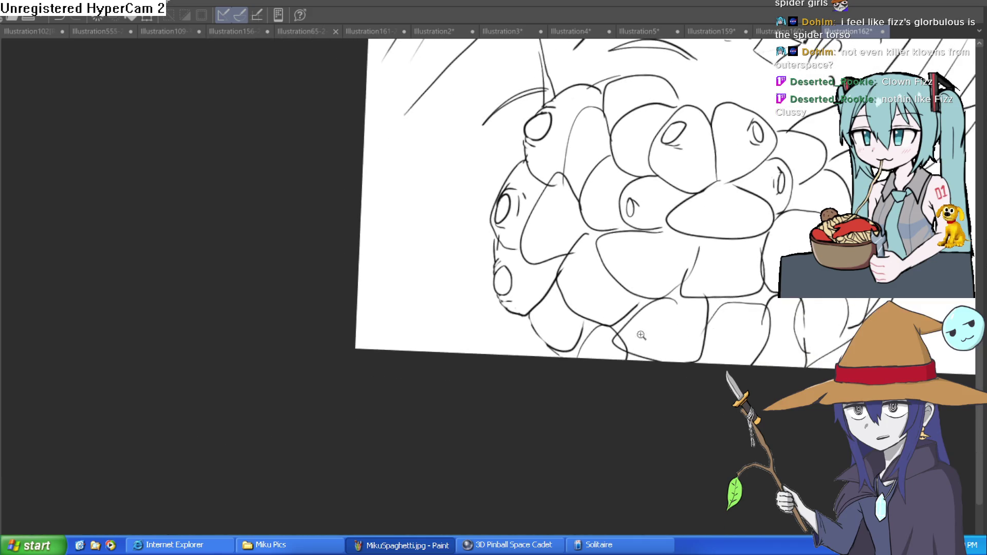
pyautogui.scroll(5, 607, 353)
pyautogui.scroll(5, 661, 357)
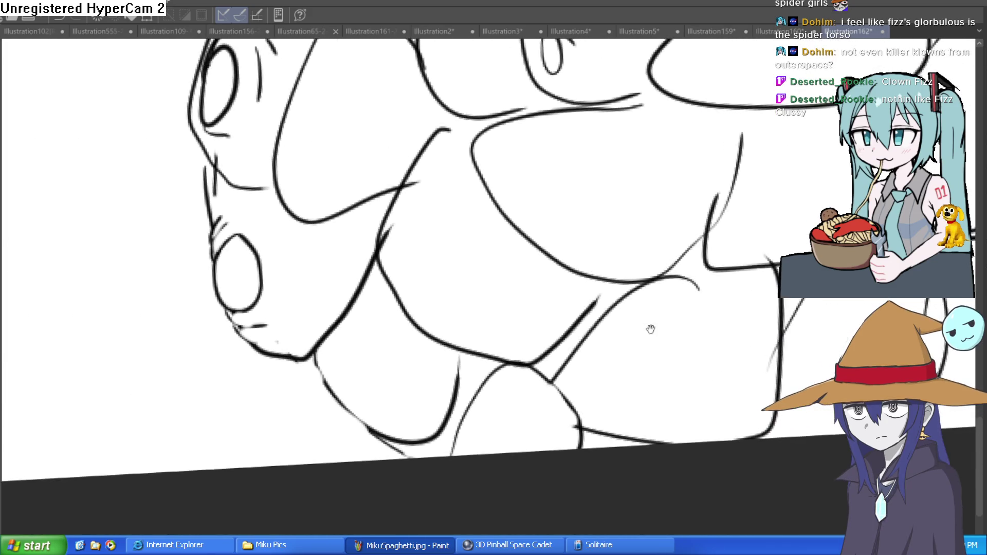
pyautogui.scroll(-3, 632, 310)
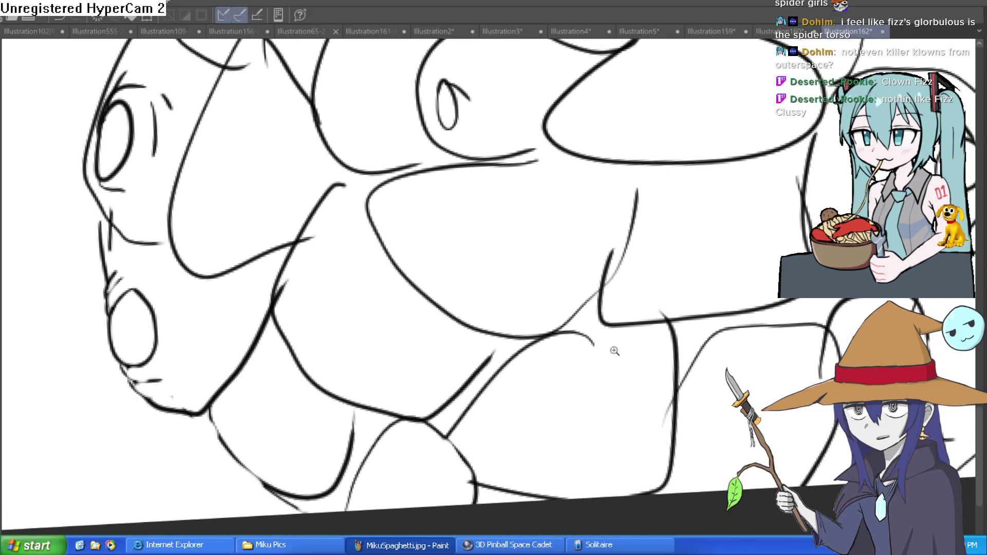
pyautogui.scroll(2, 613, 348)
pyautogui.scroll(-3, 656, 313)
pyautogui.scroll(2, 635, 293)
pyautogui.moveTo(573, 332); pyautogui.dragTo(556, 330)
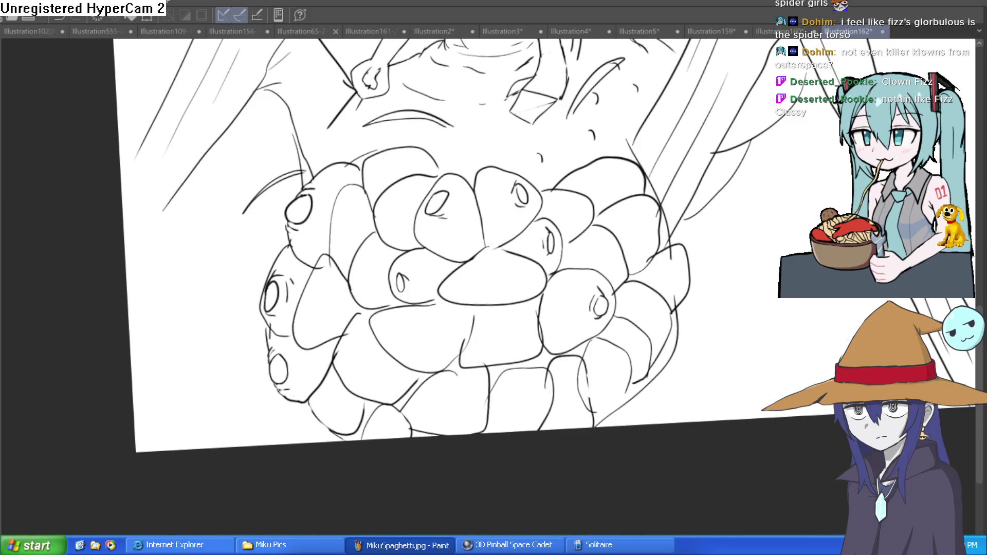
pyautogui.scroll(-2, 548, 330)
pyautogui.scroll(2, 548, 330)
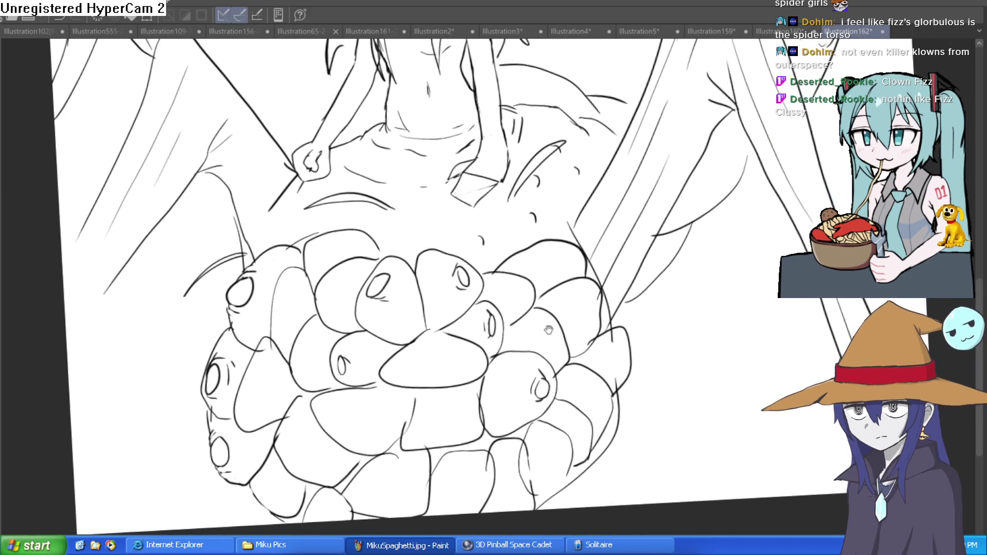
pyautogui.scroll(-2, 549, 331)
pyautogui.scroll(2, 649, 448)
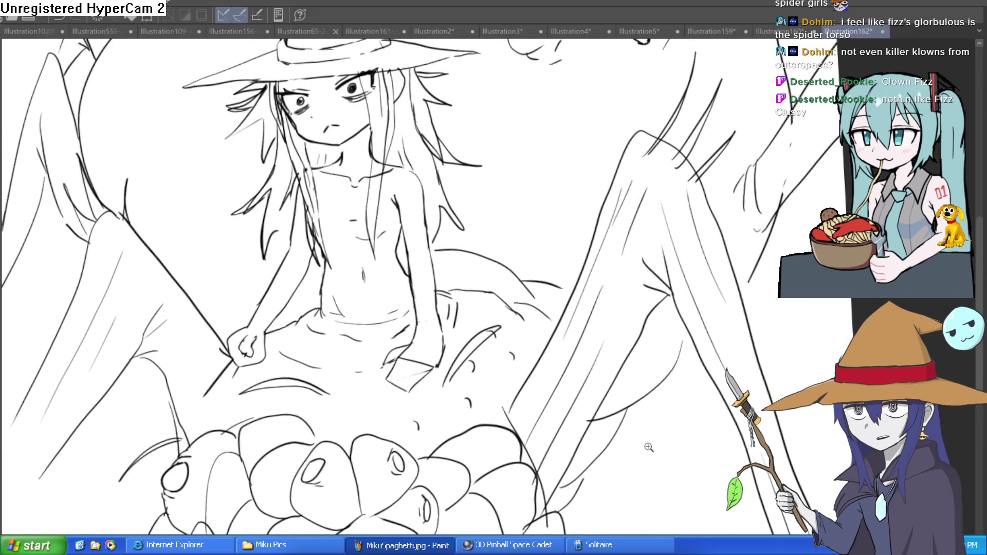
pyautogui.scroll(-3, 649, 448)
pyautogui.scroll(2, 618, 417)
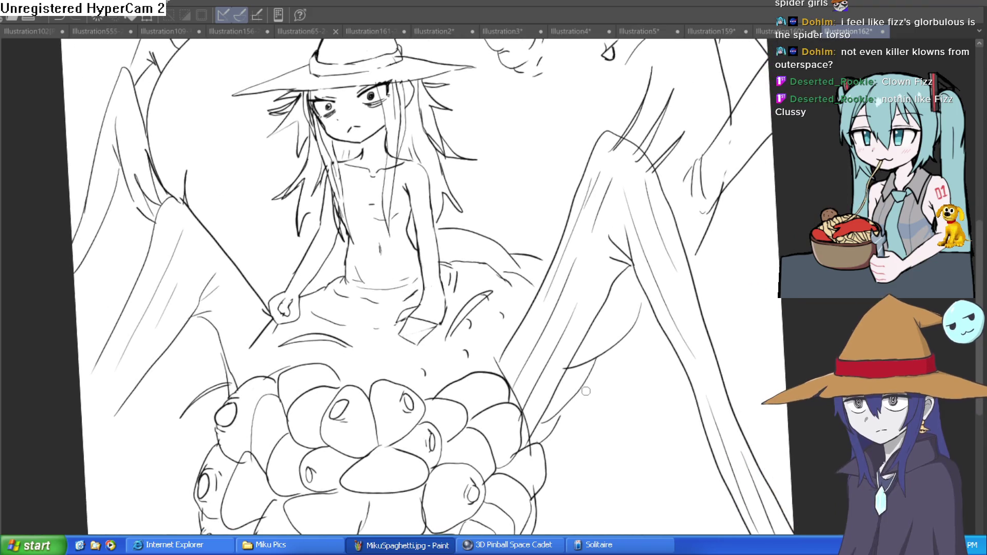
pyautogui.scroll(4, 447, 314)
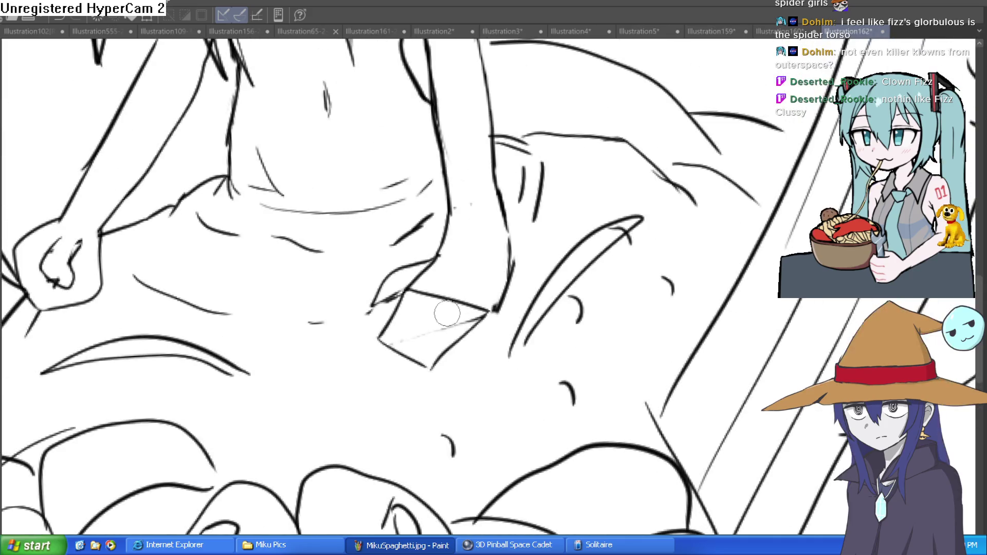
# Draw spread fingers on the girl's right hand resting on the abdomen, redoing the first attempt.
pyautogui.moveTo(406, 298)
pyautogui.mouseDown()
pyautogui.moveTo(378, 355)
pyautogui.moveTo(365, 355)
pyautogui.moveTo(391, 366)
pyautogui.mouseUp()
pyautogui.moveTo(432, 316); pyautogui.dragTo(411, 365)
pyautogui.hotkey('ctrl', 'z')
pyautogui.hotkey('ctrl', 'z')
pyautogui.hotkey('ctrl', 'z')
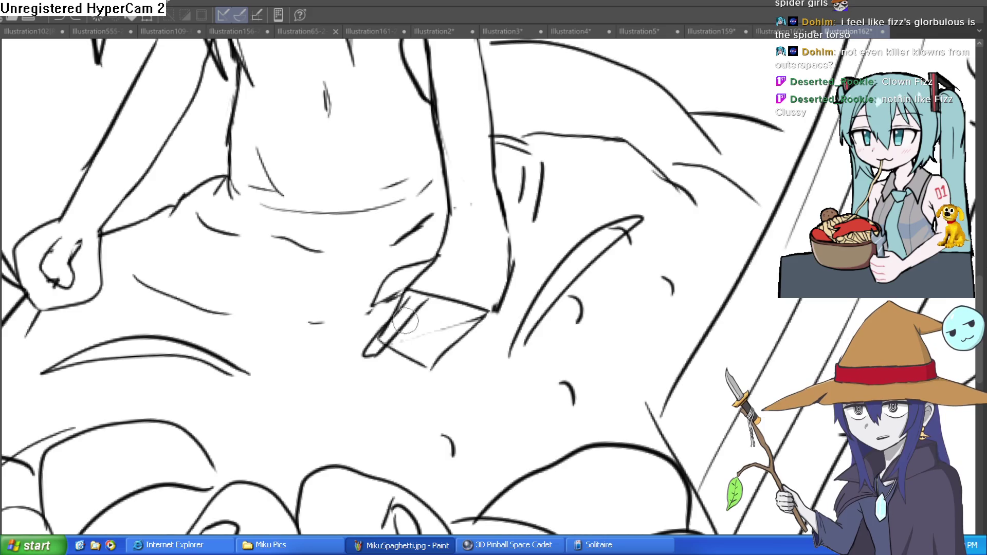
pyautogui.moveTo(412, 295); pyautogui.dragTo(371, 372)
pyautogui.moveTo(443, 298)
pyautogui.mouseDown()
pyautogui.moveTo(396, 360)
pyautogui.moveTo(406, 391)
pyautogui.mouseUp()
pyautogui.moveTo(474, 303)
pyautogui.mouseDown()
pyautogui.moveTo(427, 383)
pyautogui.moveTo(452, 369)
pyautogui.moveTo(453, 378)
pyautogui.moveTo(395, 351)
pyautogui.moveTo(391, 308)
pyautogui.moveTo(427, 277)
pyautogui.moveTo(478, 304)
pyautogui.mouseUp()
# Erase most of the clenched fist on the left with the eraser.
pyautogui.press('e')
pyautogui.scroll(-2, 426, 281)
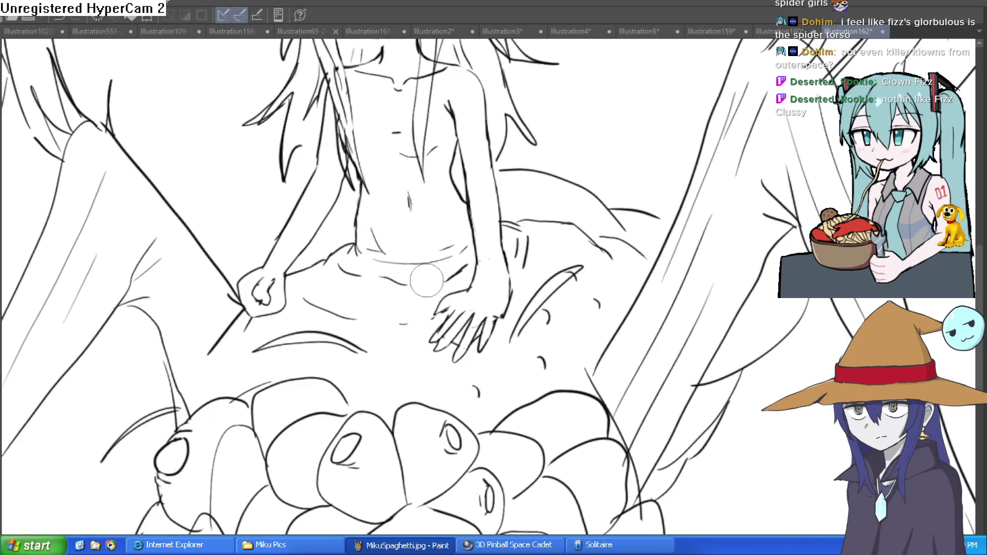
pyautogui.scroll(3, 268, 272)
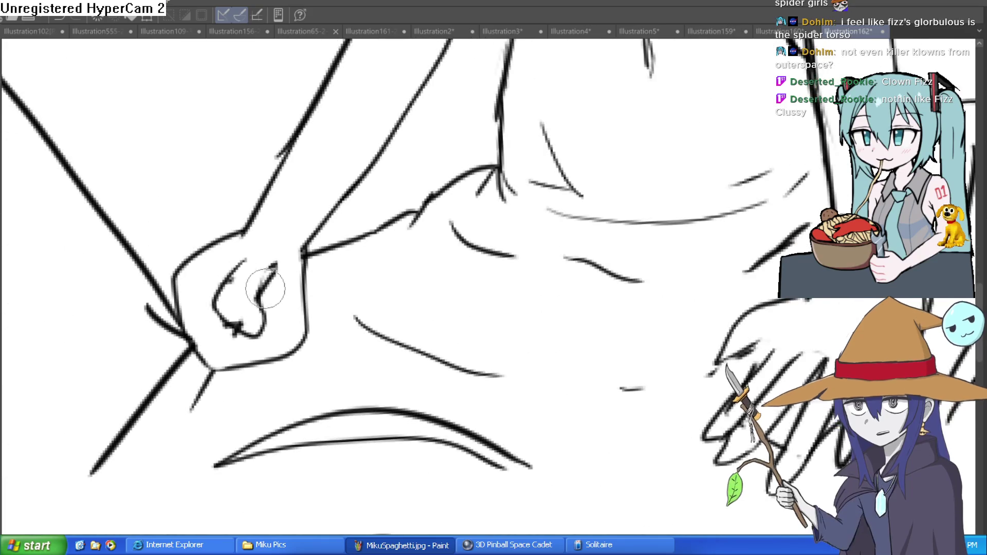
pyautogui.moveTo(242, 227)
pyautogui.mouseDown()
pyautogui.moveTo(202, 249)
pyautogui.moveTo(187, 322)
pyautogui.moveTo(236, 370)
pyautogui.moveTo(309, 297)
pyautogui.moveTo(214, 309)
pyautogui.moveTo(172, 265)
pyautogui.mouseUp()
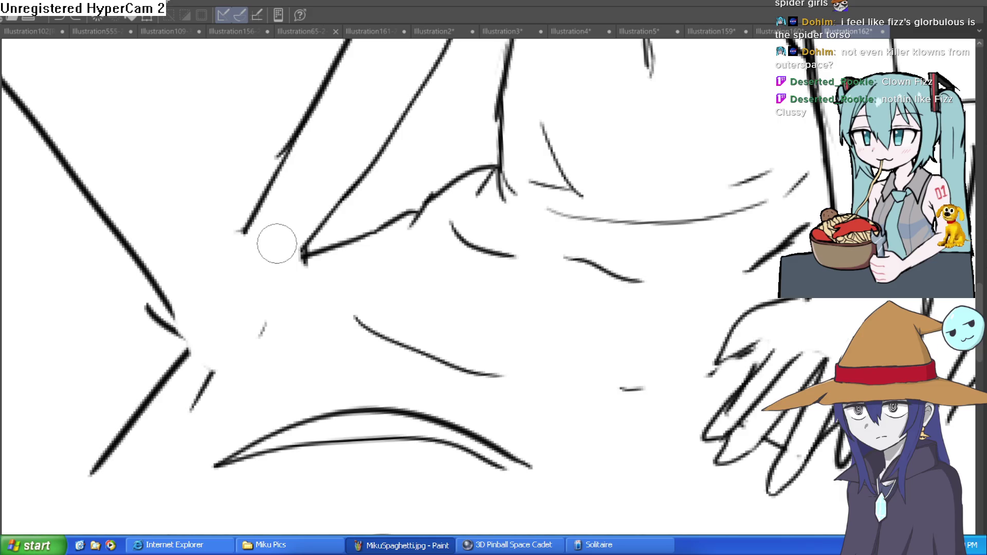
pyautogui.scroll(-5, 255, 250)
# Sketch the branch staff beside the torso and erase the extra lines inside the hand.
pyautogui.moveTo(329, 299); pyautogui.dragTo(368, 340)
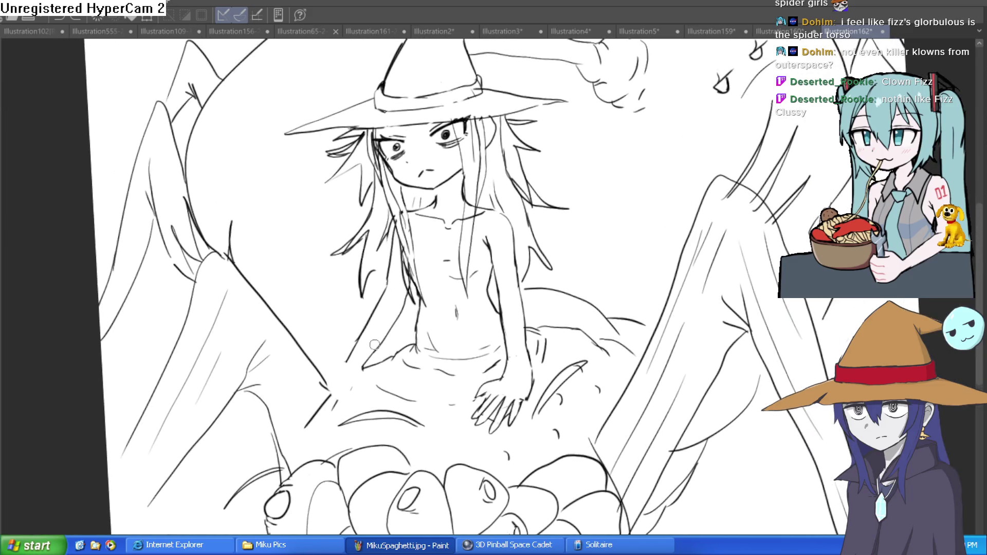
pyautogui.scroll(5, 368, 341)
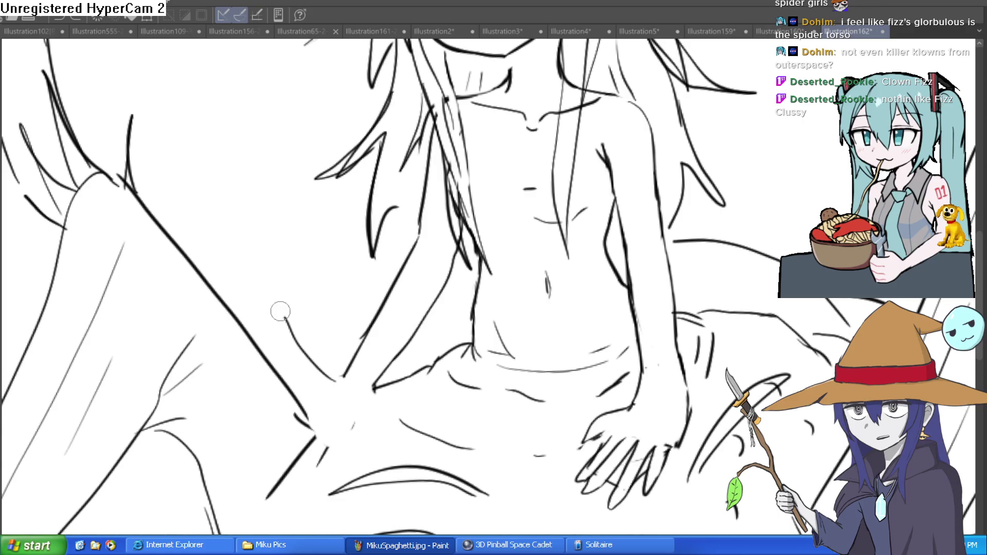
pyautogui.moveTo(240, 268); pyautogui.dragTo(260, 230)
pyautogui.hotkey('ctrl', 'z')
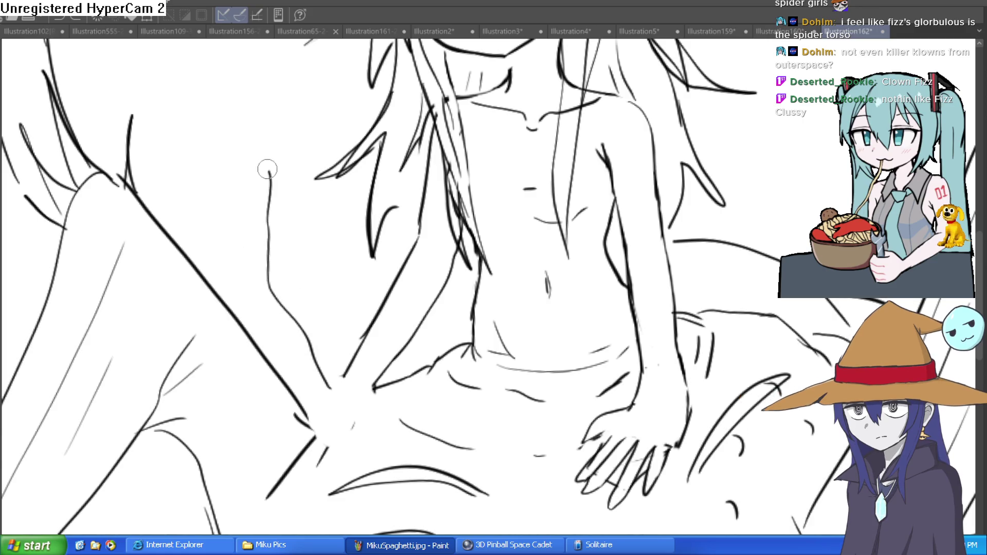
pyautogui.moveTo(195, 233)
pyautogui.mouseDown()
pyautogui.moveTo(178, 227)
pyautogui.moveTo(232, 310)
pyautogui.mouseUp()
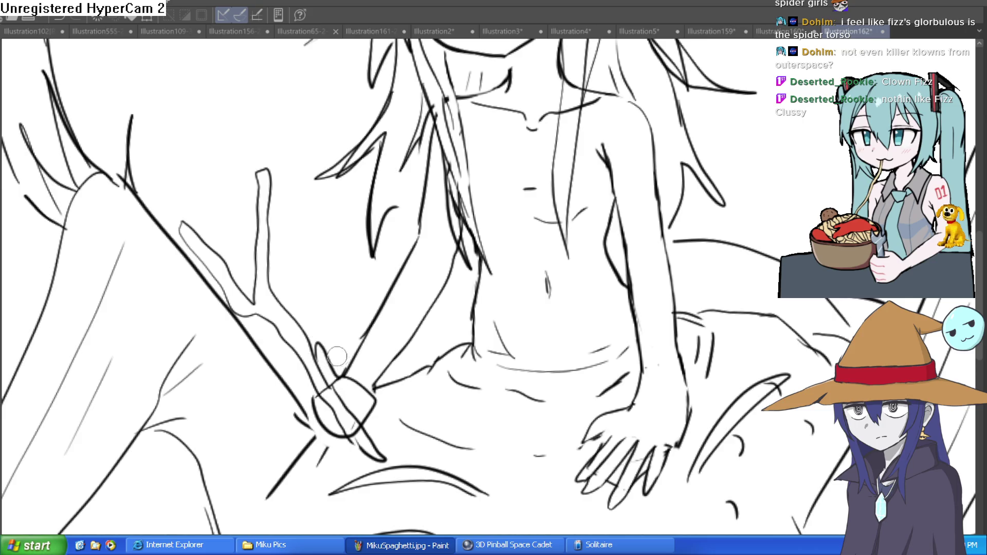
pyautogui.moveTo(326, 397)
pyautogui.mouseDown()
pyautogui.moveTo(331, 409)
pyautogui.moveTo(355, 379)
pyautogui.moveTo(317, 367)
pyautogui.moveTo(337, 381)
pyautogui.mouseUp()
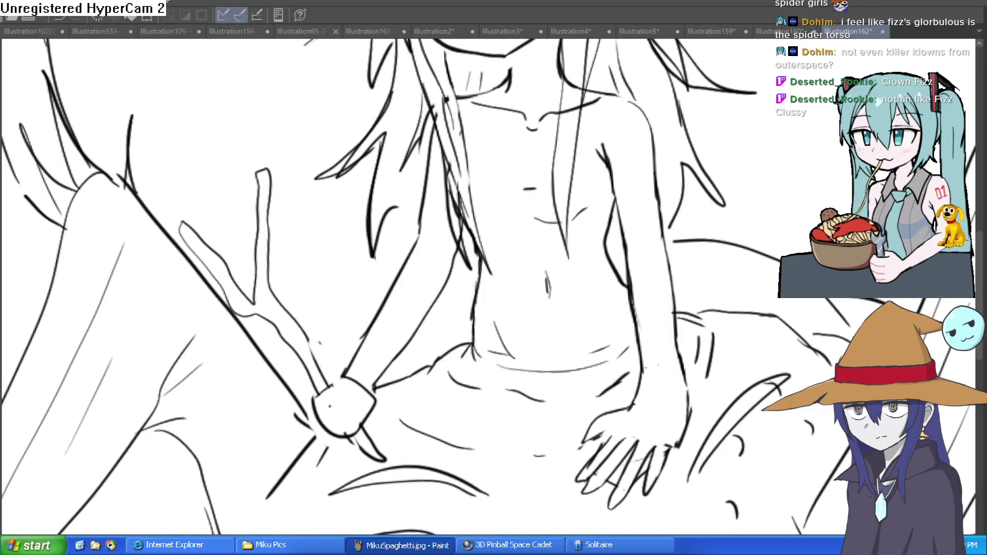
pyautogui.click(330, 384)
pyautogui.moveTo(323, 367)
pyautogui.mouseDown()
pyautogui.moveTo(338, 363)
pyautogui.moveTo(322, 358)
pyautogui.moveTo(312, 399)
pyautogui.moveTo(350, 385)
pyautogui.mouseUp()
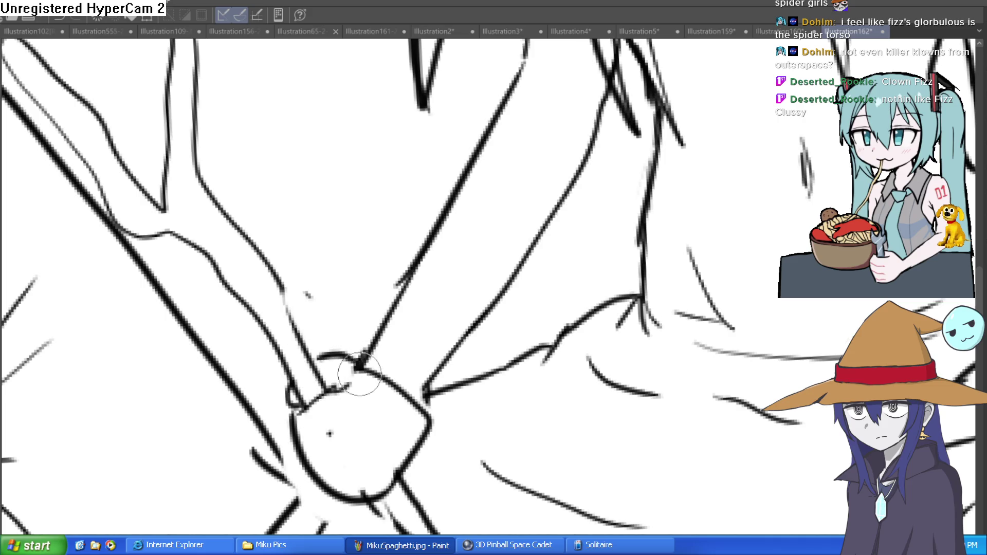
# Redraw the gripping hand with fingers wrapped around the staff, joined to the wrist.
pyautogui.scroll(-5, 362, 374)
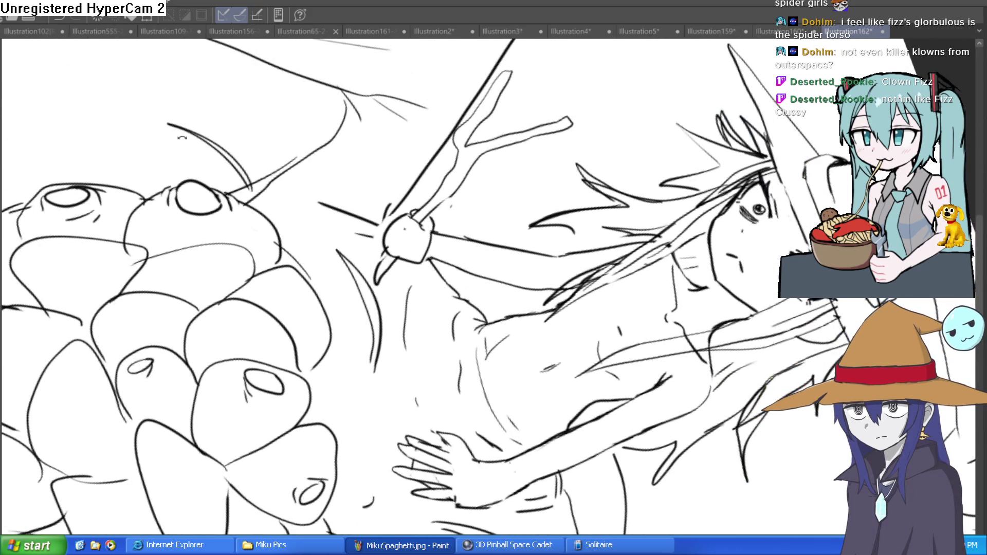
pyautogui.moveTo(433, 208); pyautogui.dragTo(533, 190)
pyautogui.click(494, 188)
pyautogui.moveTo(467, 221)
pyautogui.mouseDown()
pyautogui.moveTo(485, 276)
pyautogui.moveTo(561, 224)
pyautogui.mouseUp()
pyautogui.moveTo(483, 172)
pyautogui.mouseDown()
pyautogui.moveTo(529, 194)
pyautogui.moveTo(540, 226)
pyautogui.mouseUp()
pyautogui.moveTo(491, 291)
pyautogui.mouseDown()
pyautogui.moveTo(525, 236)
pyautogui.moveTo(624, 265)
pyautogui.moveTo(566, 274)
pyautogui.moveTo(576, 283)
pyautogui.mouseUp()
pyautogui.moveTo(468, 259)
pyautogui.mouseDown()
pyautogui.moveTo(500, 301)
pyautogui.moveTo(489, 283)
pyautogui.moveTo(502, 286)
pyautogui.moveTo(529, 348)
pyautogui.moveTo(541, 289)
pyautogui.mouseUp()
pyautogui.scroll(-5, 541, 289)
# Draw a leaf on the staff's side branch and the knife blade outline down to the guard.
pyautogui.scroll(6, 476, 196)
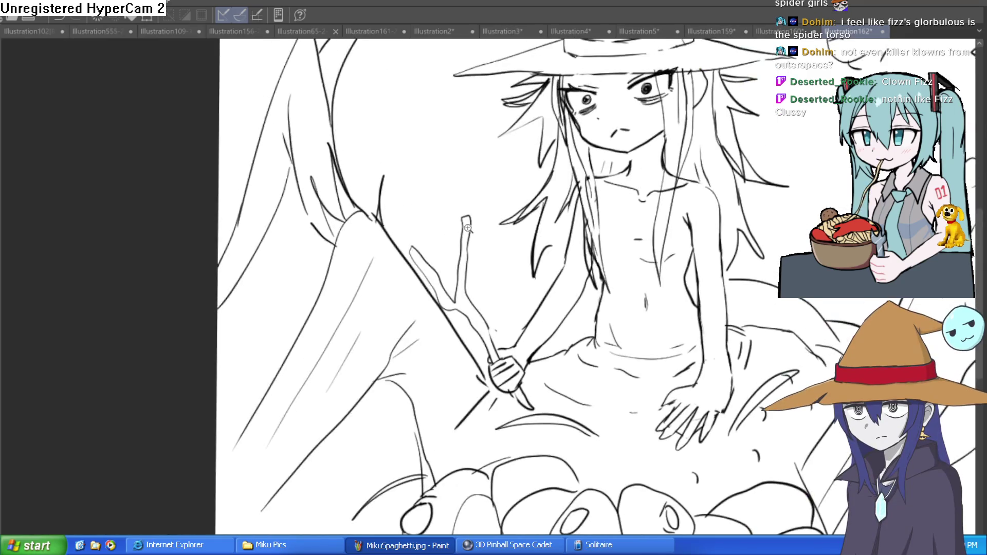
pyautogui.moveTo(477, 172)
pyautogui.mouseDown()
pyautogui.moveTo(561, 121)
pyautogui.moveTo(617, 125)
pyautogui.moveTo(489, 206)
pyautogui.mouseUp()
pyautogui.scroll(4, 490, 205)
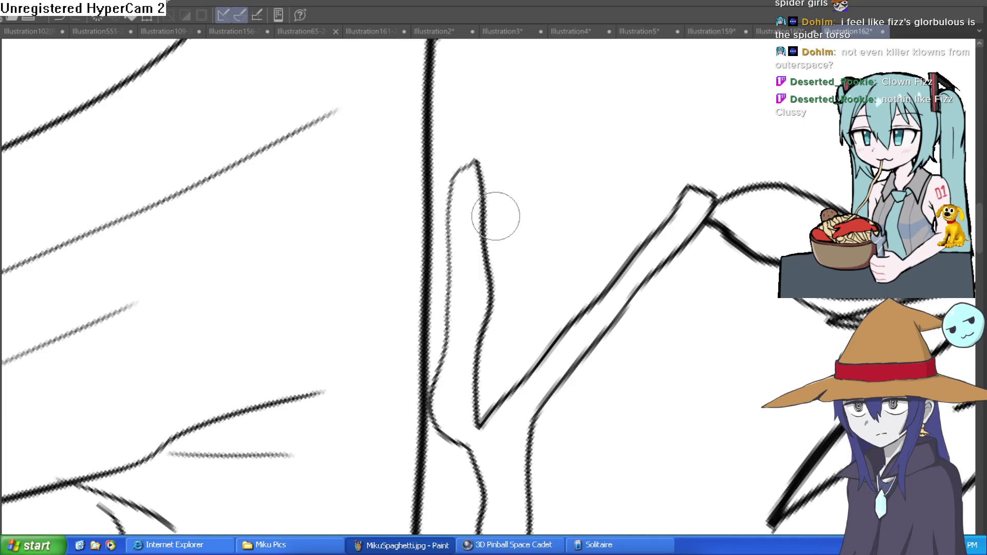
pyautogui.moveTo(482, 372); pyautogui.dragTo(471, 173)
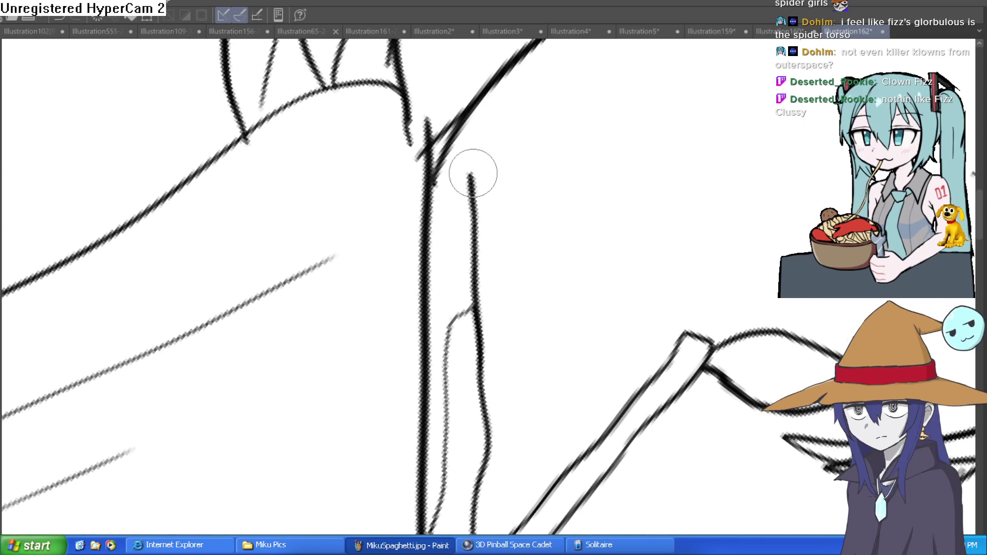
pyautogui.hotkey('ctrl', 'z')
pyautogui.moveTo(479, 365); pyautogui.dragTo(464, 143)
pyautogui.hotkey('ctrl', 'z')
pyautogui.hotkey('ctrl', 'z')
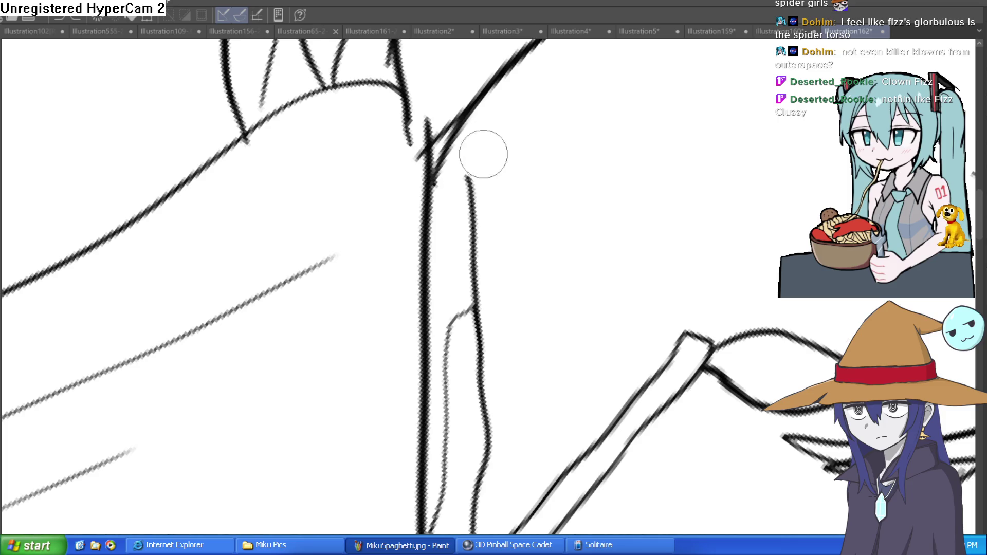
pyautogui.moveTo(483, 138)
pyautogui.mouseDown()
pyautogui.moveTo(469, 227)
pyautogui.moveTo(481, 359)
pyautogui.moveTo(525, 84)
pyautogui.moveTo(521, 349)
pyautogui.moveTo(483, 355)
pyautogui.moveTo(560, 348)
pyautogui.moveTo(452, 375)
pyautogui.moveTo(485, 342)
pyautogui.mouseUp()
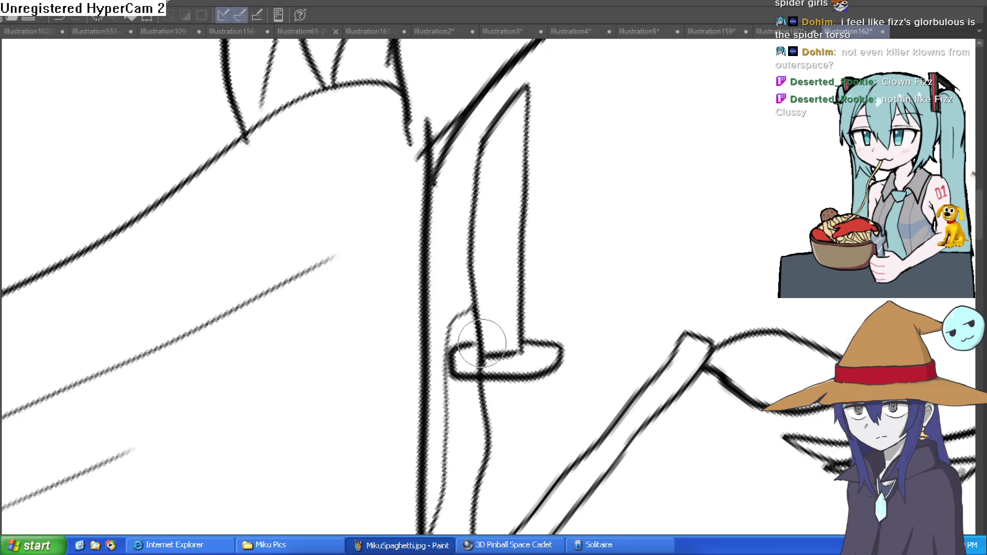
# Draw the knife's wrapped handle with bands below the crossguard, then reset the view upright.
pyautogui.moveTo(515, 378)
pyautogui.mouseDown()
pyautogui.moveTo(510, 452)
pyautogui.moveTo(478, 495)
pyautogui.mouseUp()
pyautogui.moveTo(514, 395)
pyautogui.mouseDown()
pyautogui.moveTo(448, 397)
pyautogui.moveTo(494, 434)
pyautogui.moveTo(523, 427)
pyautogui.mouseUp()
pyautogui.moveTo(445, 460); pyautogui.dragTo(504, 465)
pyautogui.moveTo(447, 478); pyautogui.dragTo(511, 481)
pyautogui.moveTo(442, 443)
pyautogui.mouseDown()
pyautogui.moveTo(448, 488)
pyautogui.moveTo(487, 483)
pyautogui.moveTo(512, 458)
pyautogui.moveTo(522, 407)
pyautogui.moveTo(514, 380)
pyautogui.moveTo(545, 391)
pyautogui.moveTo(509, 416)
pyautogui.mouseUp()
pyautogui.hotkey('ctrl', '0')
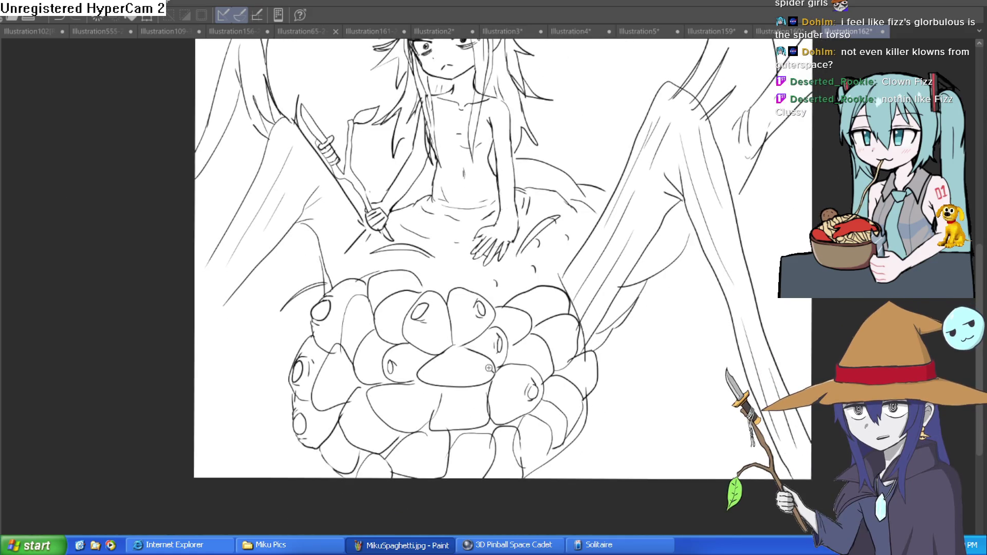
# Add small ovals and U-shaped curved marks on several bulbs of the egg cluster.
pyautogui.scroll(1, 456, 369)
pyautogui.moveTo(617, 315); pyautogui.dragTo(615, 309)
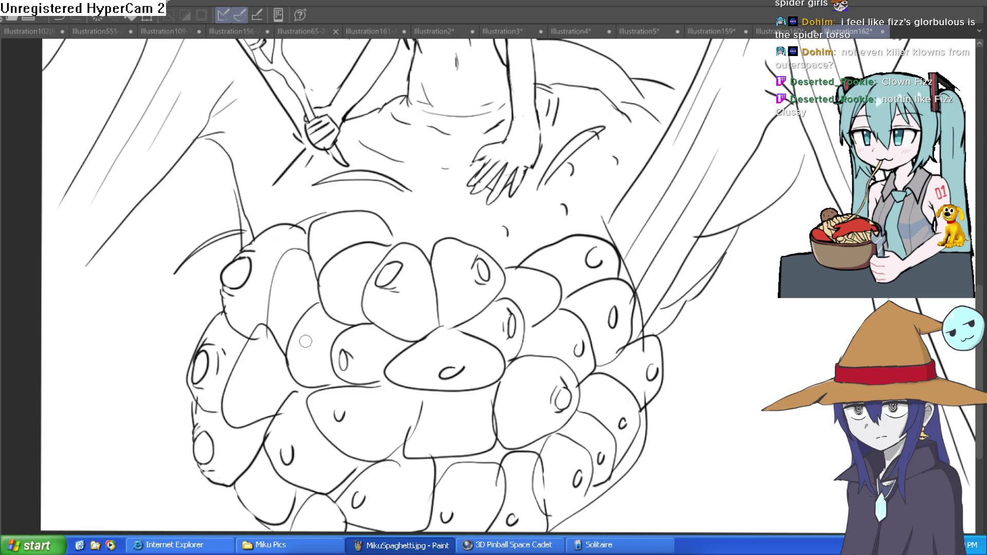
pyautogui.moveTo(301, 342); pyautogui.dragTo(311, 340)
pyautogui.moveTo(324, 235); pyautogui.dragTo(322, 252)
pyautogui.moveTo(253, 494); pyautogui.dragTo(270, 495)
pyautogui.scroll(3, 565, 383)
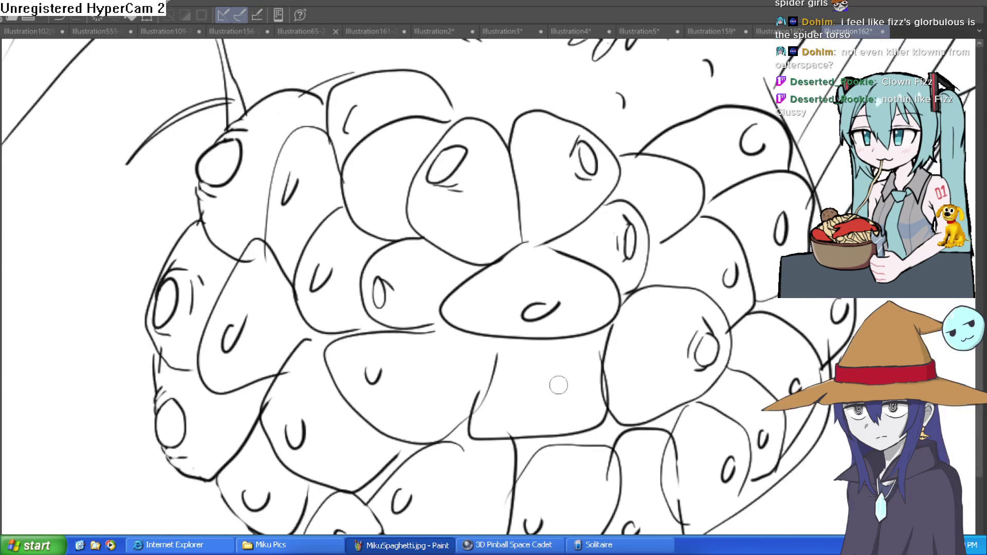
pyautogui.scroll(-3, 561, 386)
pyautogui.moveTo(720, 288); pyautogui.dragTo(644, 411)
pyautogui.scroll(1, 644, 410)
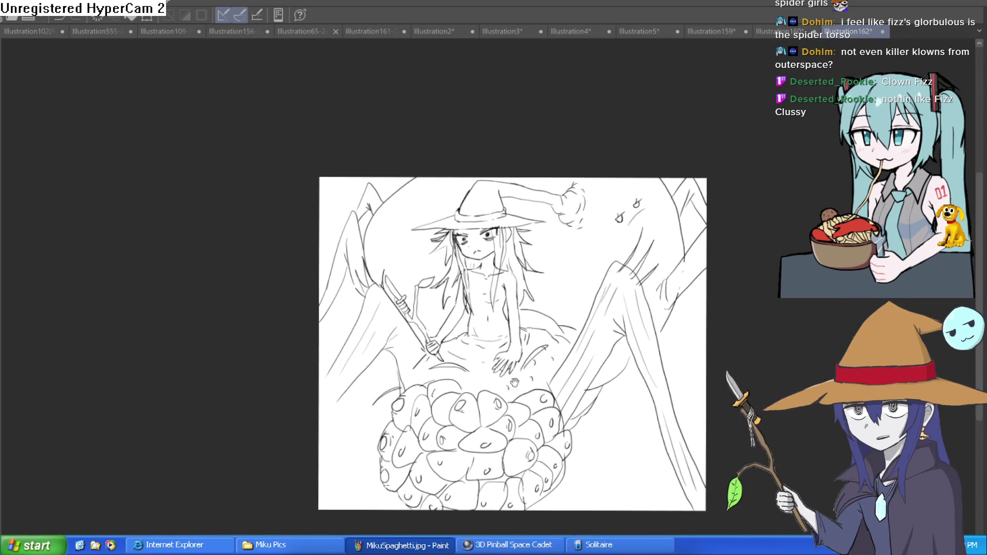
# Draw long extra hair strands hanging down the right side of the girl's hair.
pyautogui.scroll(3, 333, 433)
pyautogui.scroll(-5, 462, 348)
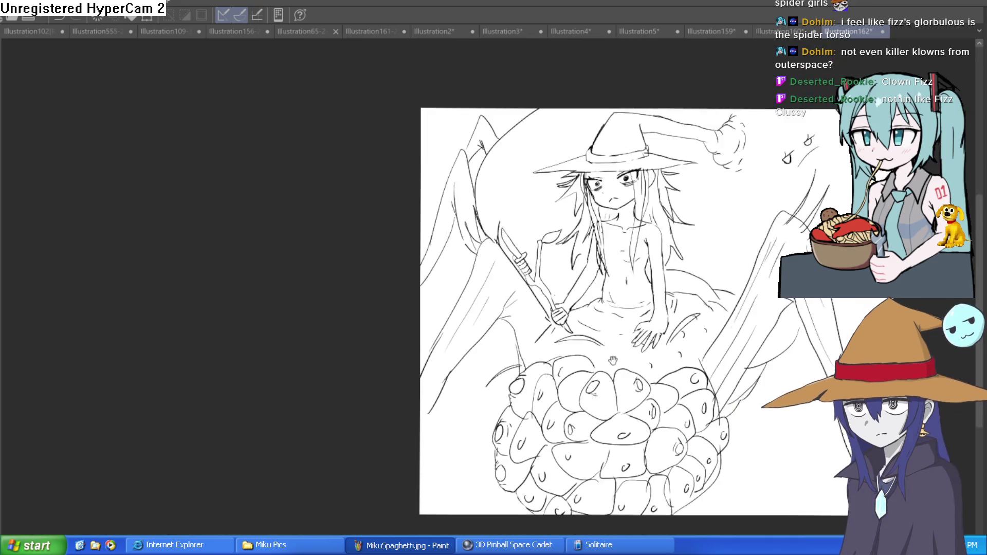
pyautogui.scroll(5, 511, 343)
pyautogui.scroll(-5, 512, 343)
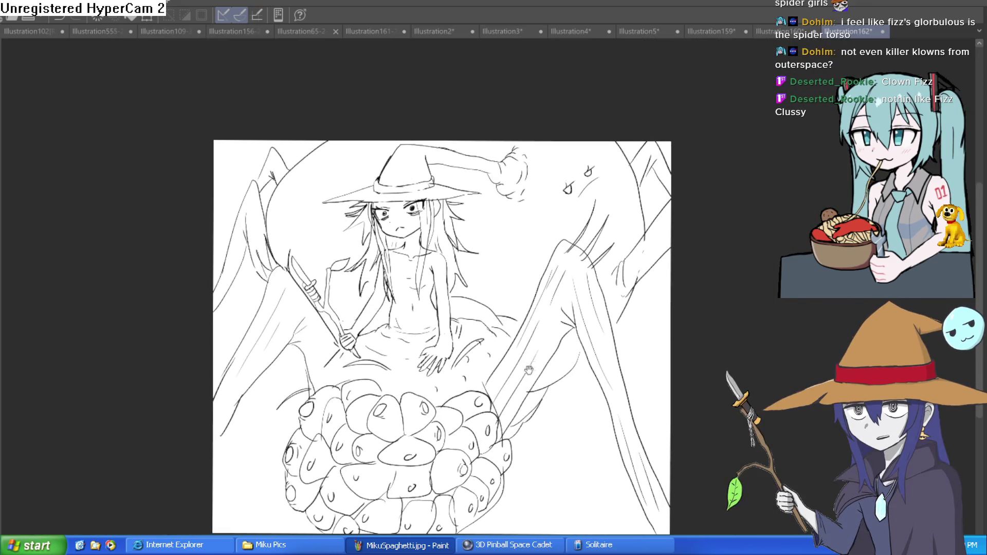
pyautogui.scroll(5, 640, 252)
pyautogui.moveTo(647, 280); pyautogui.dragTo(660, 255)
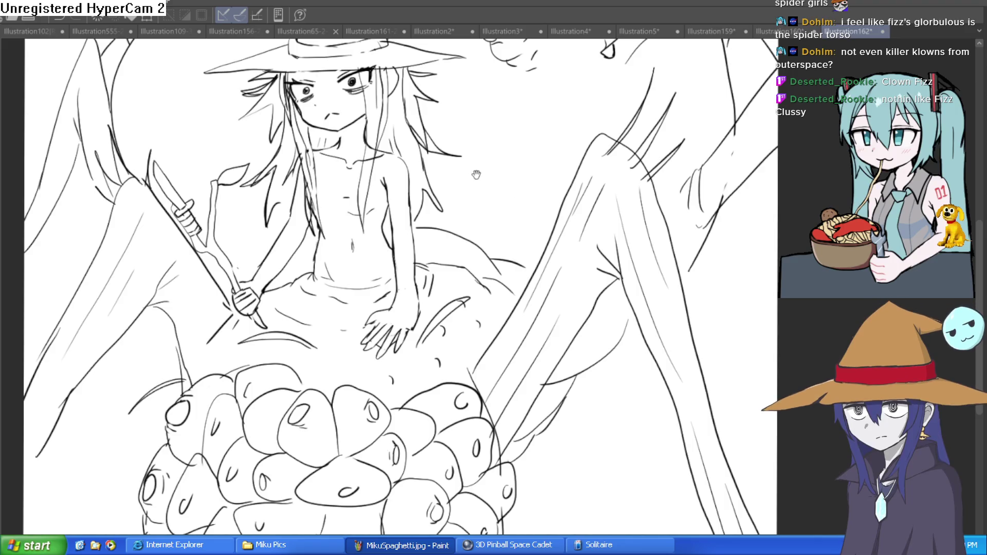
pyautogui.scroll(1, 474, 172)
pyautogui.moveTo(423, 140)
pyautogui.mouseDown()
pyautogui.moveTo(470, 183)
pyautogui.moveTo(485, 216)
pyautogui.mouseUp()
pyautogui.moveTo(428, 205); pyautogui.dragTo(472, 292)
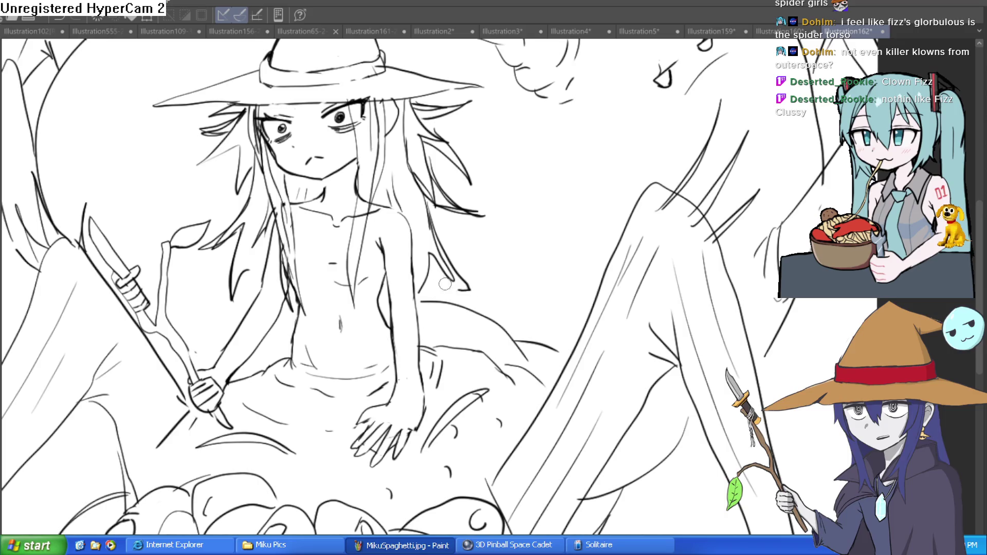
pyautogui.moveTo(420, 256); pyautogui.dragTo(439, 300)
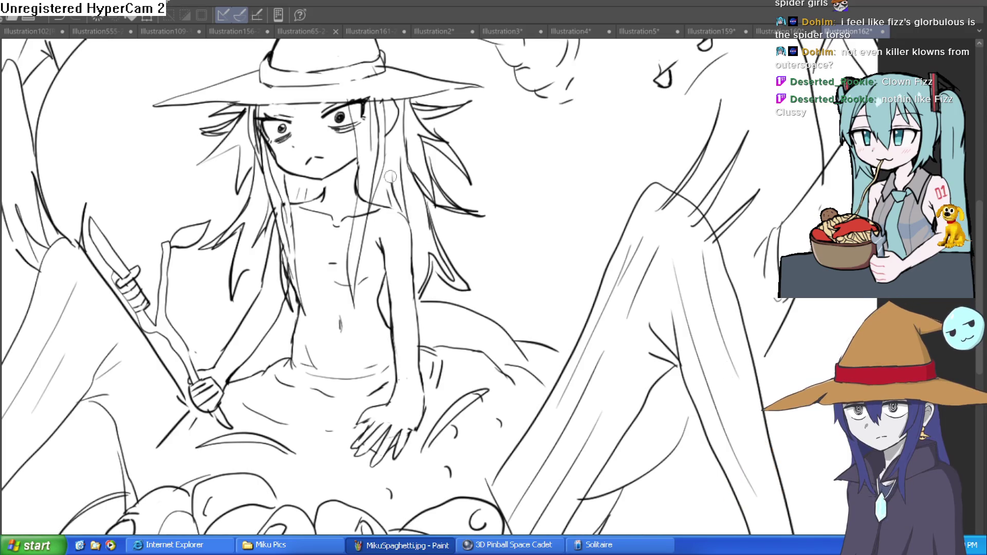
# Zoom out and flip the canvas horizontally and back to check the drawing's balance.
pyautogui.scroll(-2, 462, 187)
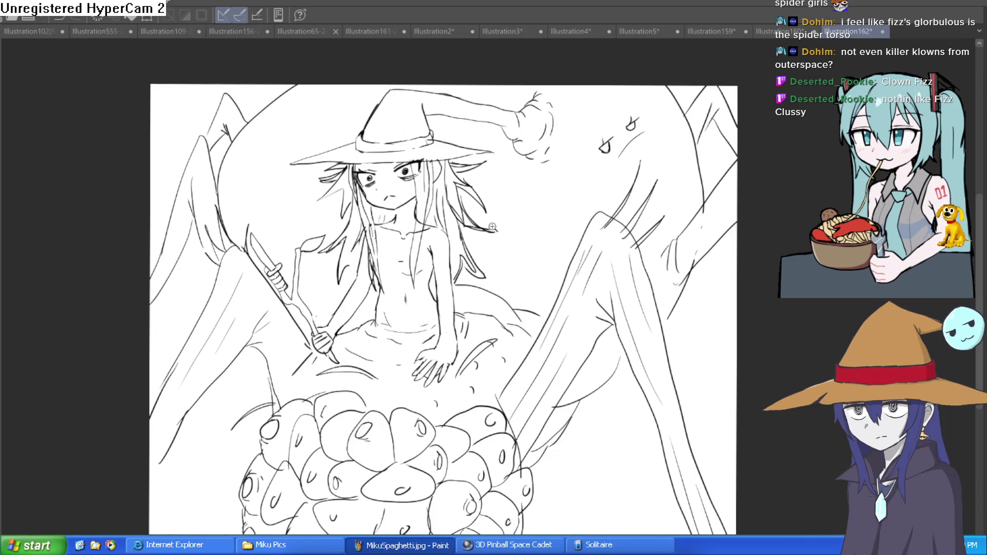
pyautogui.scroll(2, 493, 228)
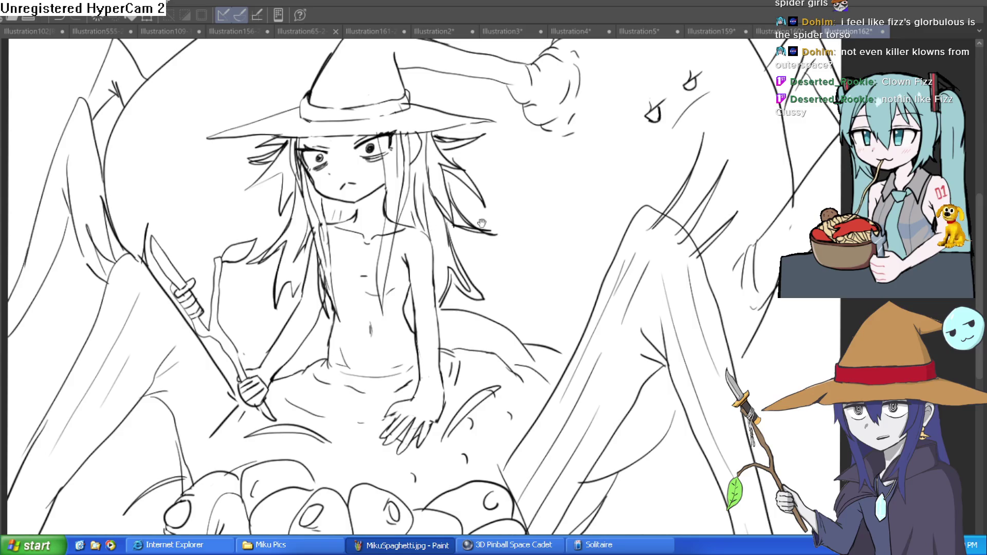
pyautogui.scroll(1, 427, 252)
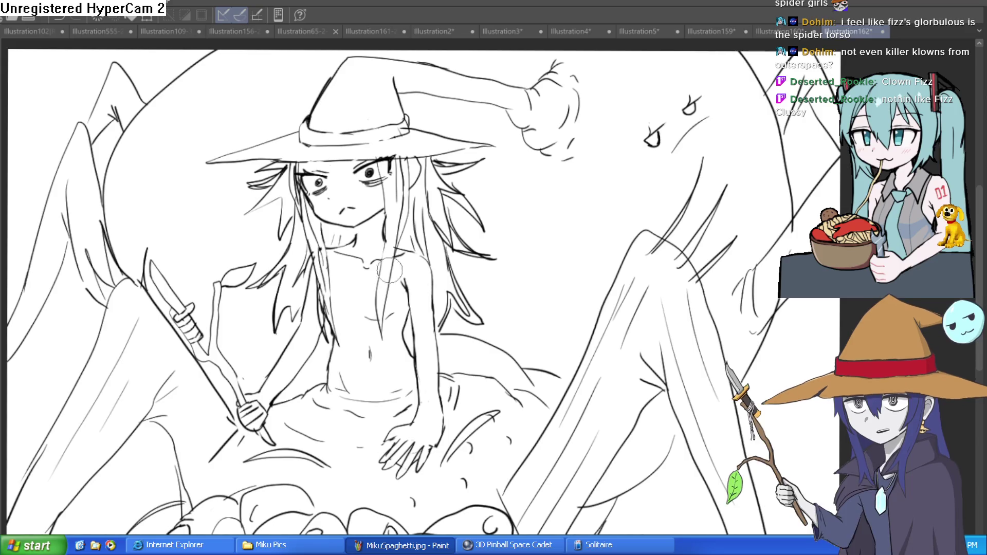
pyautogui.hotkey('ctrl', '-')
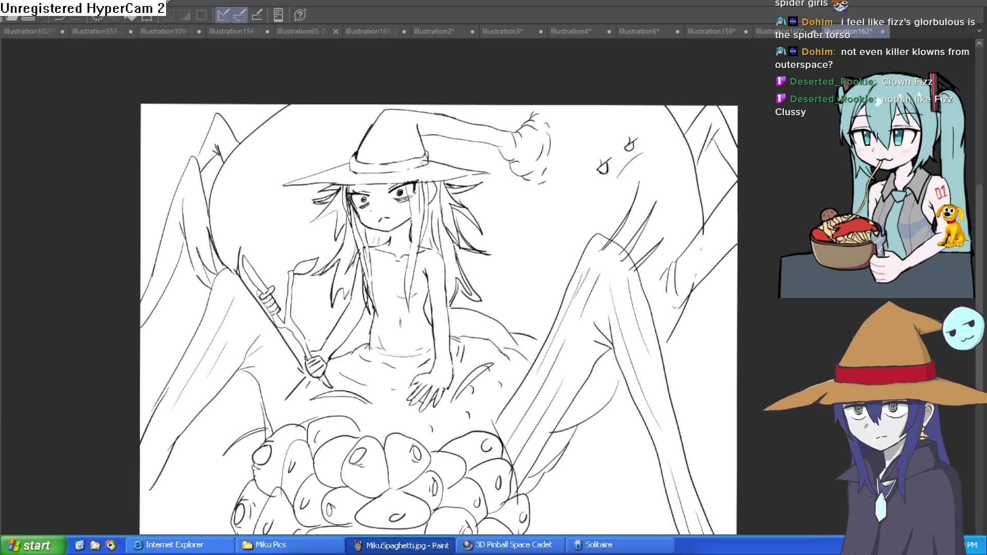
pyautogui.press('h')
pyautogui.press('h')
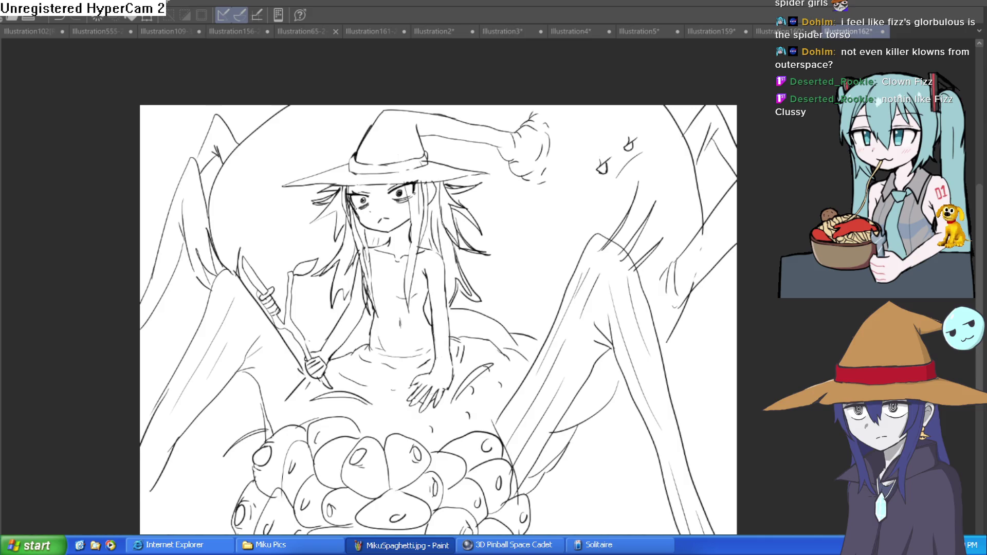
pyautogui.press('h')
pyautogui.press('h')
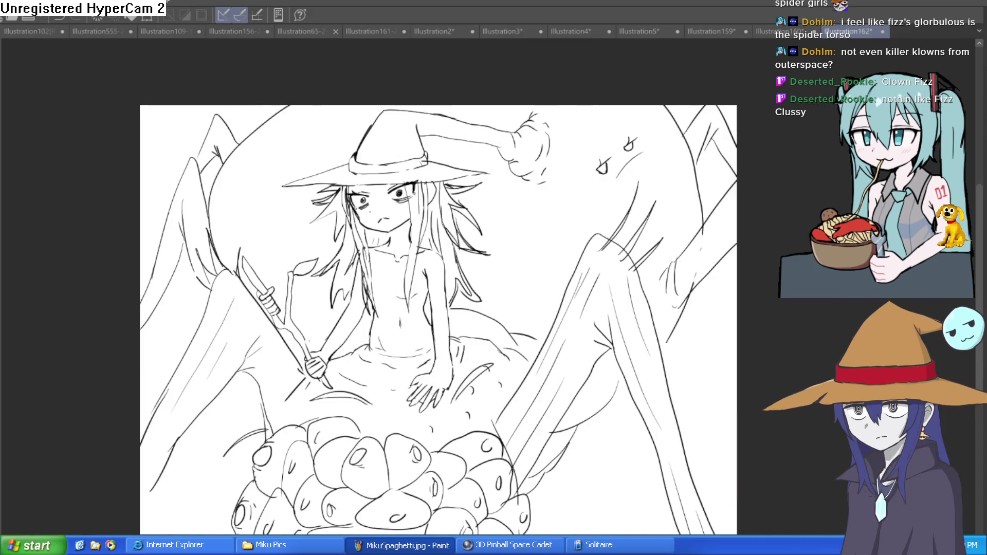
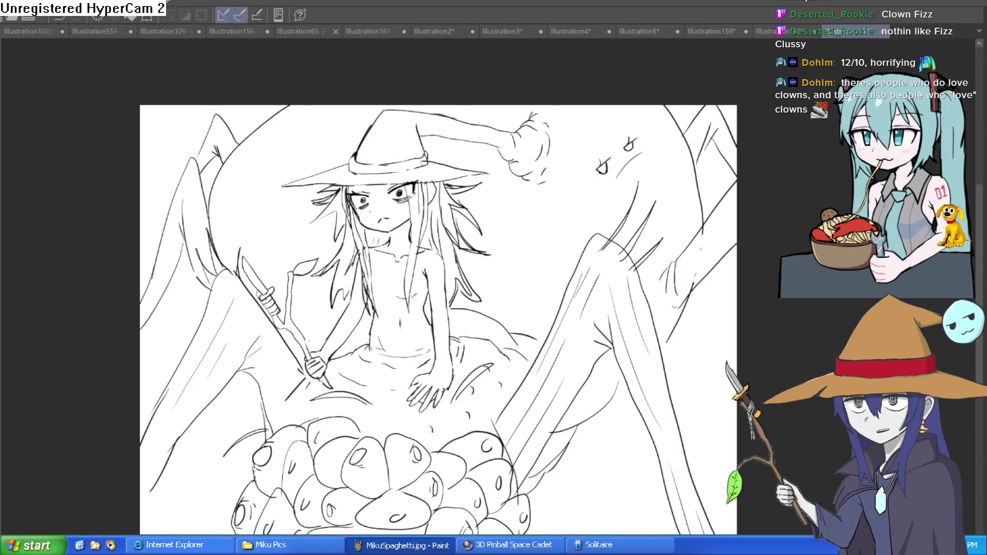
# Glance at the armored witch illustration, then bucket-fill the spider-witch's rocks and ground orange.
pyautogui.click(766, 29)
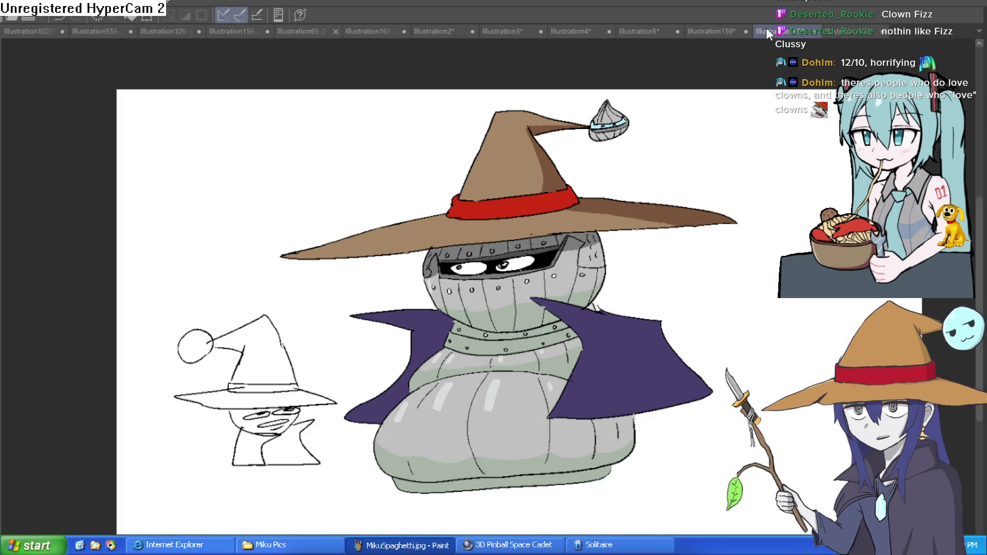
pyautogui.click(846, 34)
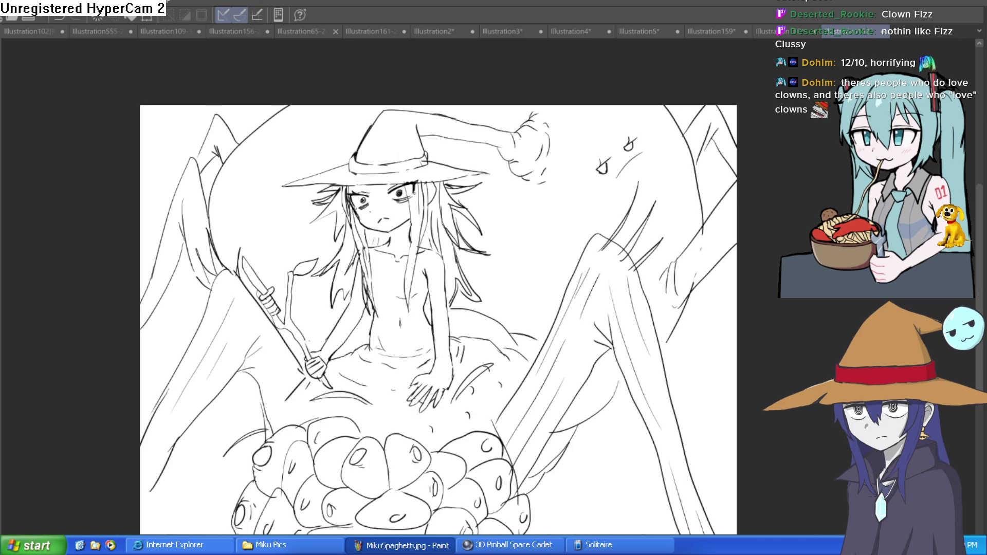
pyautogui.click(417, 507)
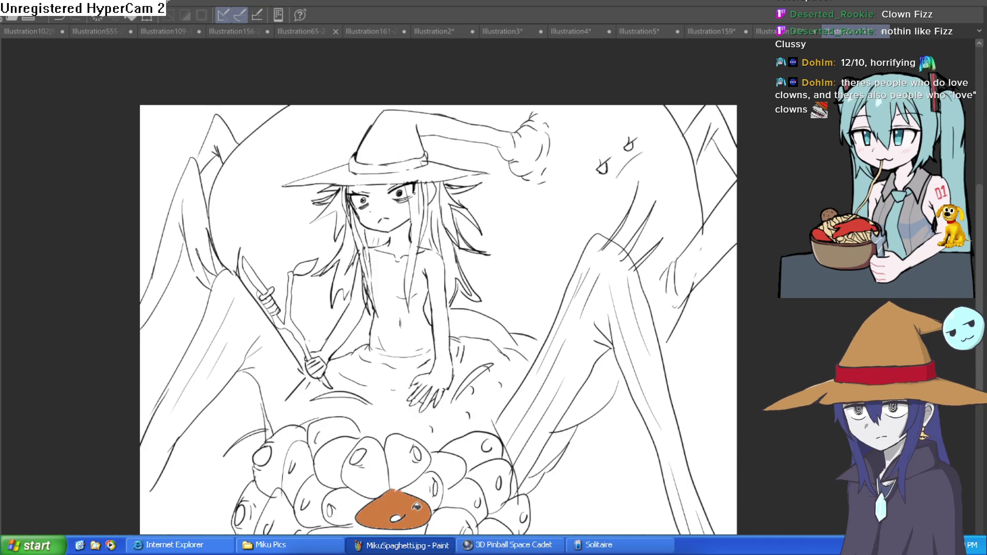
pyautogui.click(431, 488)
pyautogui.click(416, 466)
pyautogui.click(366, 466)
pyautogui.click(339, 461)
pyautogui.click(340, 447)
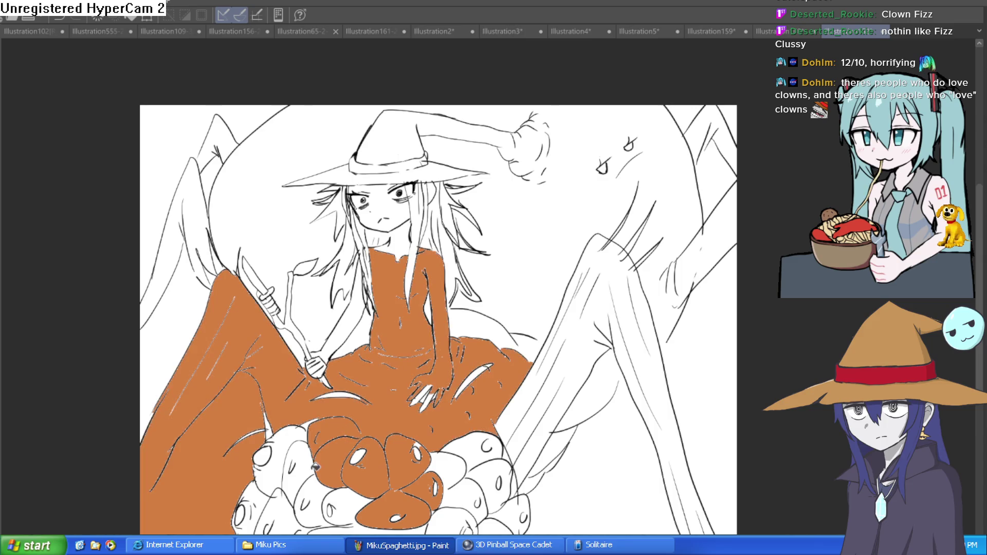
# Undo the orange test fills with Ctrl+Z.
pyautogui.hotkey('ctrl', 'z')
pyautogui.hotkey('ctrl', 'z')
pyautogui.hotkey('ctrl', 'z')
pyautogui.scroll(-3, 412, 411)
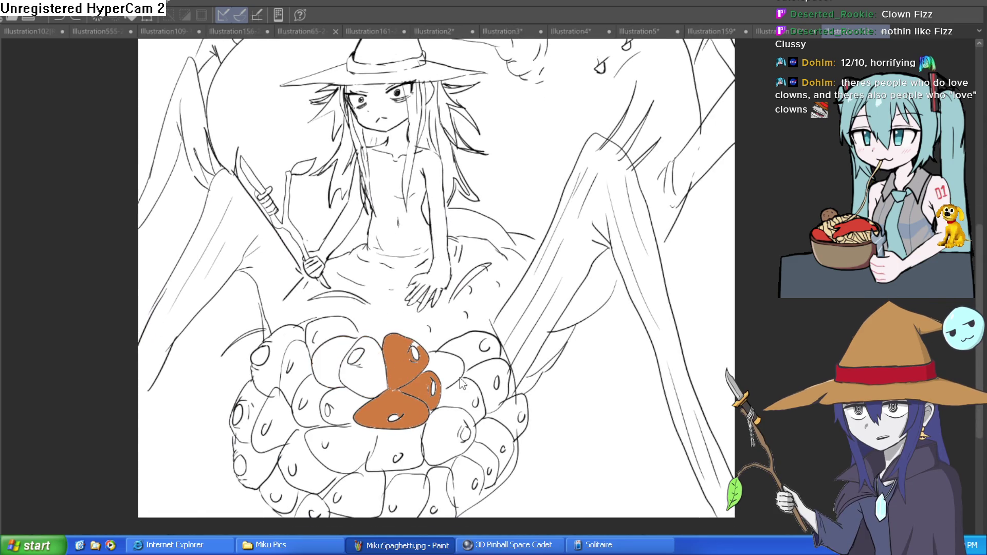
pyautogui.hotkey('ctrl', 'z')
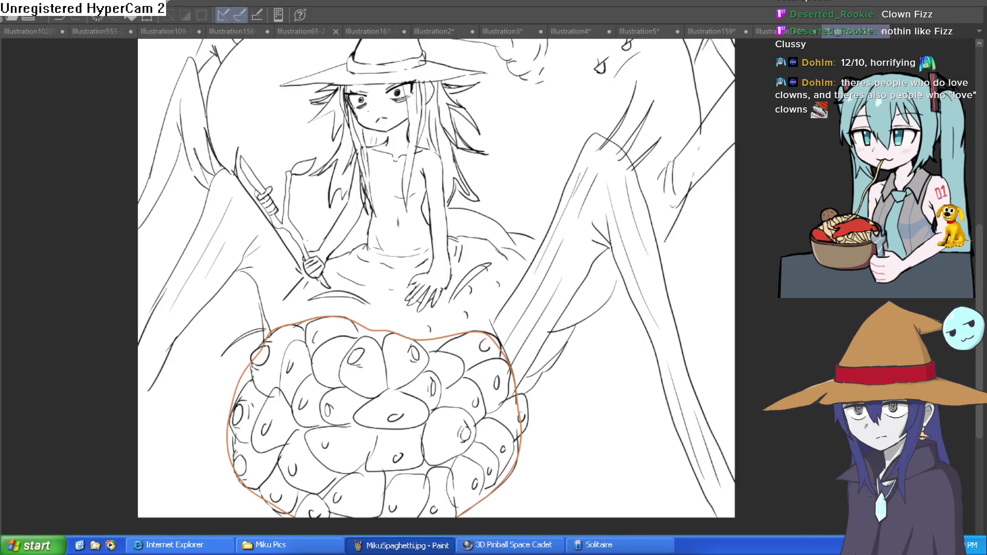
# Fill the outlined rock pile orange, then try and undo a dark red background fill.
pyautogui.click(428, 445)
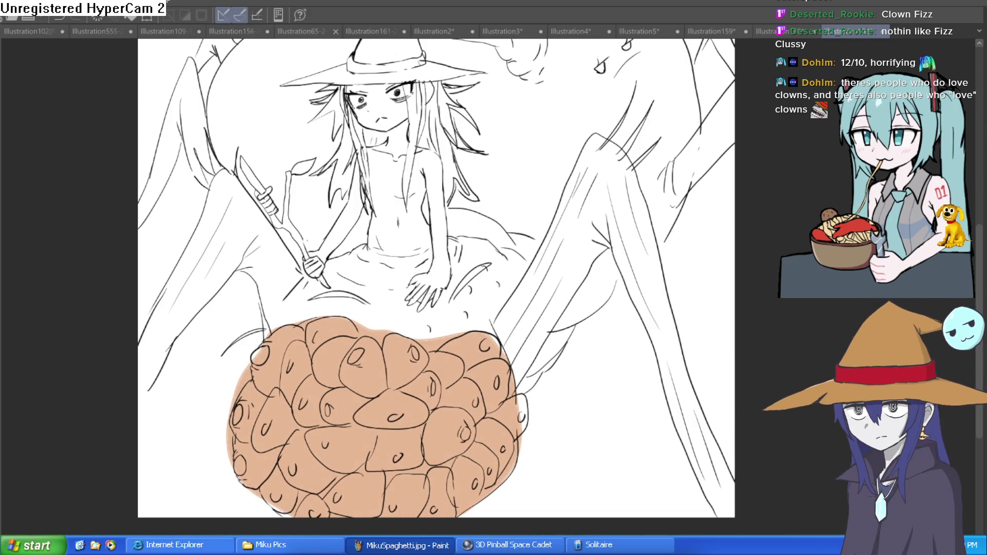
pyautogui.moveTo(465, 207); pyautogui.dragTo(462, 233)
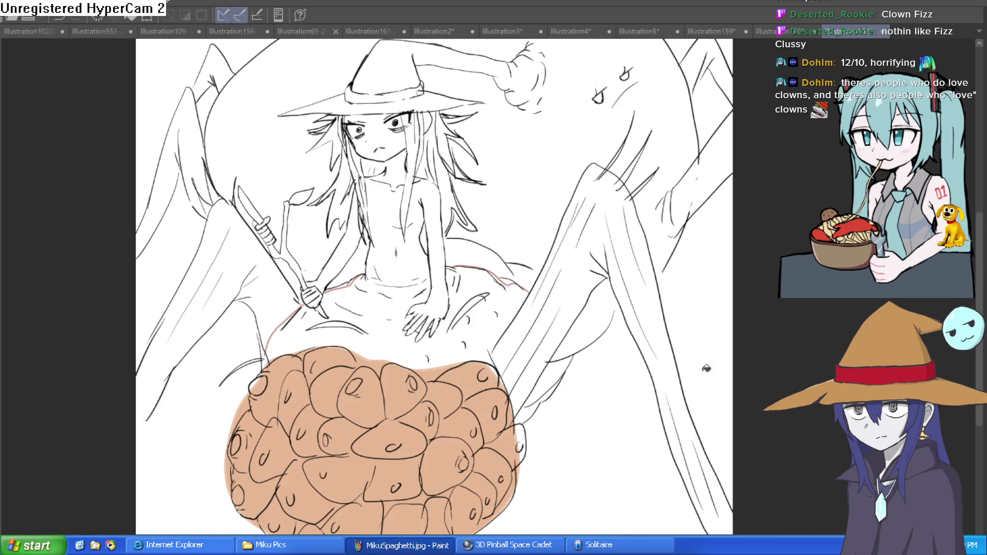
pyautogui.click(500, 328)
pyautogui.hotkey('ctrl', 'z')
# Undo the orange fill on the rock pile, leaving plain line art.
pyautogui.scroll(3, 553, 298)
pyautogui.scroll(-3, 519, 394)
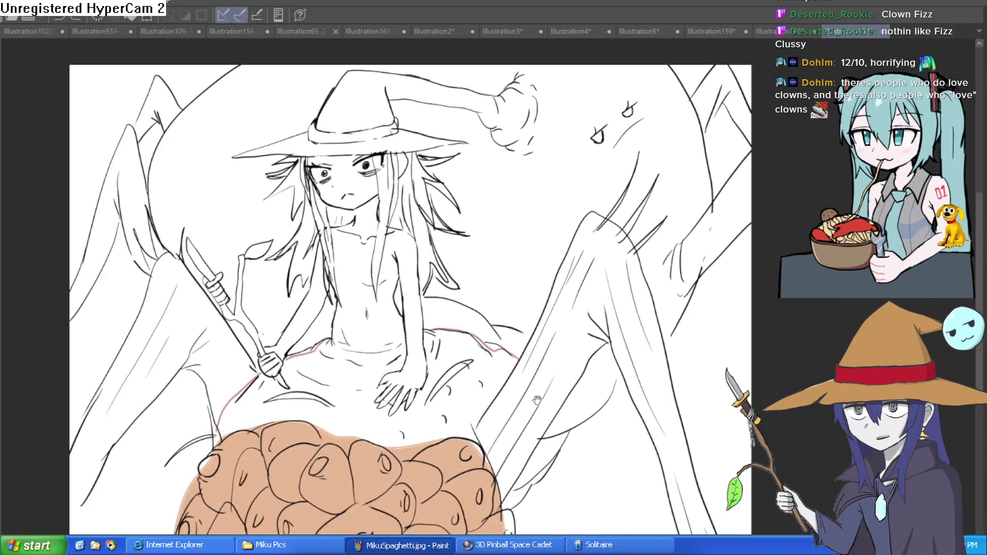
pyautogui.scroll(1, 537, 400)
pyautogui.hotkey('ctrl', 'z')
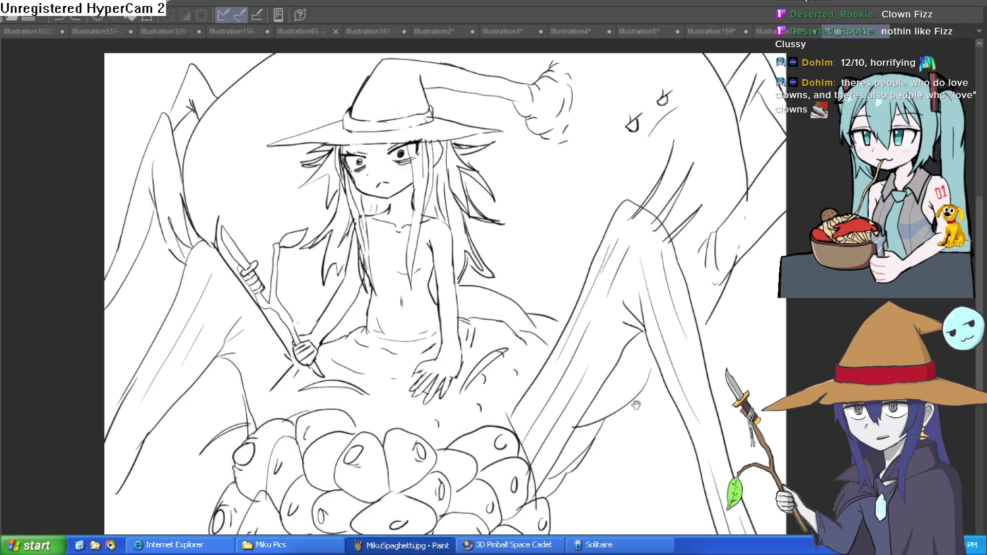
pyautogui.scroll(1, 600, 330)
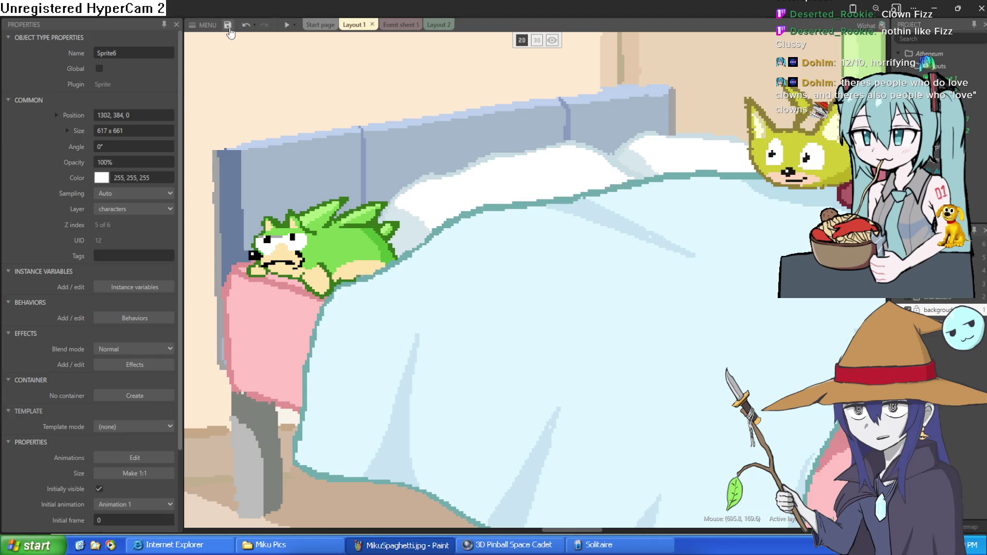
# Open recent project 3dtest2.c3p, discarding the Atheneum project's unsaved changes.
pyautogui.scroll(-10, 467, 224)
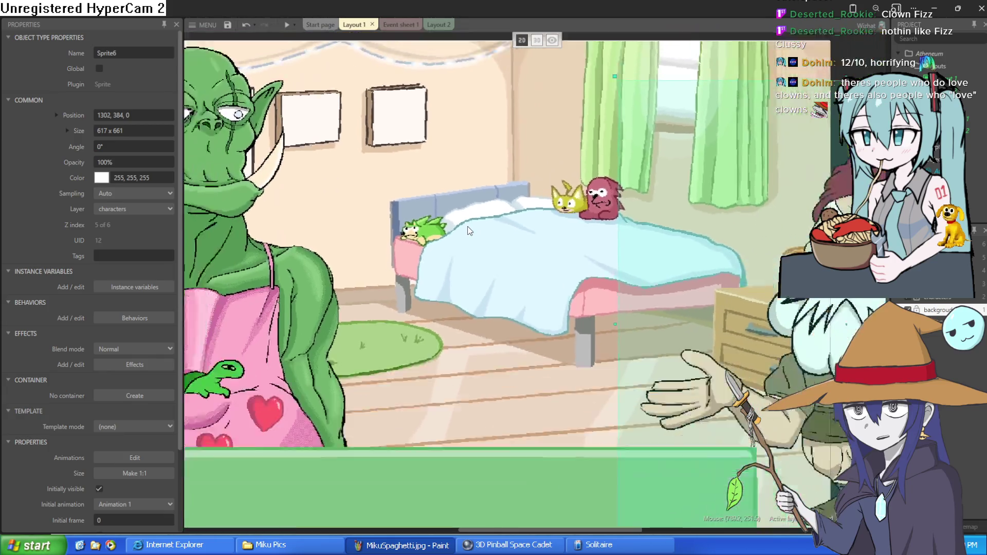
pyautogui.scroll(1, 443, 261)
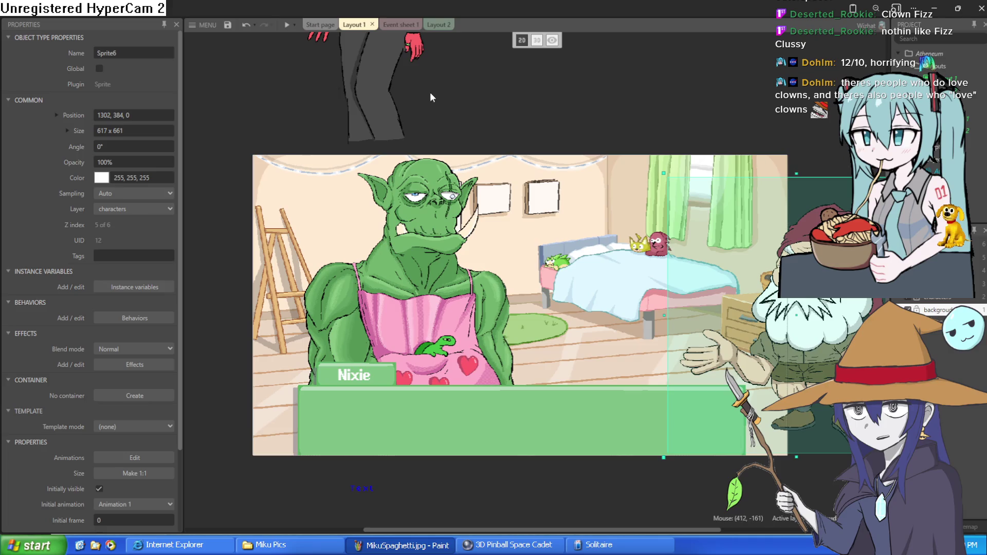
pyautogui.scroll(3, 463, 216)
pyautogui.moveTo(458, 200); pyautogui.dragTo(448, 192)
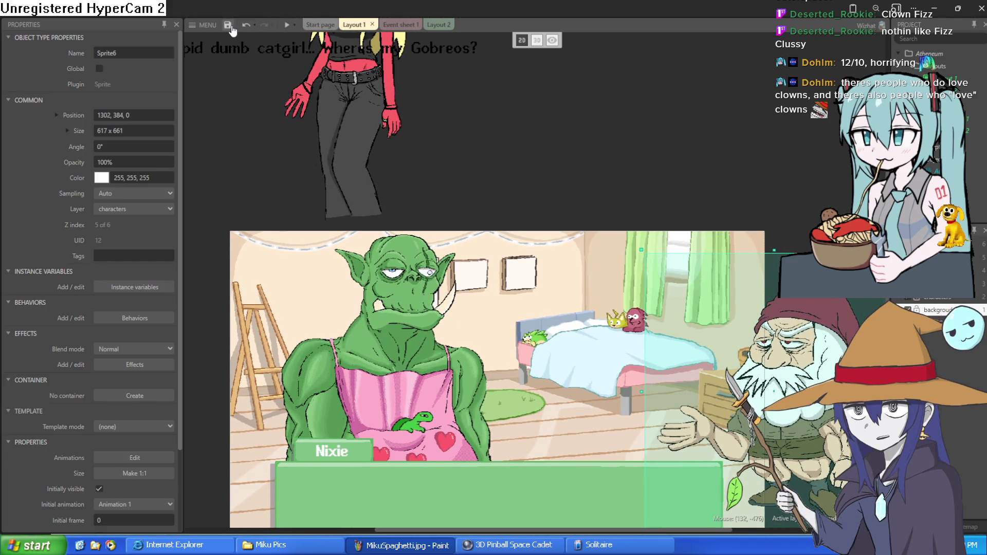
pyautogui.click(203, 25)
pyautogui.moveTo(241, 90)
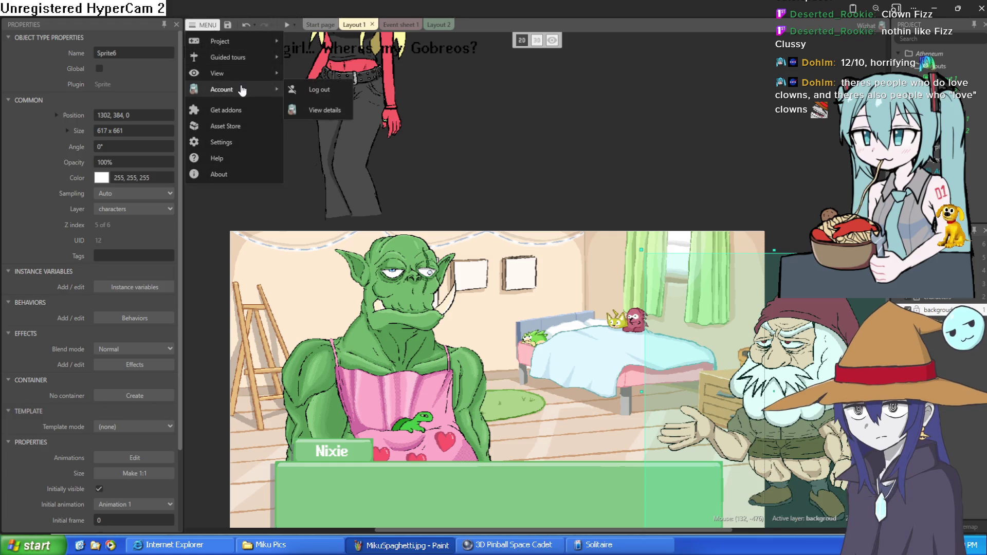
pyautogui.moveTo(240, 41)
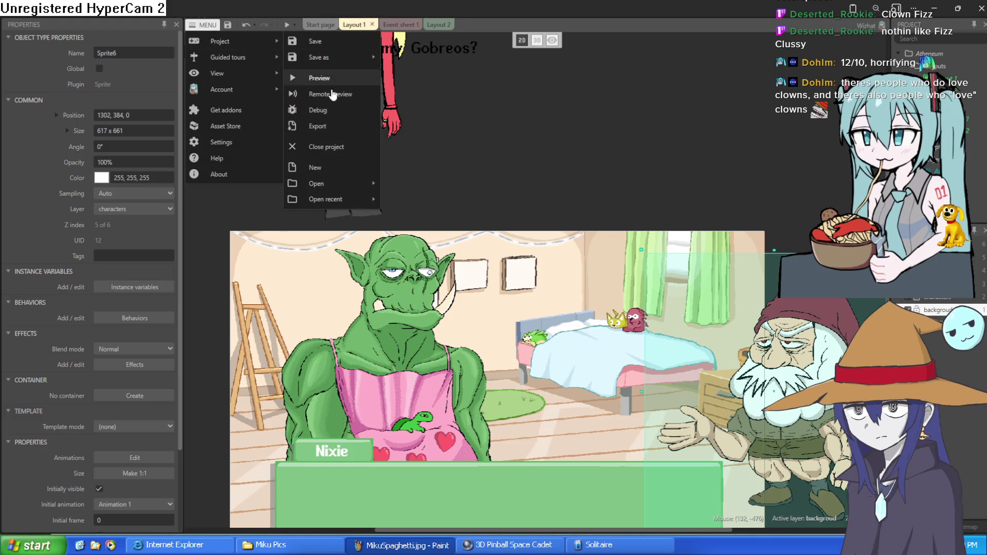
pyautogui.moveTo(360, 200)
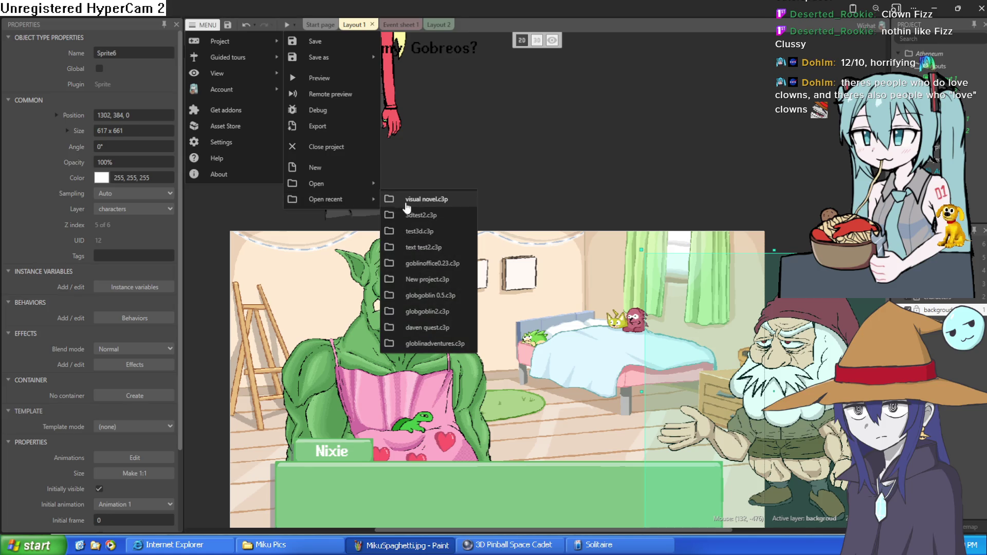
pyautogui.click(438, 215)
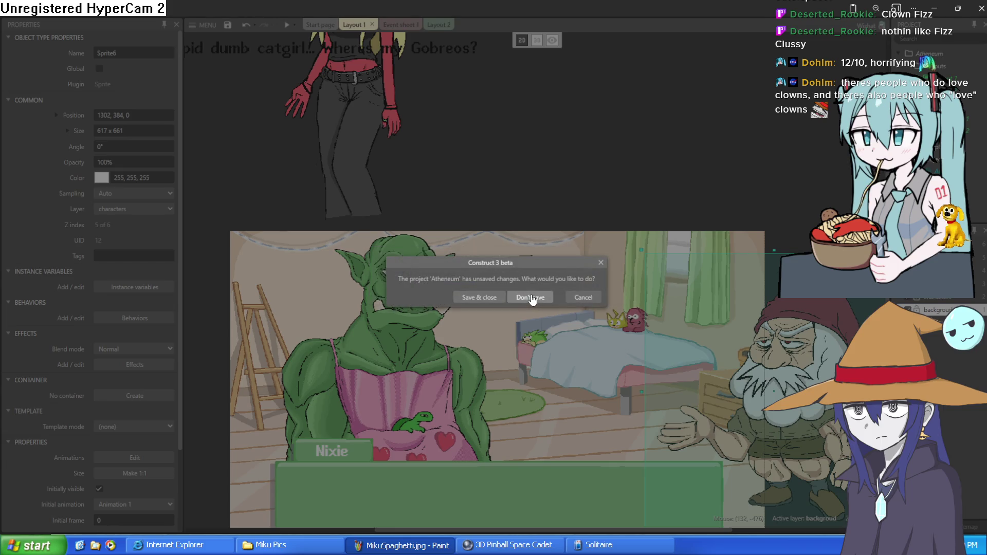
pyautogui.click(526, 302)
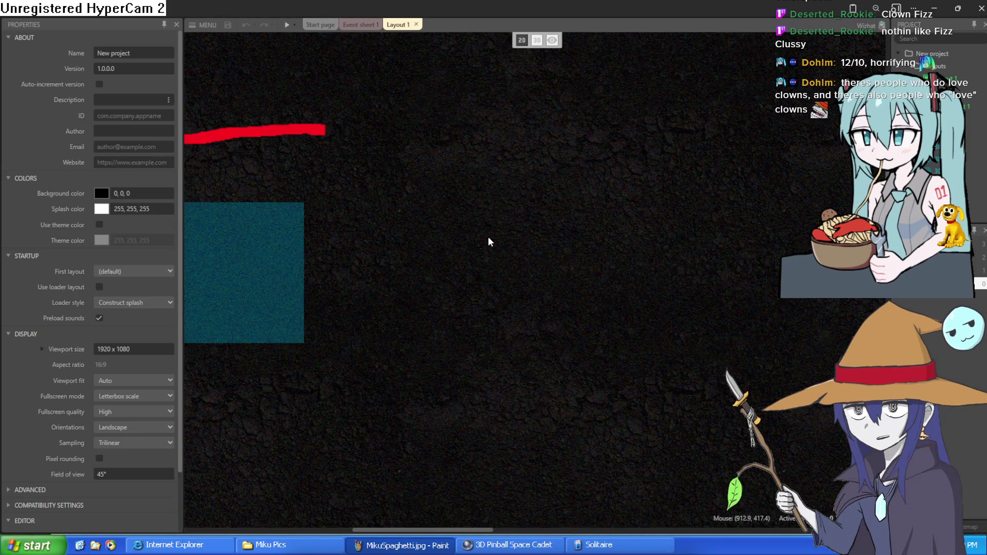
# Switch Layout 1 to 3D view and set the camera parallel to the layout.
pyautogui.rightClick(476, 249)
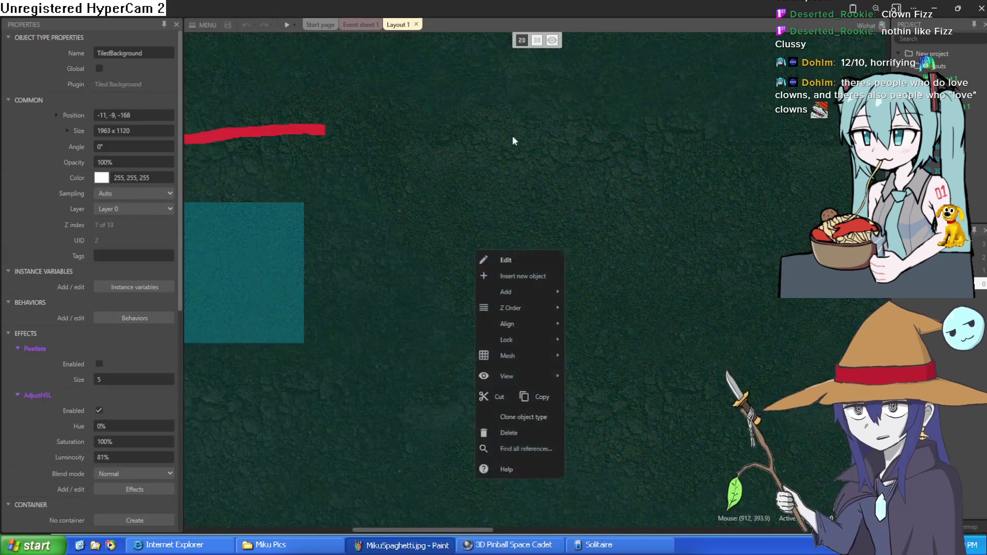
pyautogui.click(537, 40)
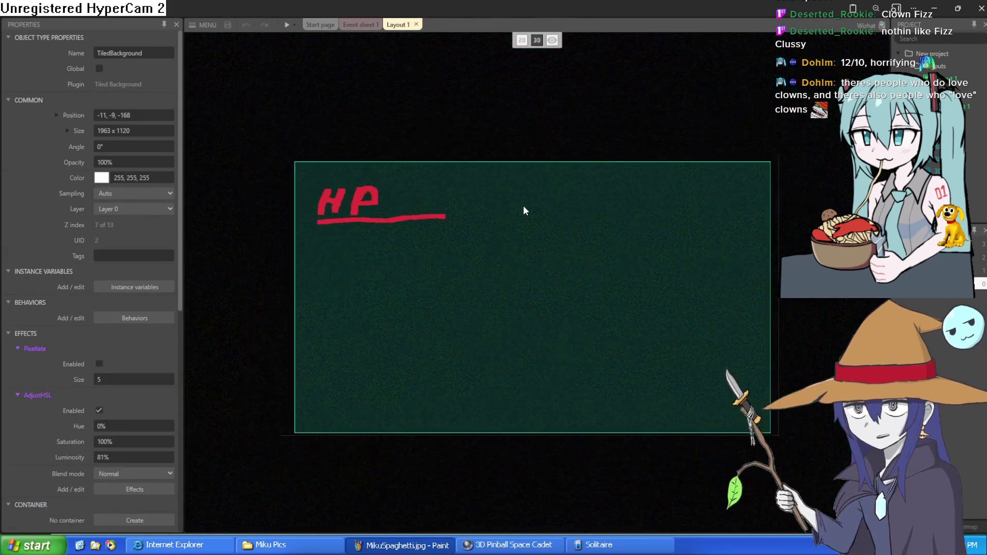
pyautogui.moveTo(523, 205)
pyautogui.mouseDown()
pyautogui.moveTo(523, 165)
pyautogui.moveTo(523, 206)
pyautogui.moveTo(463, 206)
pyautogui.moveTo(520, 275)
pyautogui.mouseUp()
pyautogui.click(552, 40)
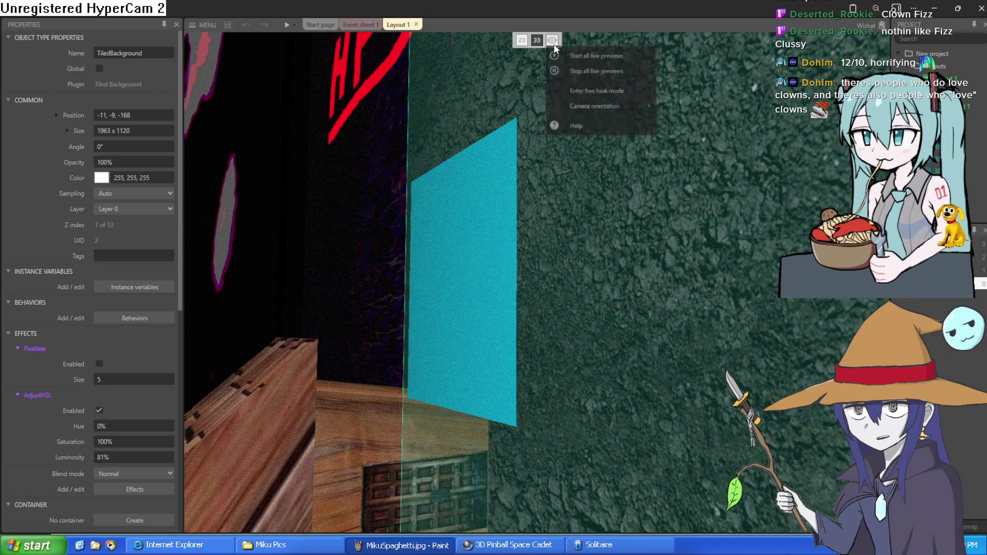
pyautogui.moveTo(597, 110)
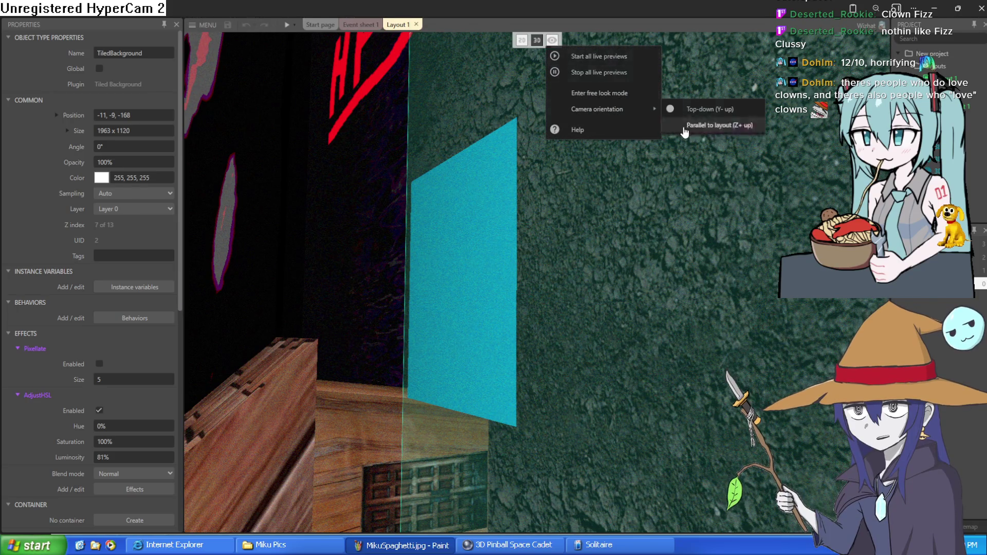
pyautogui.click(676, 127)
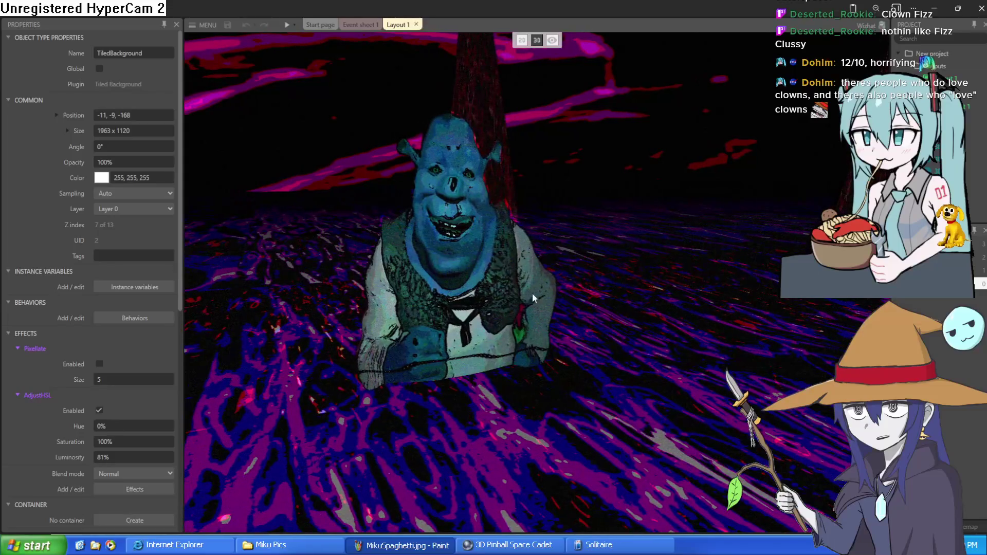
# Select the Shrek box shape and add a Sketch effect to it.
pyautogui.click(437, 247)
pyautogui.scroll(-4, 103, 338)
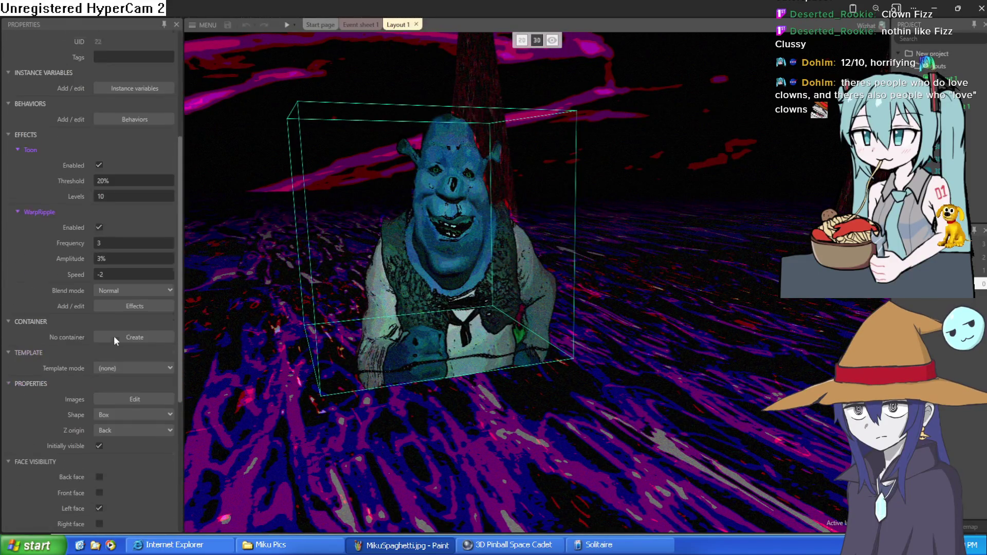
pyautogui.click(134, 298)
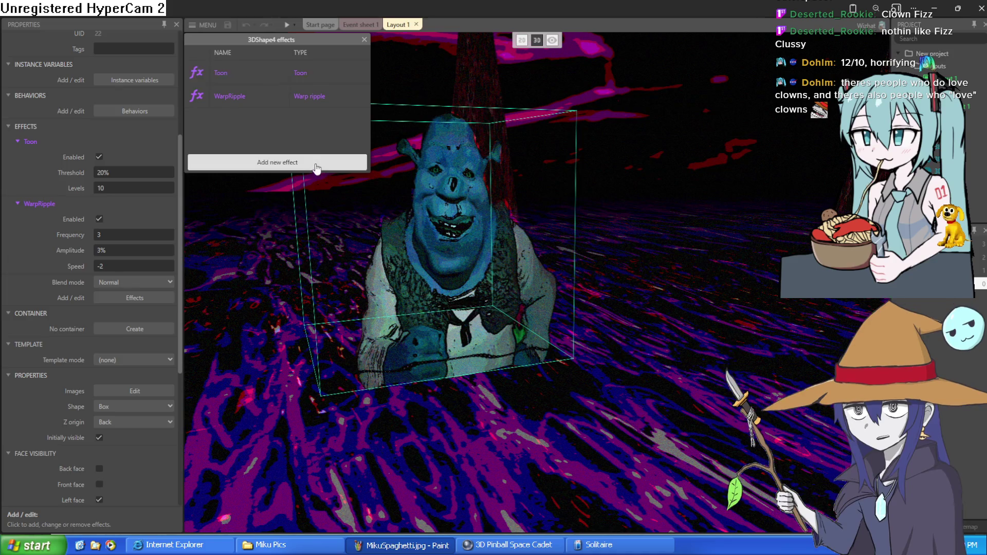
pyautogui.click(315, 163)
pyautogui.scroll(-3, 519, 180)
pyautogui.scroll(-5, 520, 180)
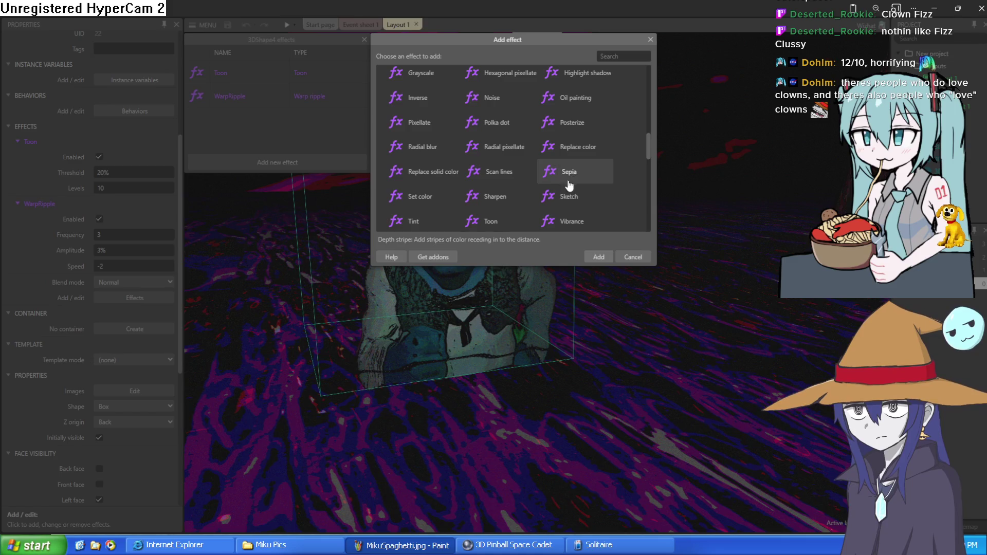
pyautogui.scroll(-3, 581, 201)
pyautogui.doubleClick(569, 93)
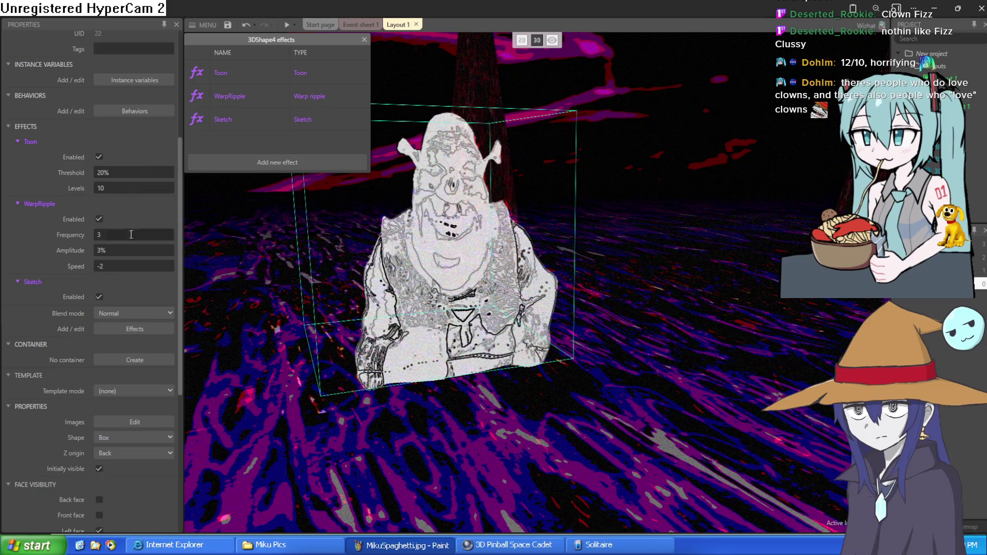
# Disable Sketch and add a Bulge effect (radius 50%, scale 40%) to the box.
pyautogui.click(99, 297)
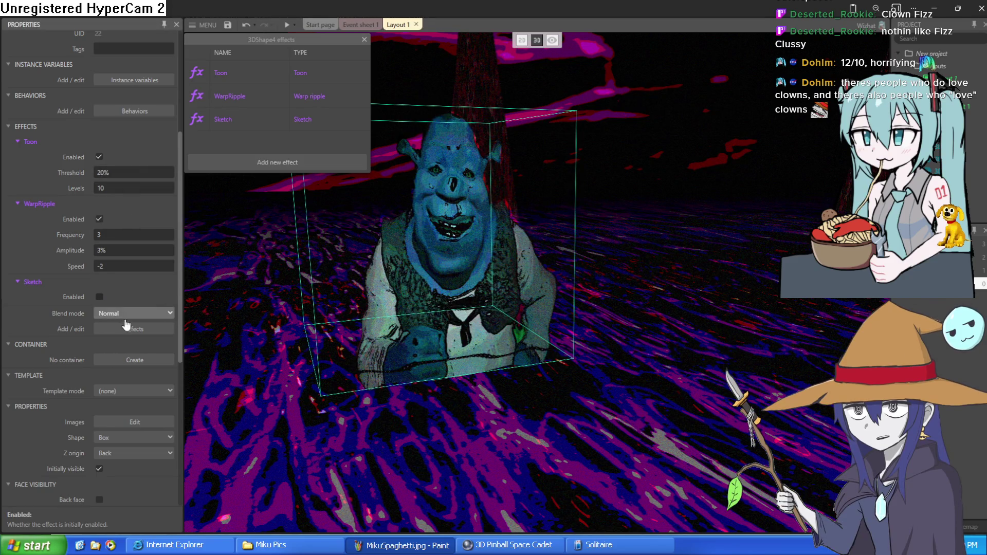
pyautogui.click(291, 166)
pyautogui.scroll(-3, 500, 211)
pyautogui.scroll(-2, 502, 206)
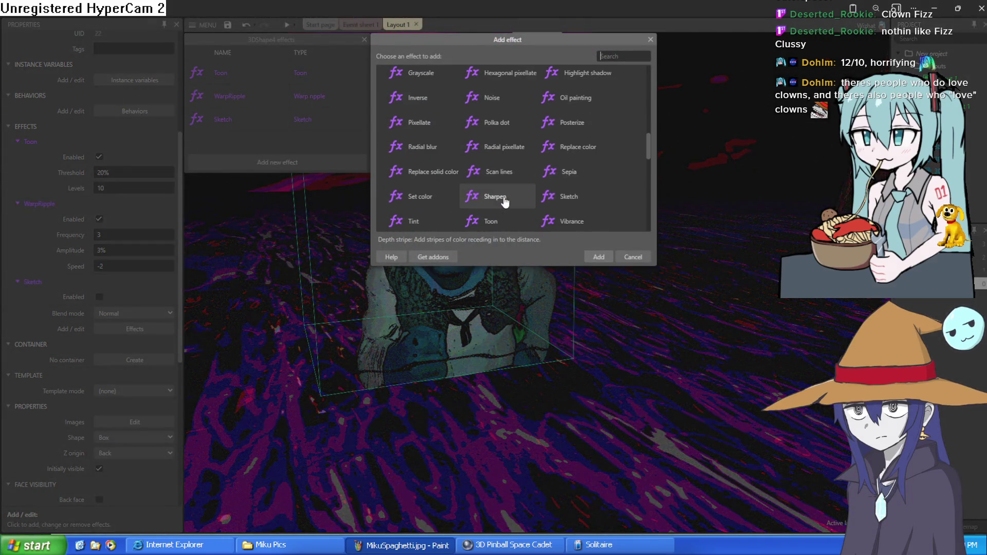
pyautogui.scroll(-2, 427, 204)
pyautogui.doubleClick(434, 206)
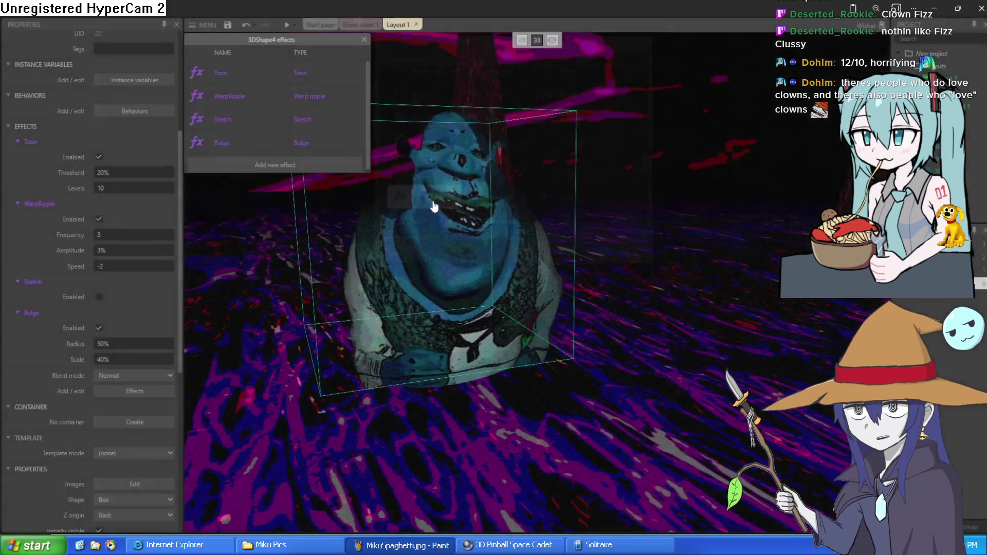
pyautogui.moveTo(403, 302)
pyautogui.mouseDown()
pyautogui.moveTo(414, 267)
pyautogui.moveTo(402, 257)
pyautogui.mouseUp()
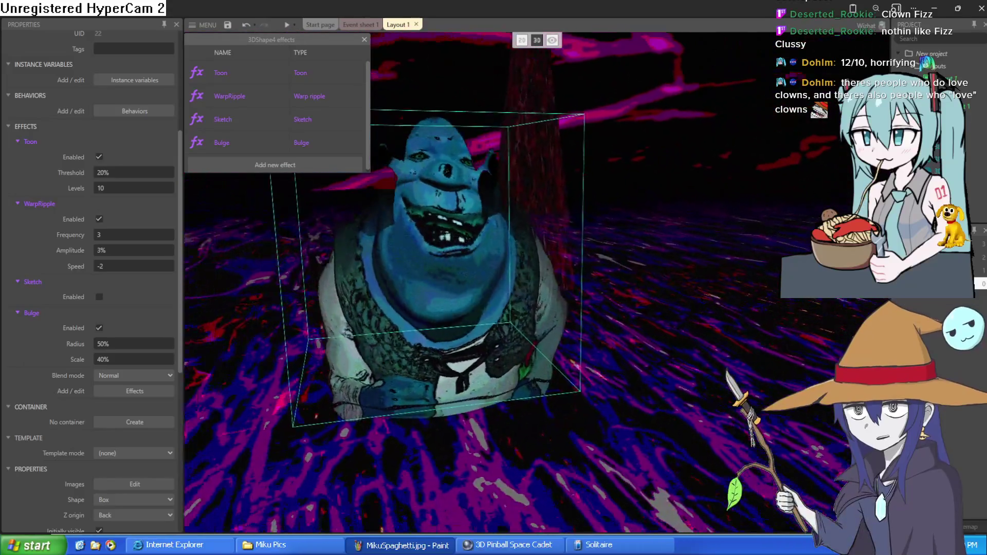
pyautogui.moveTo(453, 381); pyautogui.dragTo(456, 391)
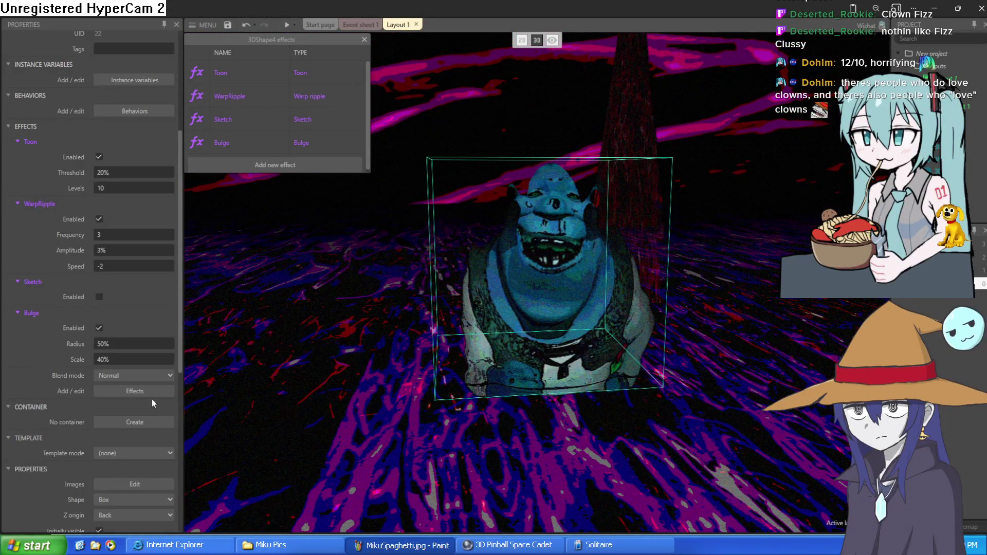
# Add an Emboss effect to the box shape, then undo it.
pyautogui.click(135, 392)
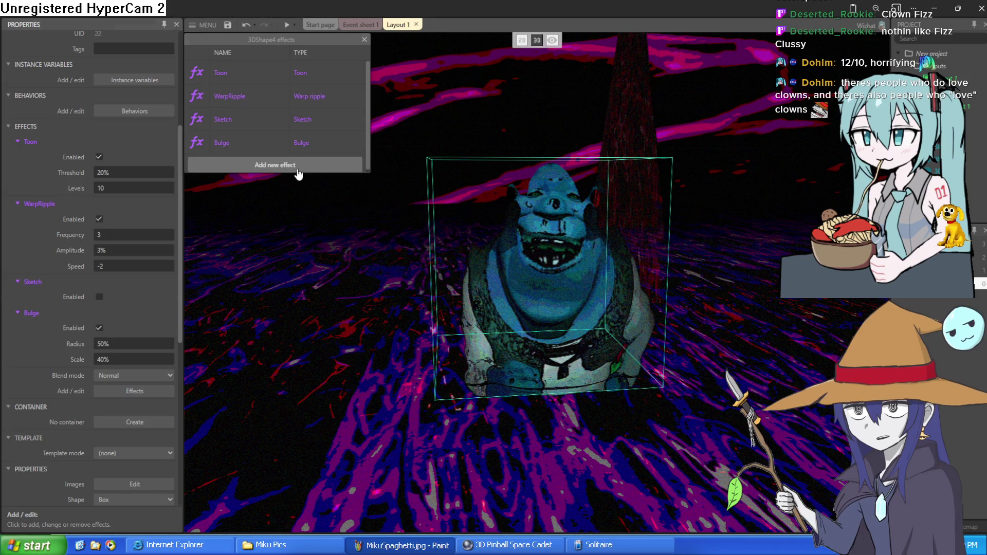
pyautogui.click(298, 166)
pyautogui.scroll(-5, 509, 196)
pyautogui.scroll(-5, 517, 203)
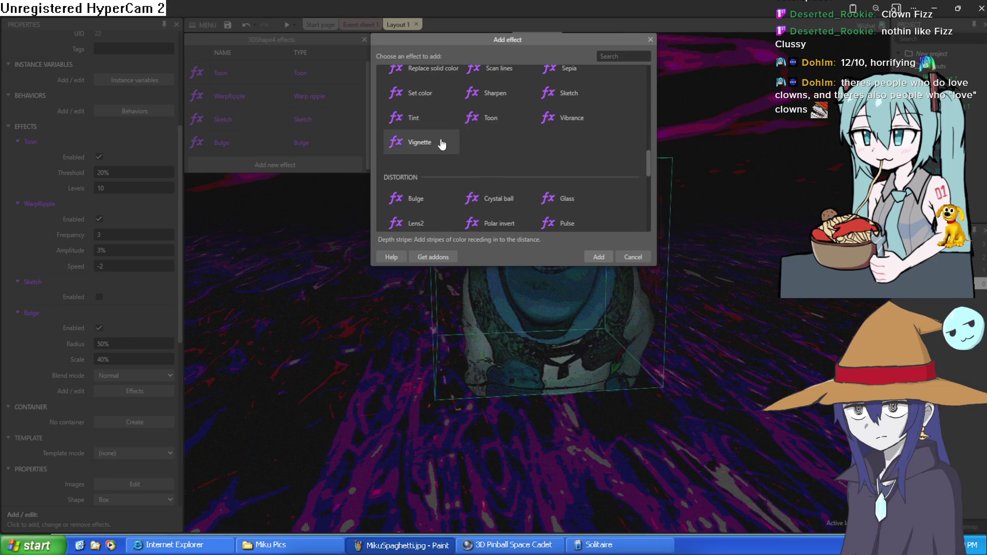
pyautogui.scroll(-5, 556, 139)
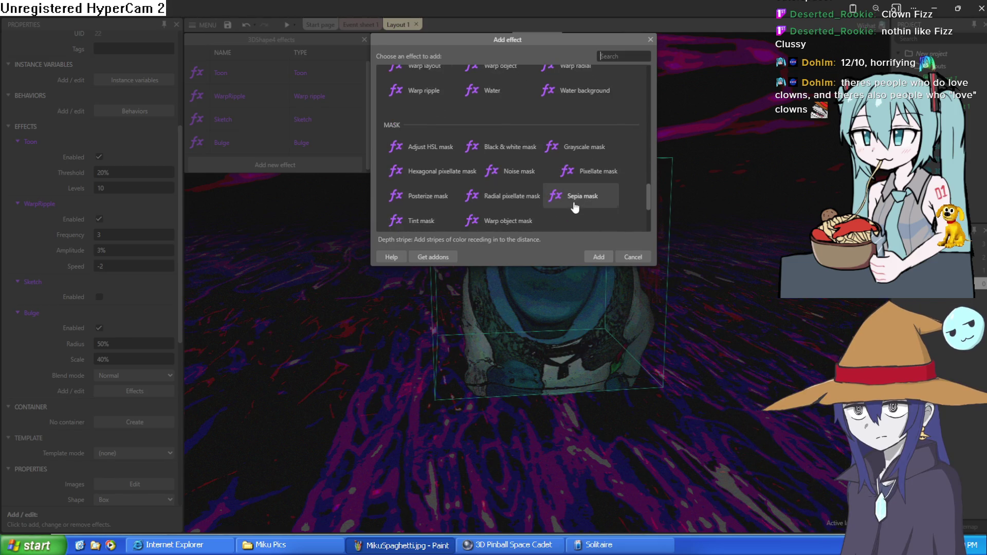
pyautogui.scroll(-5, 572, 202)
pyautogui.scroll(10, 464, 188)
pyautogui.scroll(4, 535, 181)
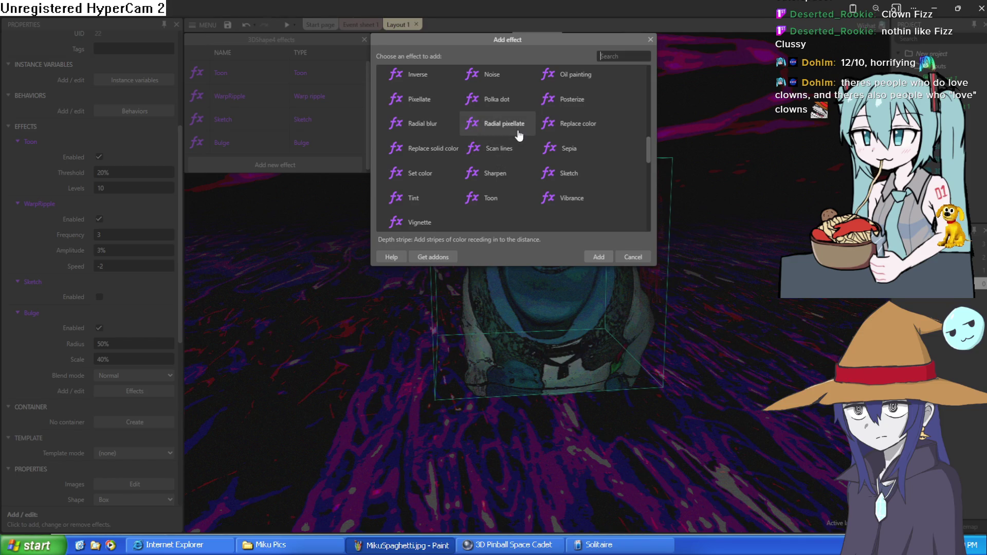
pyautogui.scroll(3, 503, 109)
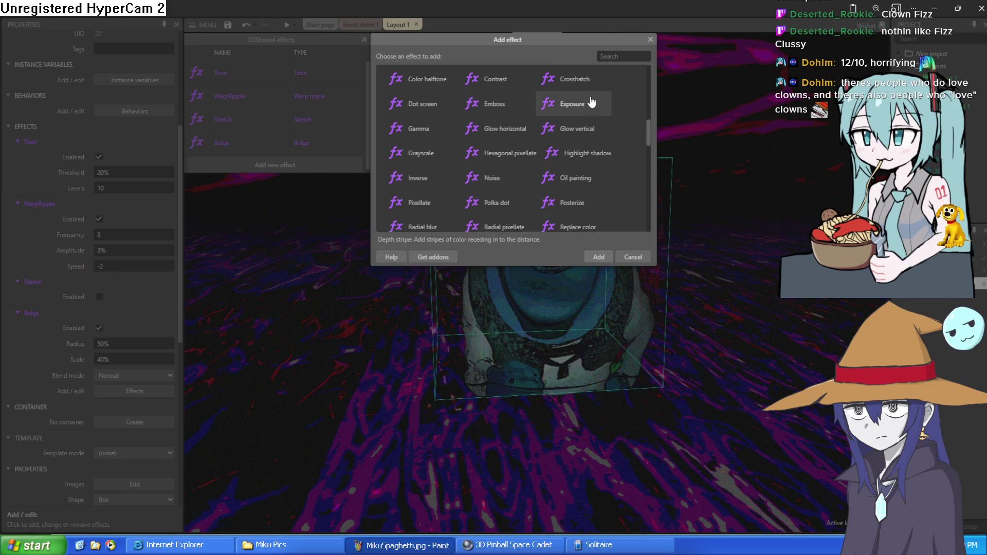
pyautogui.doubleClick(483, 106)
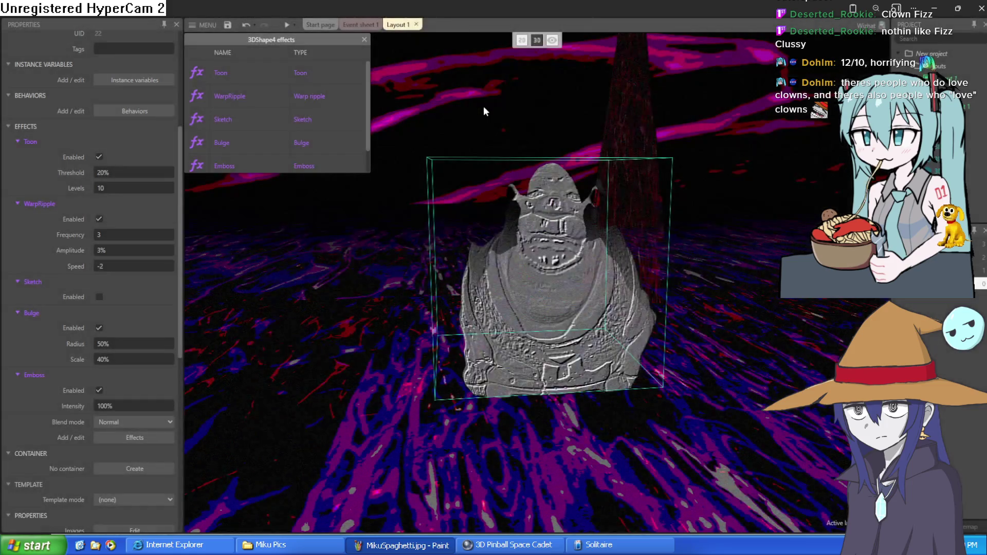
pyautogui.hotkey('ctrl', 'z')
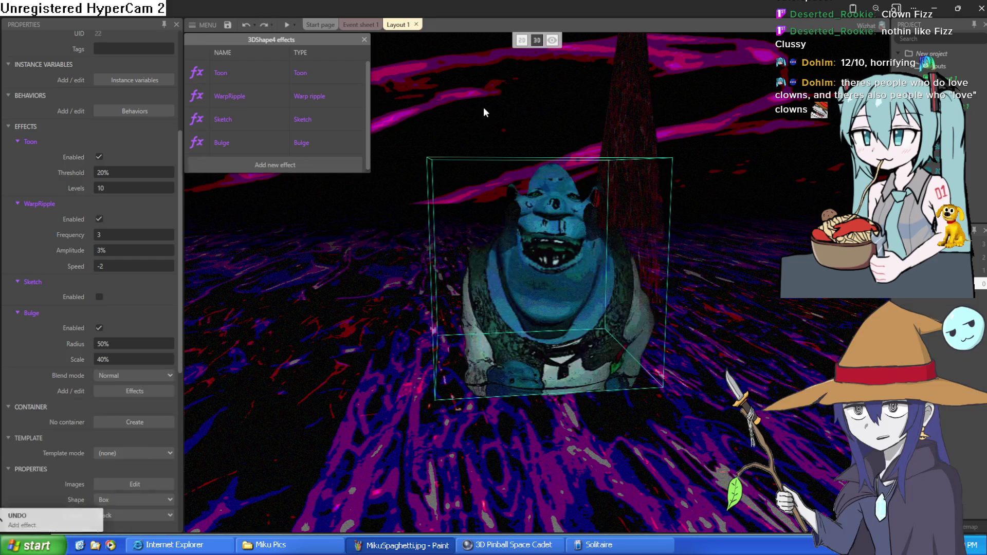
# Add a Posterize effect (4 levels) to the box after Bulge.
pyautogui.click(303, 171)
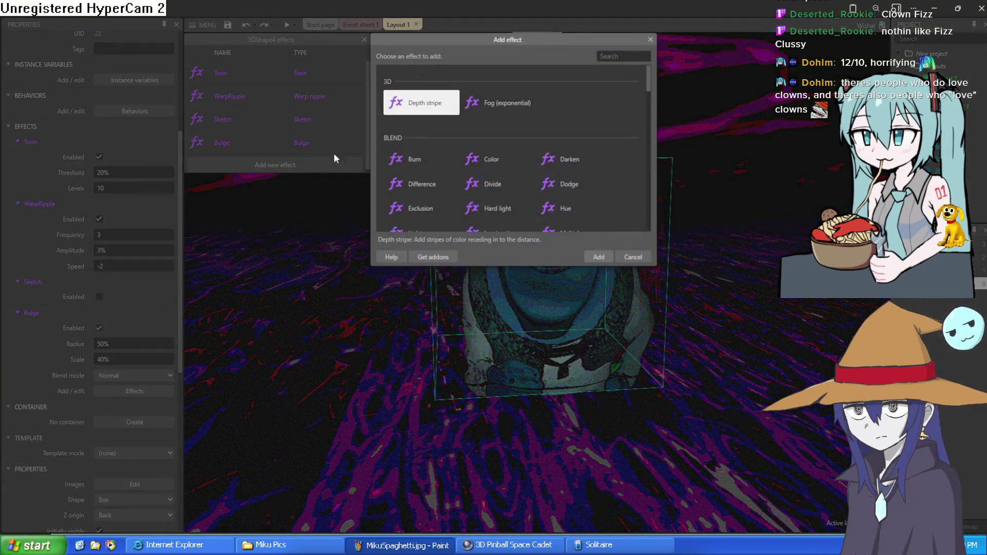
pyautogui.scroll(-5, 487, 162)
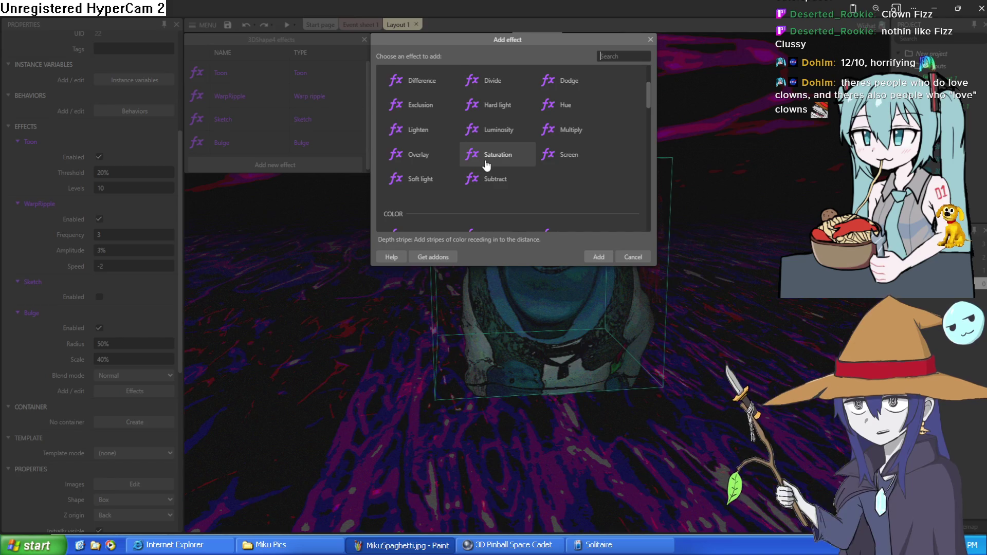
pyautogui.scroll(-2, 473, 159)
pyautogui.scroll(-4, 462, 173)
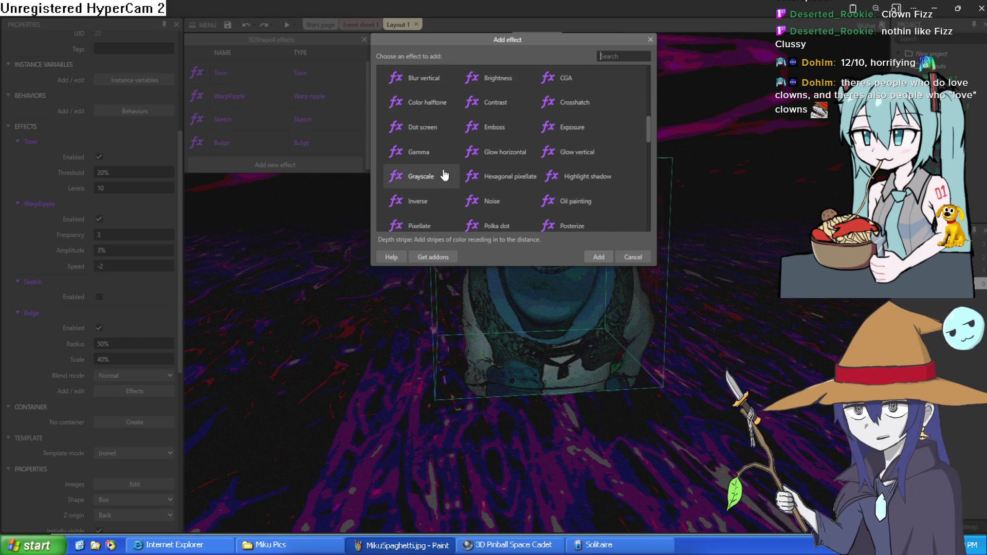
pyautogui.scroll(-2, 496, 198)
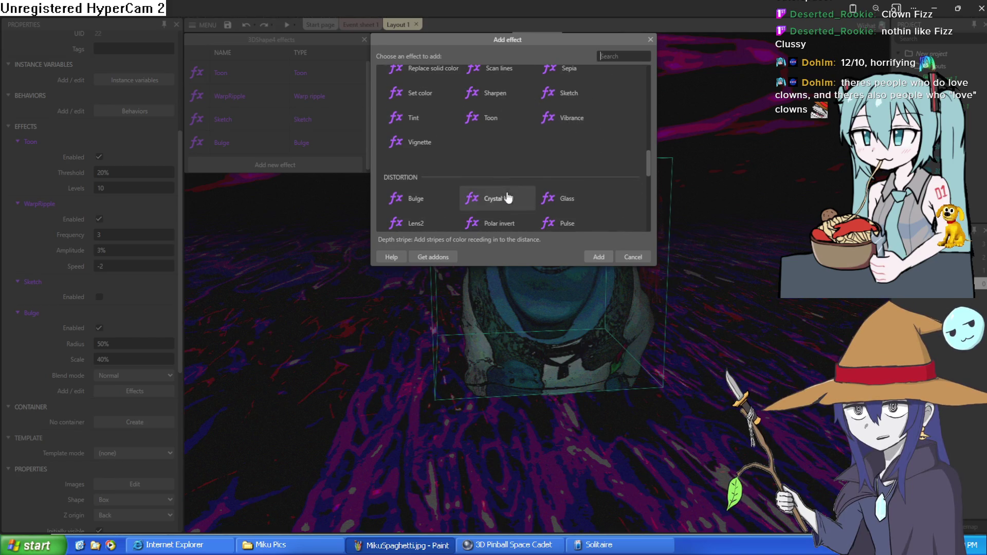
pyautogui.scroll(-2, 435, 150)
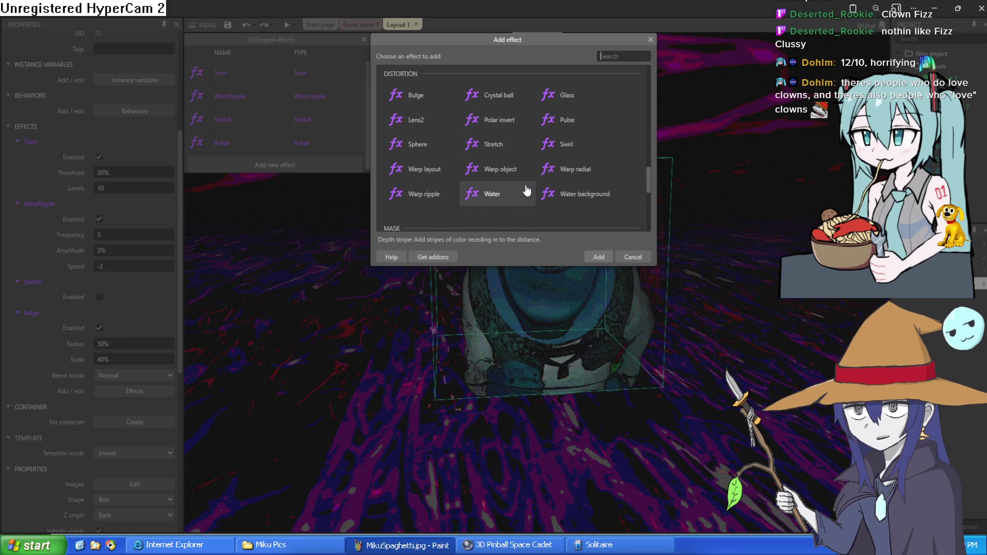
pyautogui.scroll(4, 485, 186)
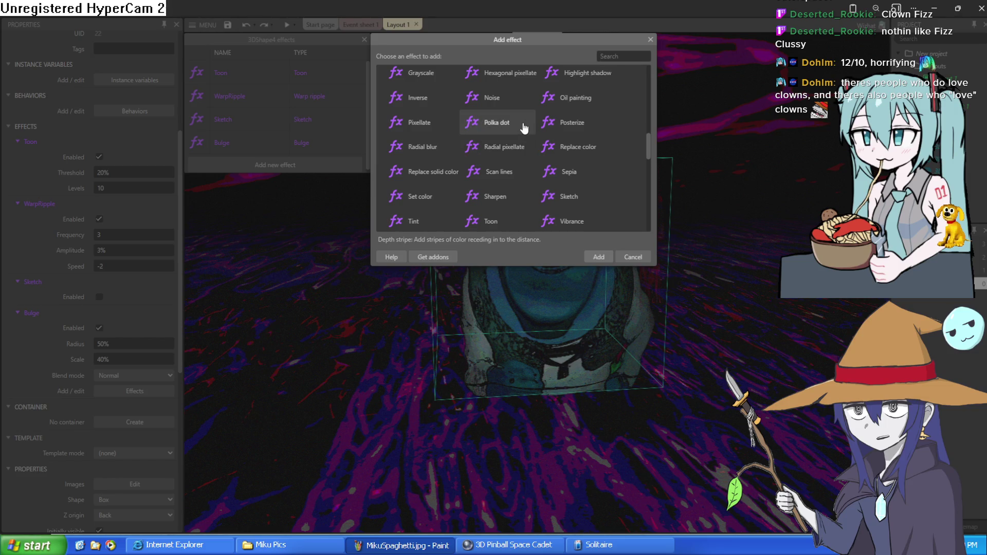
pyautogui.scroll(2, 566, 123)
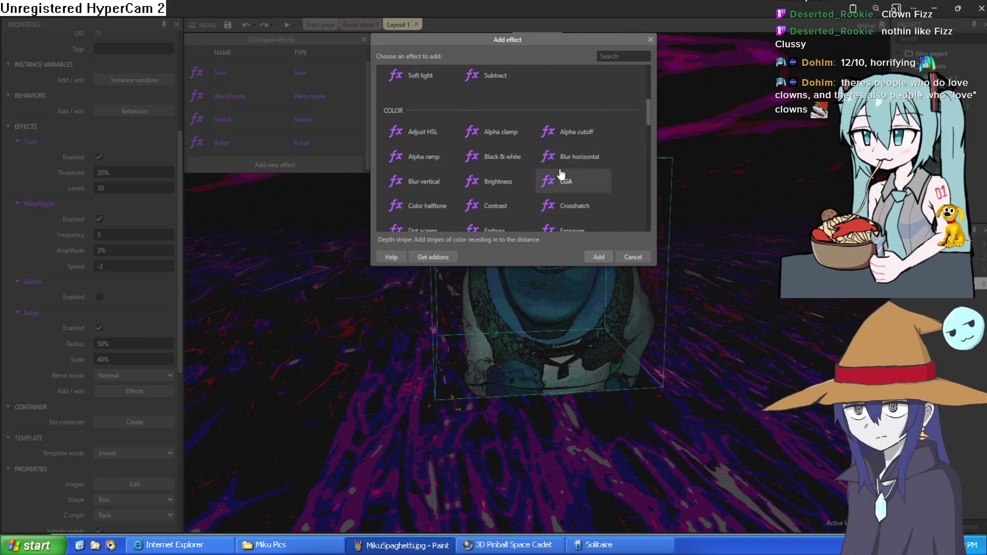
pyautogui.scroll(-2, 492, 165)
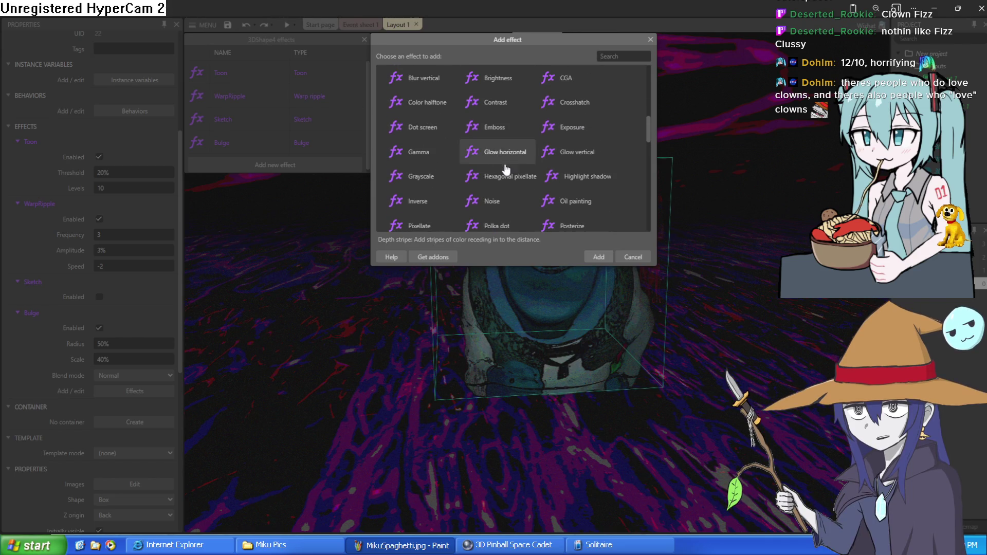
pyautogui.scroll(-5, 507, 169)
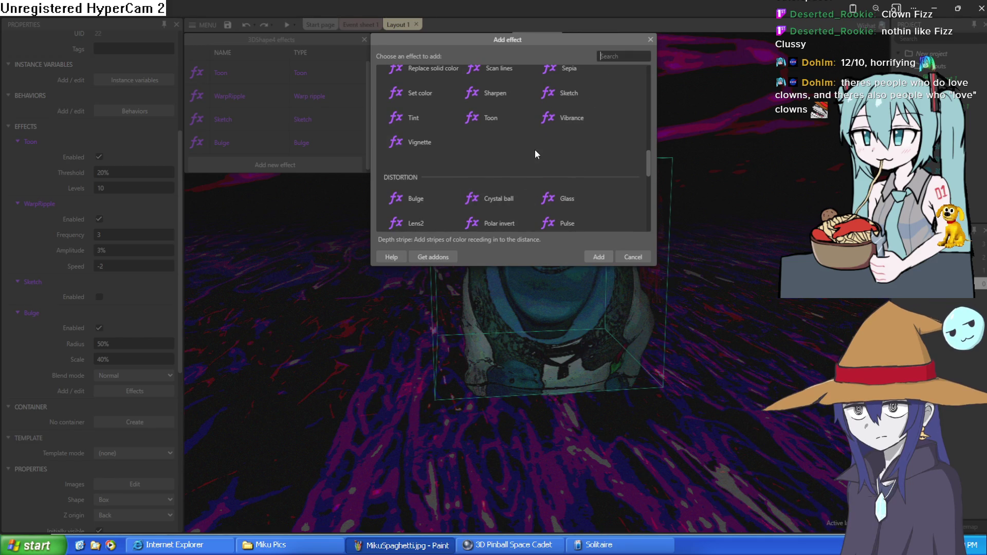
pyautogui.scroll(3, 535, 150)
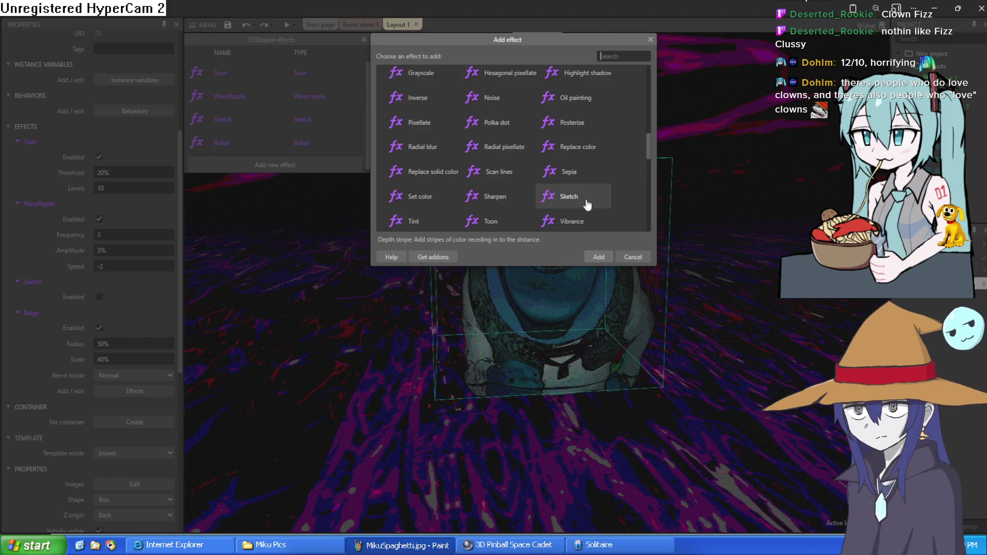
pyautogui.scroll(10, 586, 196)
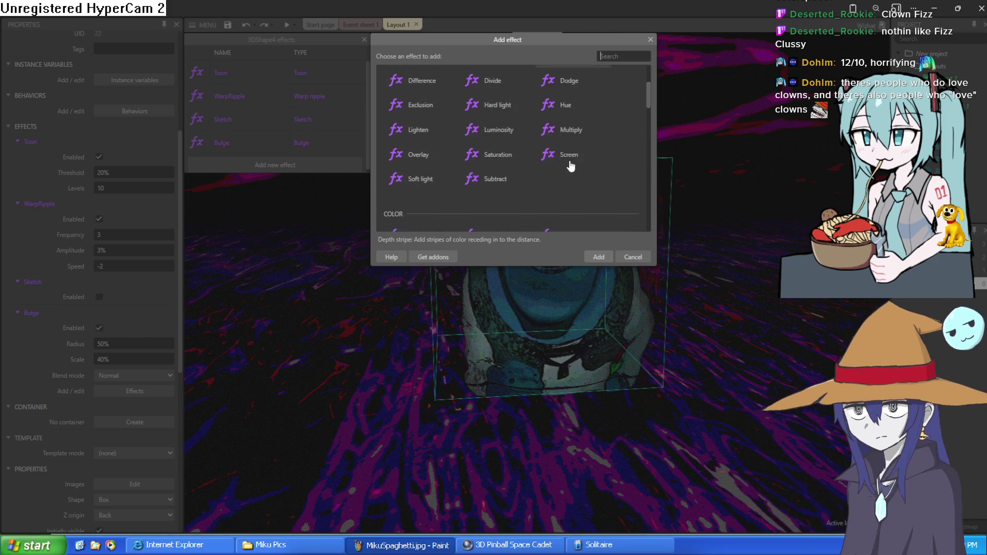
pyautogui.scroll(3, 569, 161)
pyautogui.scroll(-7, 515, 134)
pyautogui.scroll(-5, 512, 146)
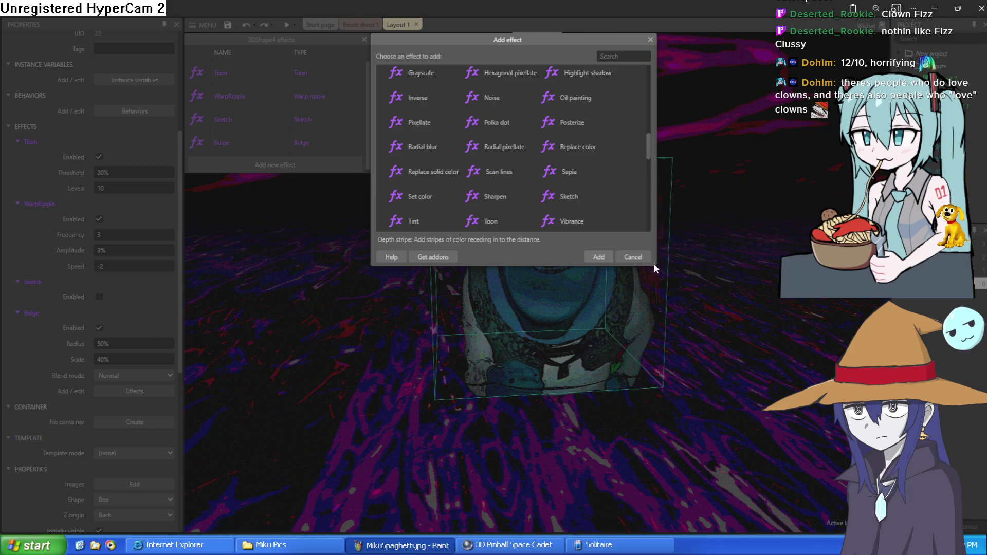
pyautogui.moveTo(646, 153); pyautogui.dragTo(649, 191)
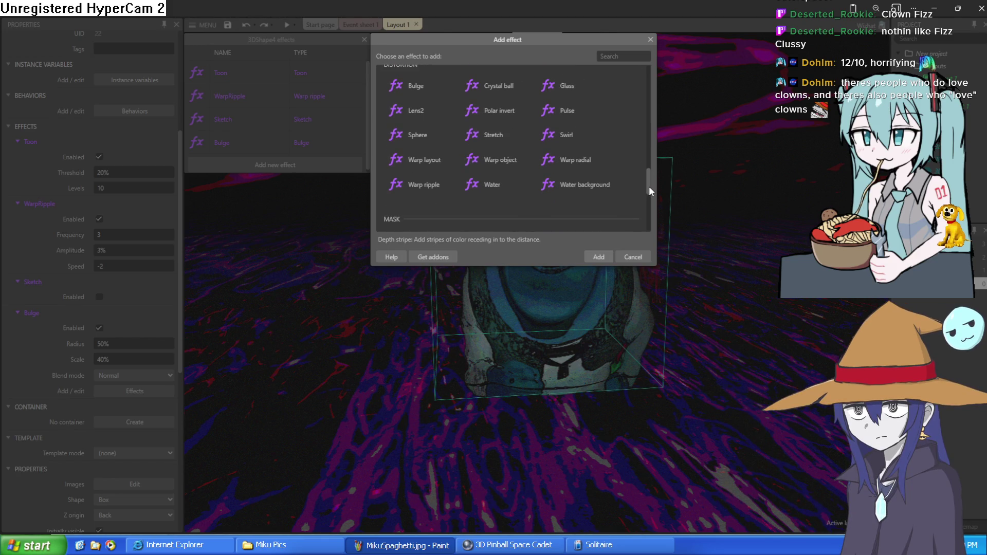
pyautogui.moveTo(649, 187)
pyautogui.mouseDown()
pyautogui.moveTo(640, 223)
pyautogui.moveTo(625, 149)
pyautogui.mouseUp()
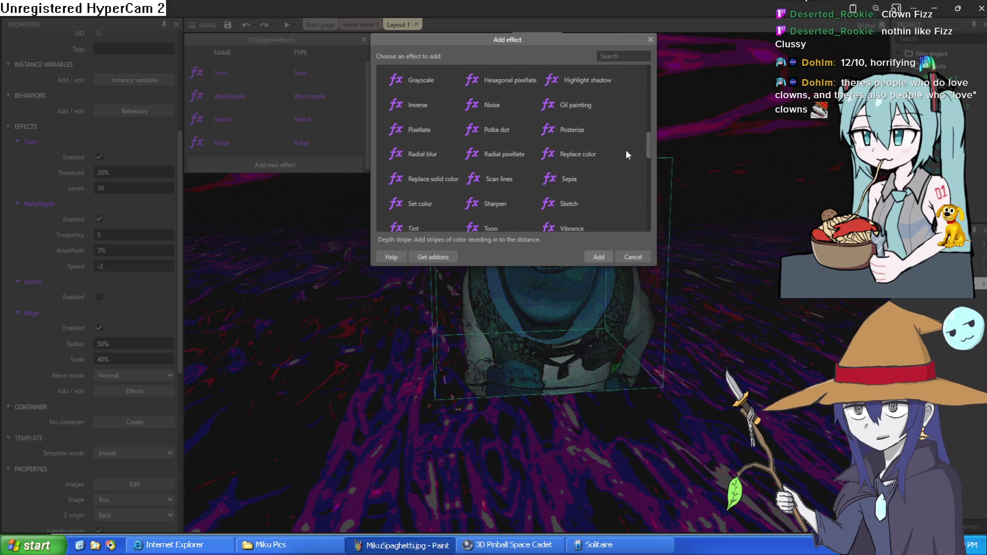
pyautogui.doubleClick(600, 130)
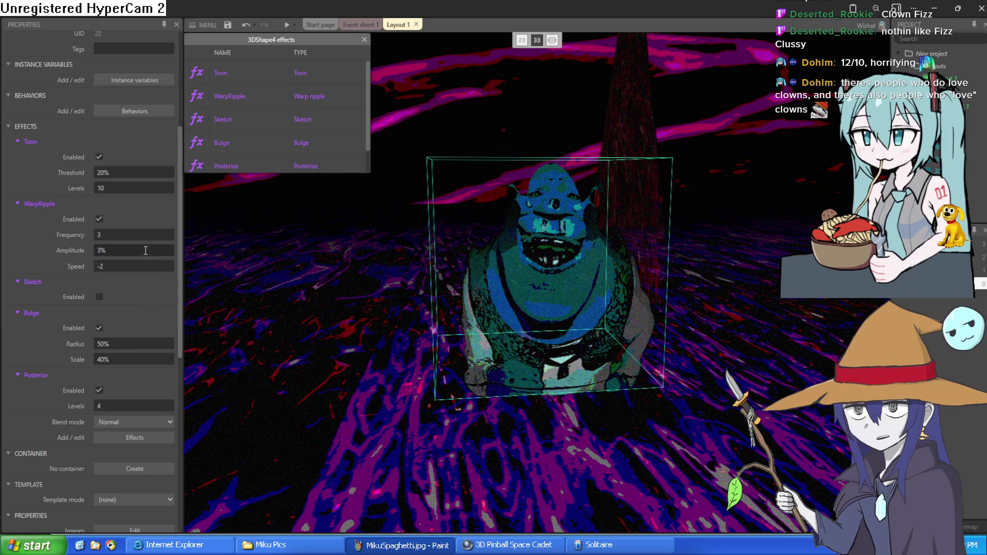
# Set Posterize levels to 2.1 and start a preview of the layout.
pyautogui.moveTo(116, 408)
pyautogui.mouseDown()
pyautogui.moveTo(117, 394)
pyautogui.moveTo(131, 426)
pyautogui.mouseUp()
pyautogui.write('2')
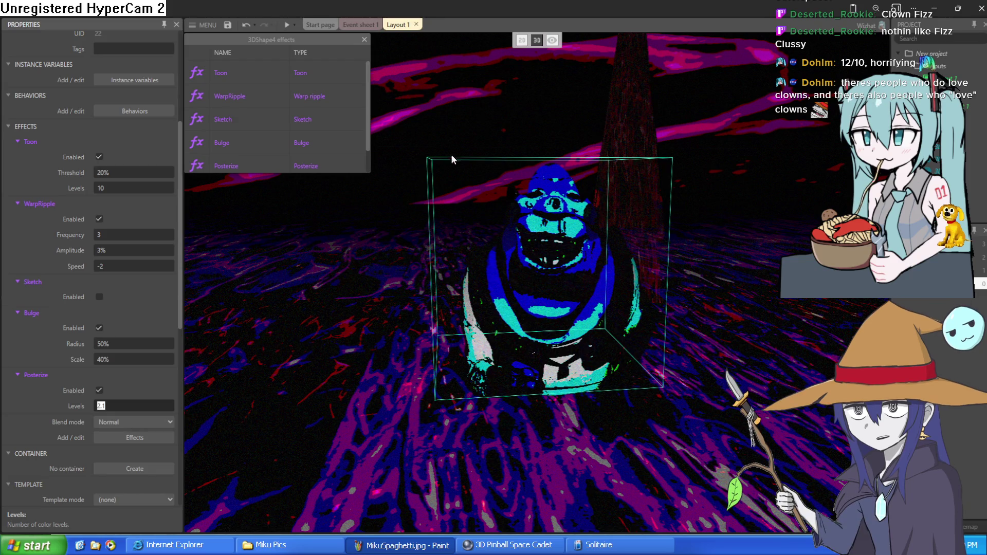
pyautogui.click(287, 26)
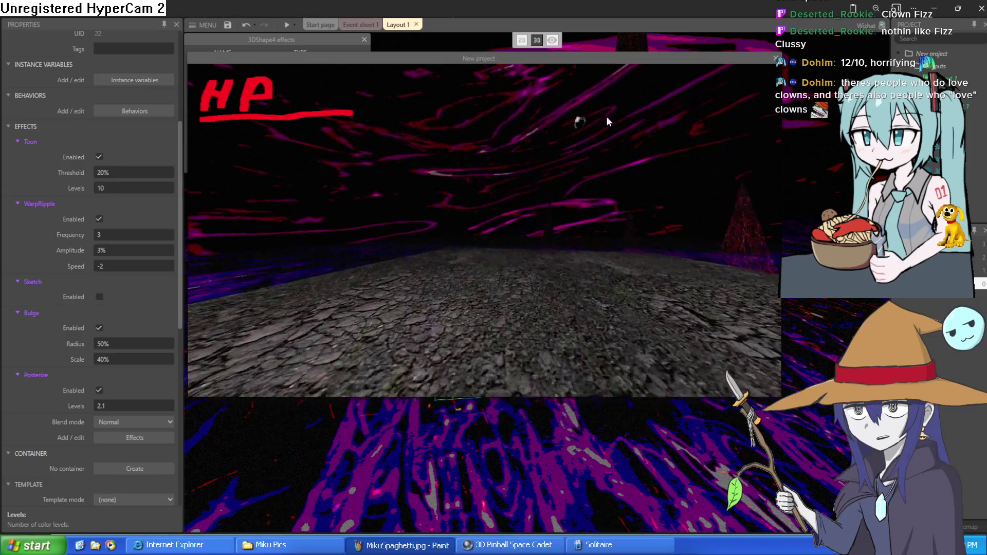
pyautogui.click(579, 122)
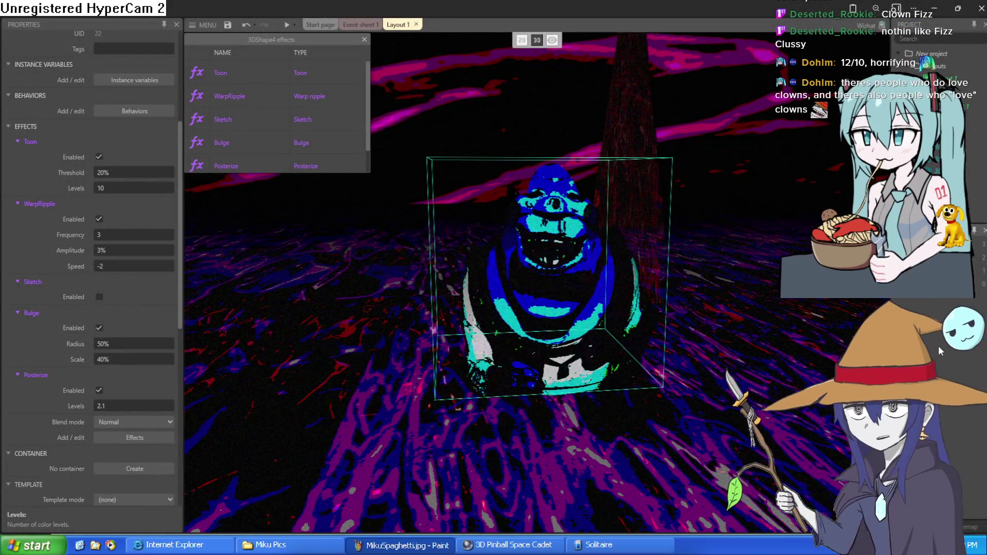
pyautogui.scroll(-5, 535, 283)
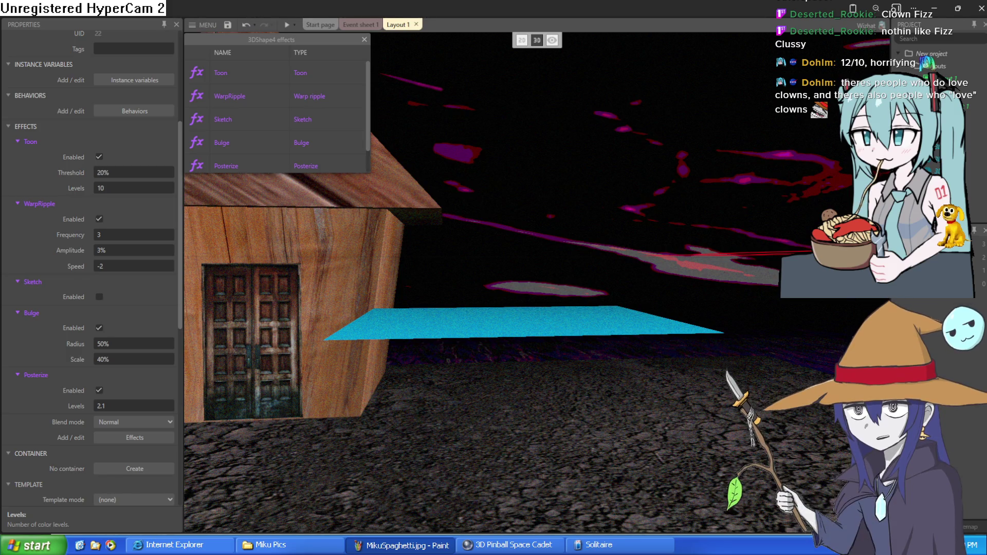
# Fly the camera to the HP plane and drag it toward the upper right.
pyautogui.moveTo(563, 322); pyautogui.dragTo(478, 316)
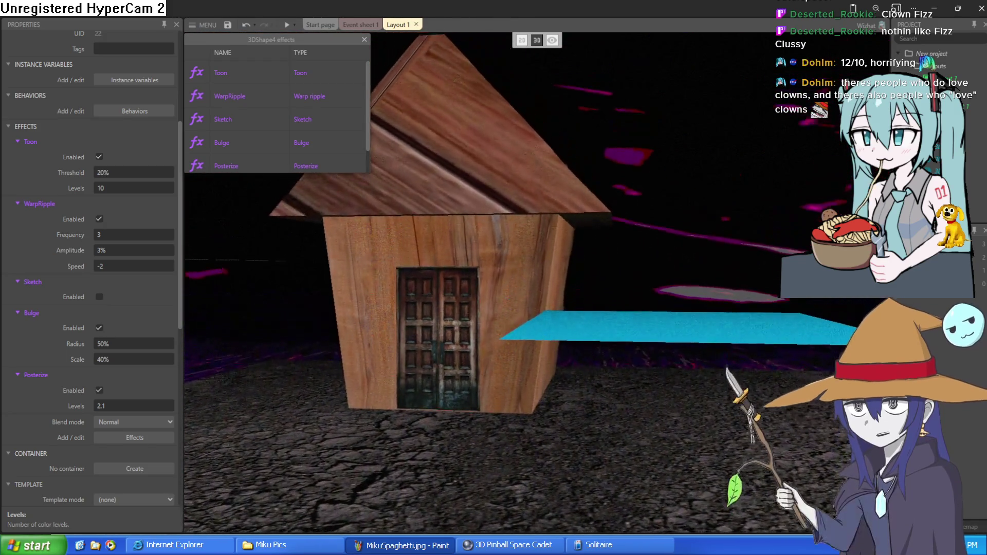
pyautogui.press('w')
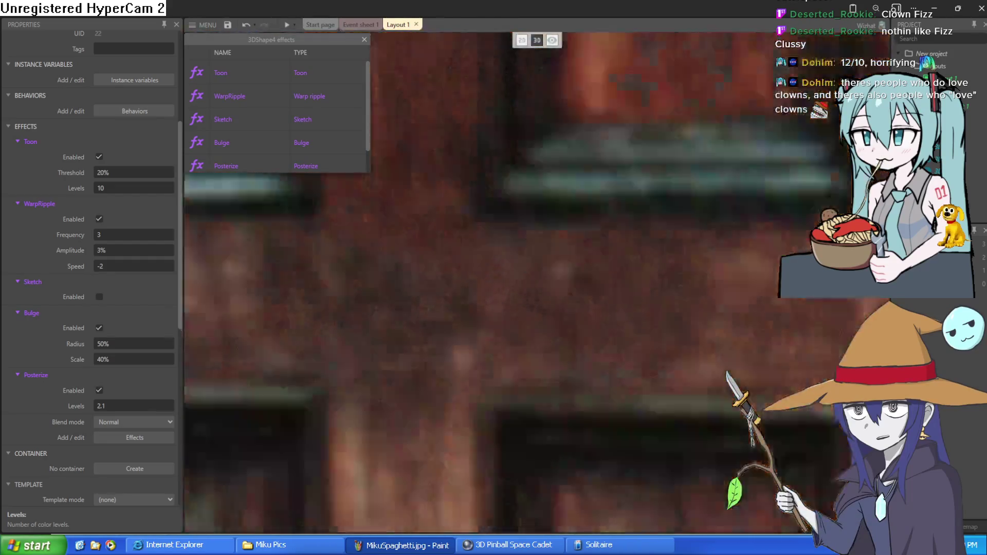
pyautogui.press('s')
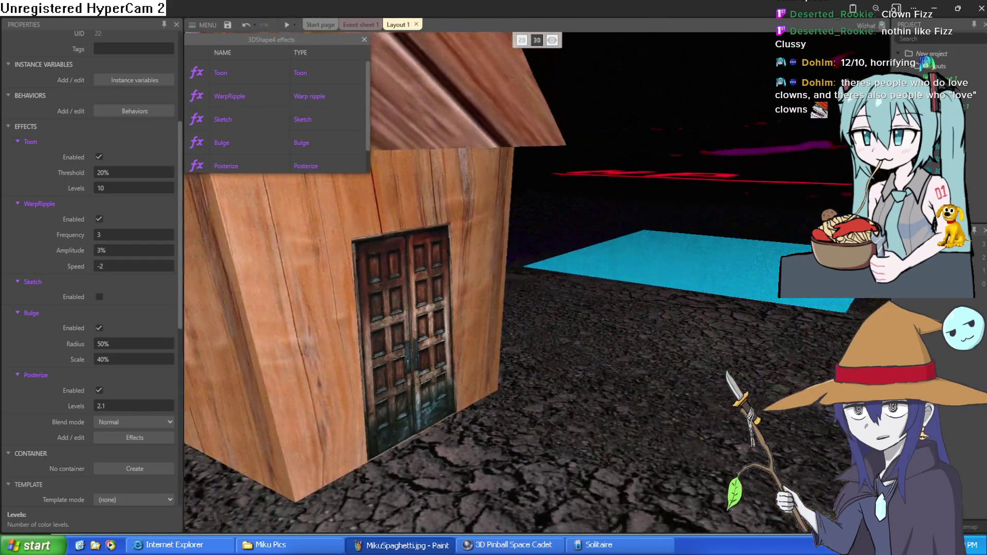
pyautogui.press('s')
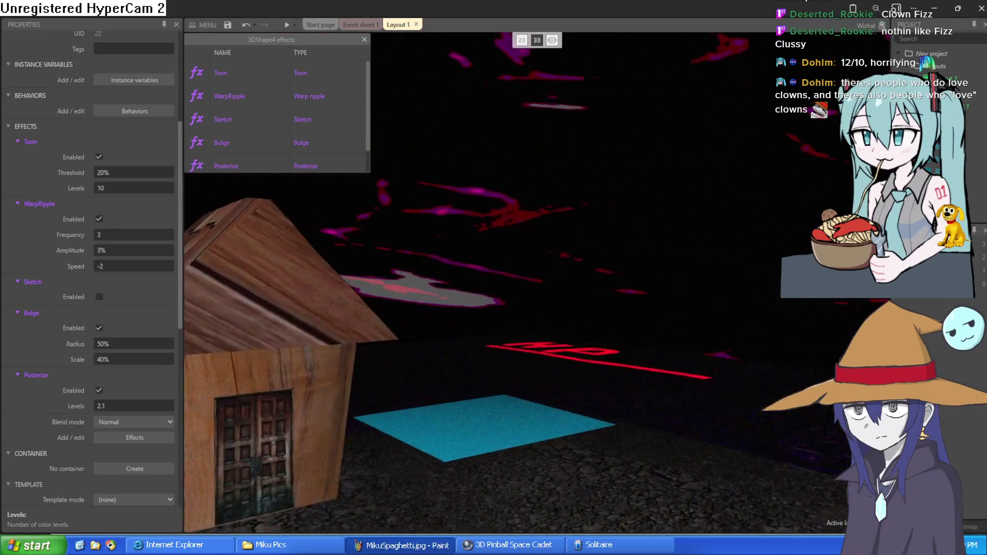
pyautogui.press('w')
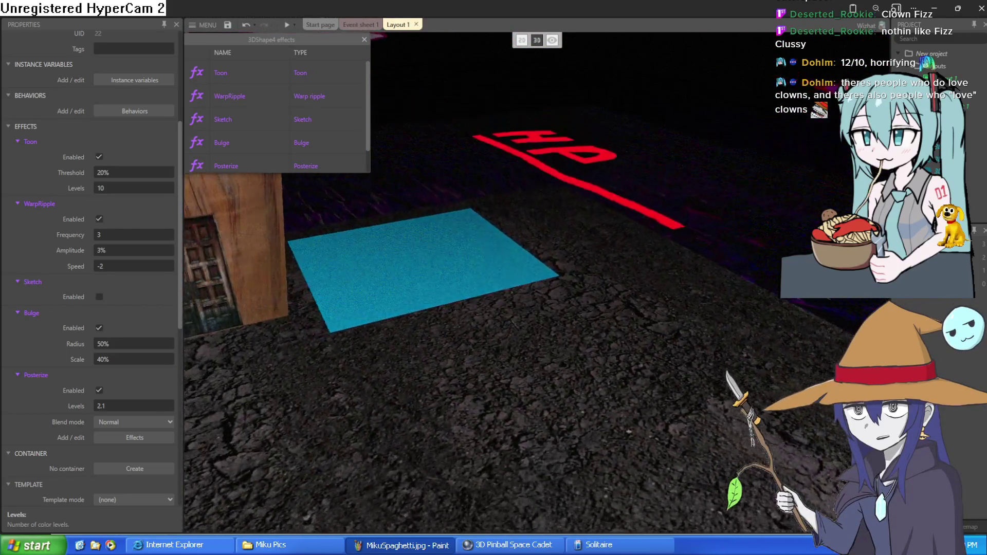
pyautogui.press('w')
pyautogui.click(467, 263)
pyautogui.moveTo(467, 263)
pyautogui.mouseDown()
pyautogui.moveTo(646, 254)
pyautogui.moveTo(665, 212)
pyautogui.mouseUp()
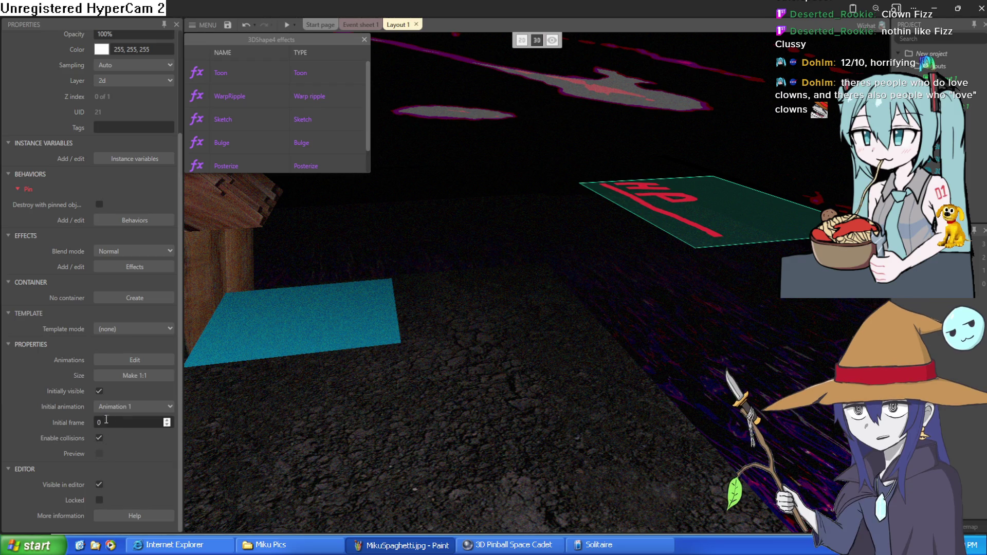
# Fly through the wooden house, close the effects list and narrow the Properties bar.
pyautogui.press('w')
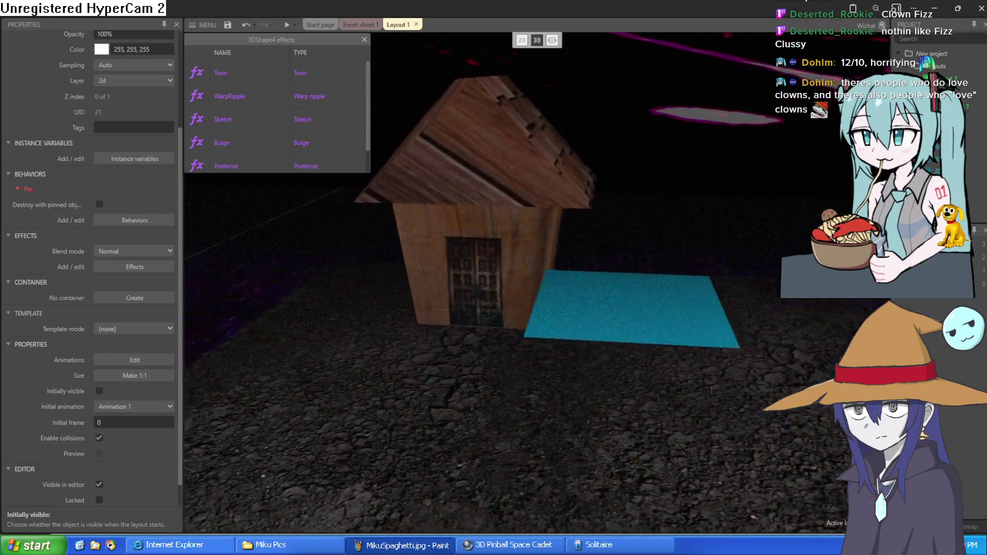
pyautogui.press('w')
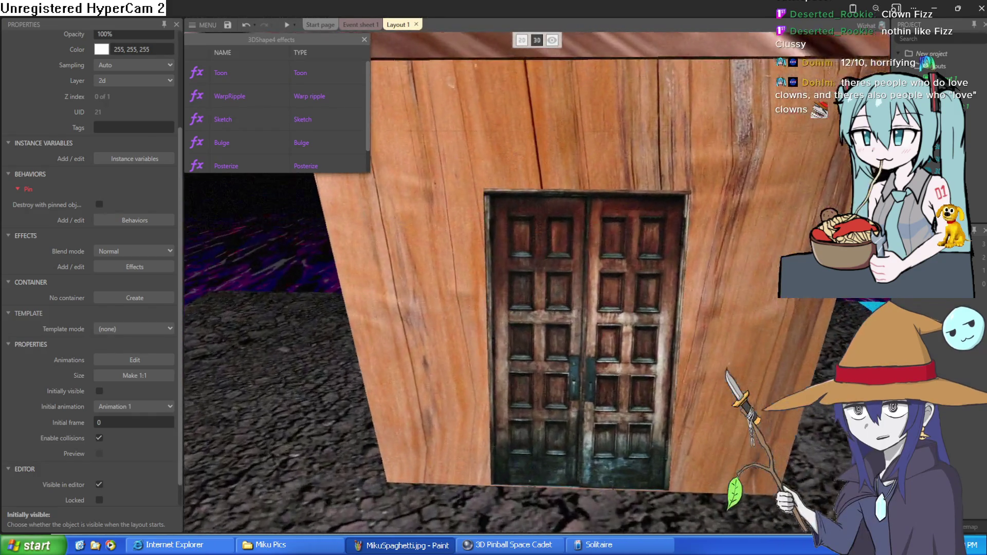
pyautogui.press('w')
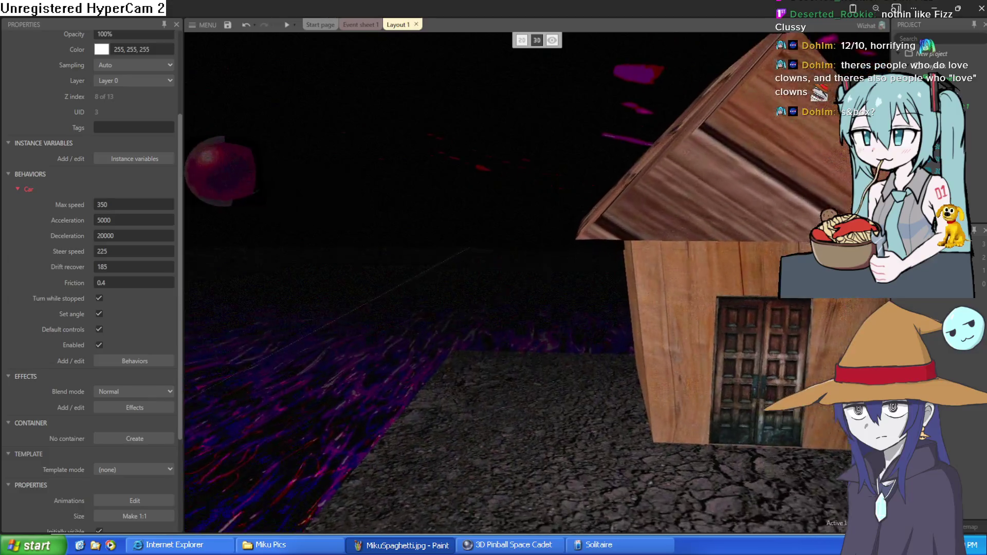
pyautogui.press('w')
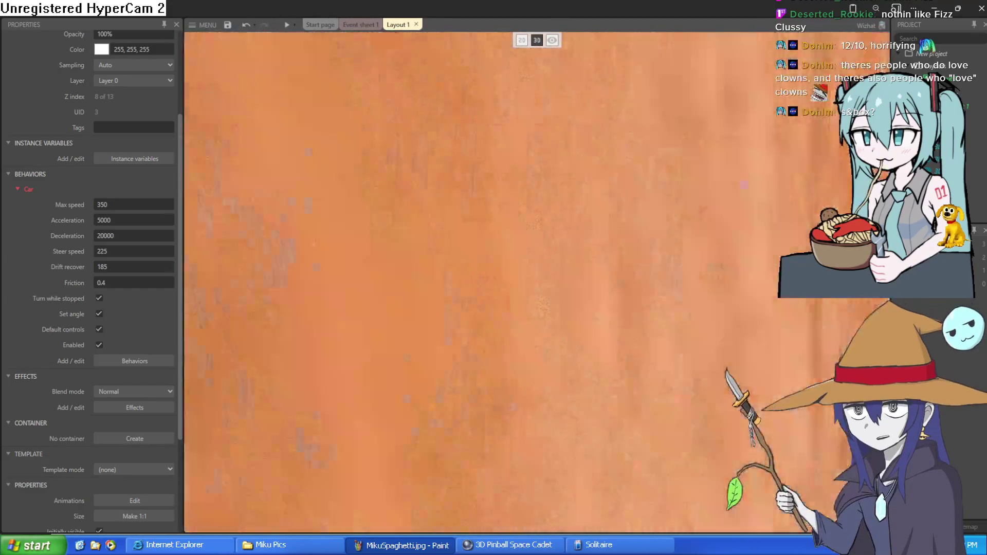
pyautogui.press('a')
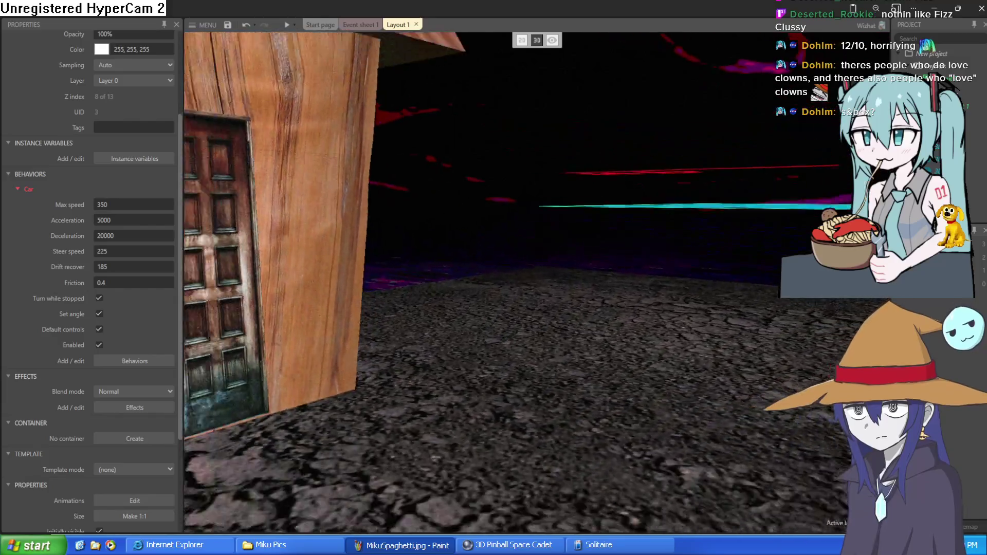
pyautogui.press('d')
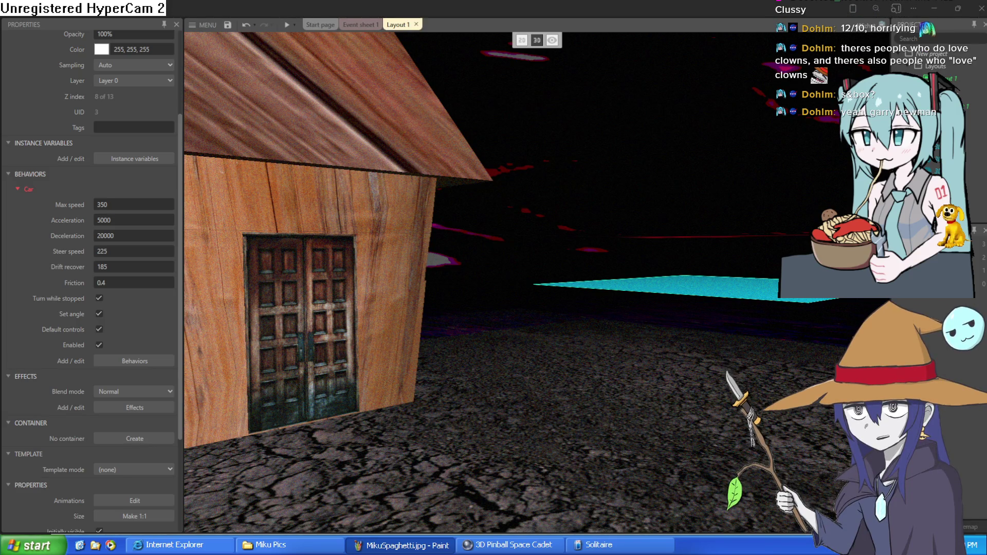
pyautogui.moveTo(183, 292); pyautogui.dragTo(144, 293)
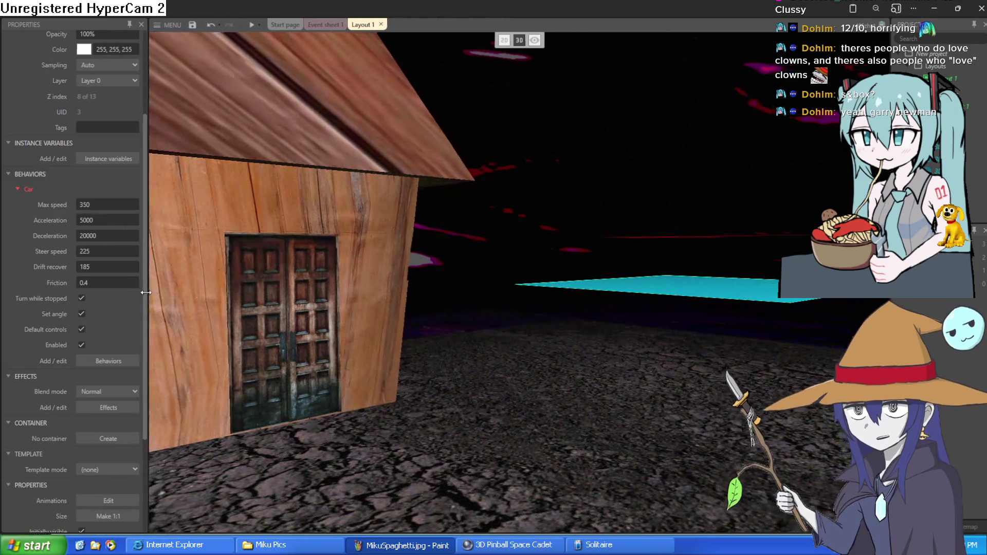
# Circle the 3D camera around the wooden house and close in on its front.
pyautogui.moveTo(285, 301); pyautogui.dragTo(231, 309)
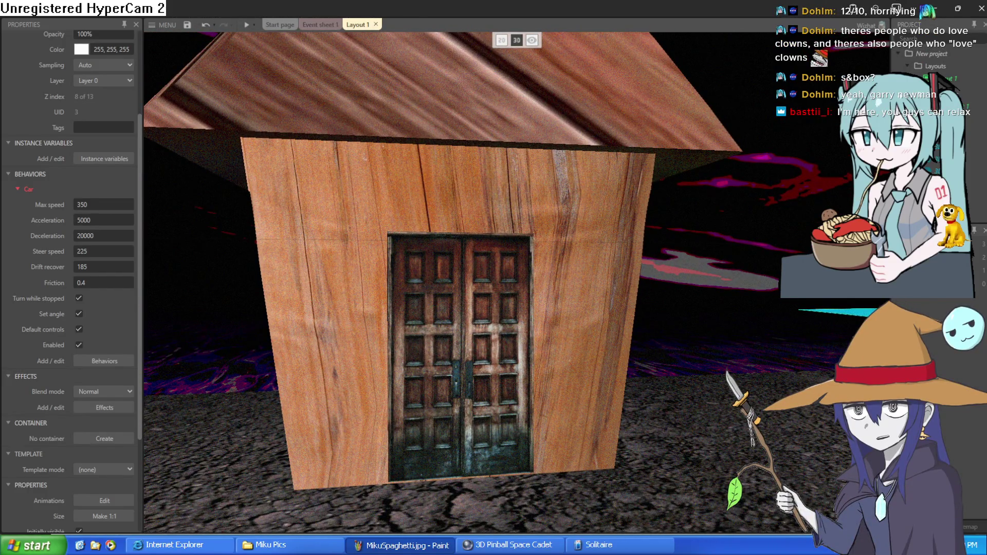
pyautogui.press('s')
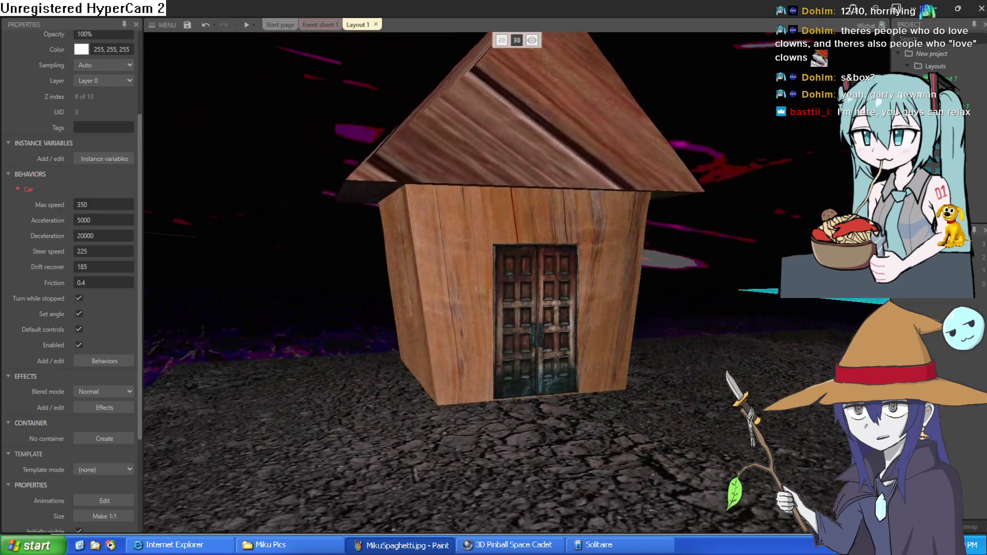
pyautogui.press('w')
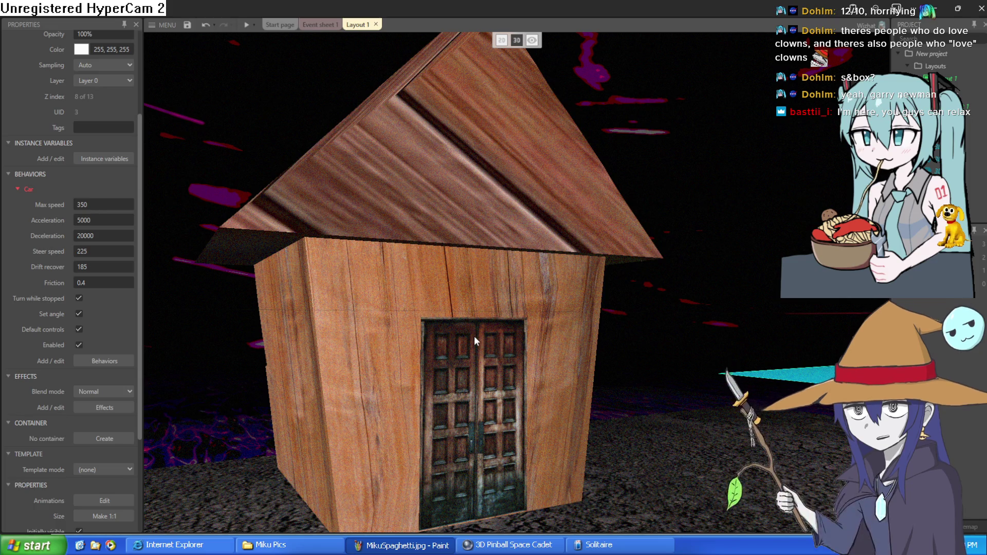
pyautogui.press('d')
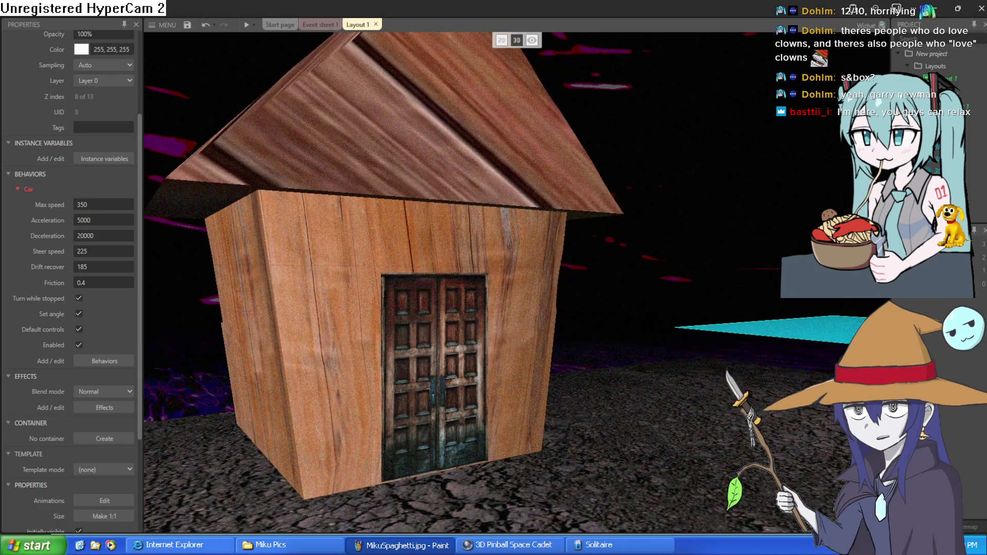
pyautogui.press('d')
pyautogui.press('d')
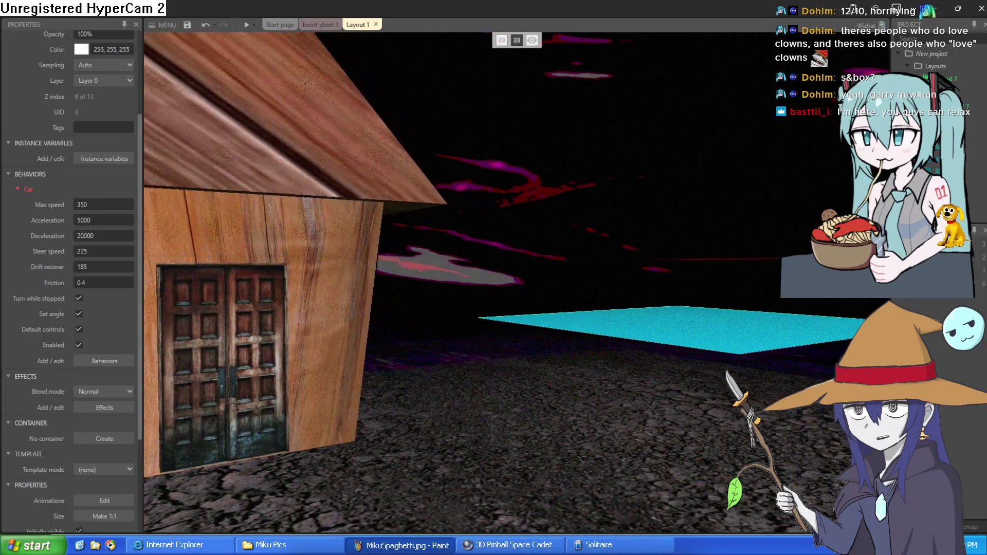
pyautogui.press('d')
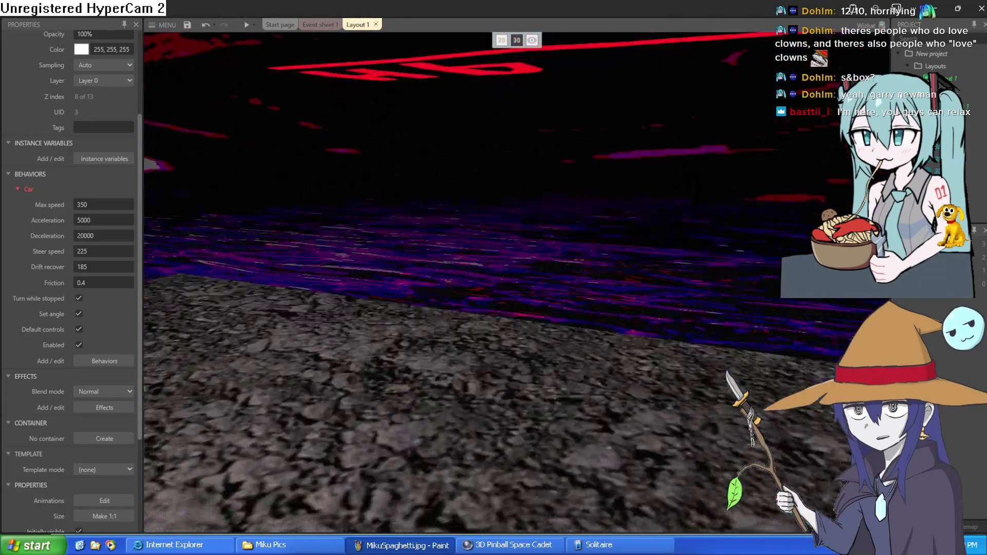
pyautogui.press('d')
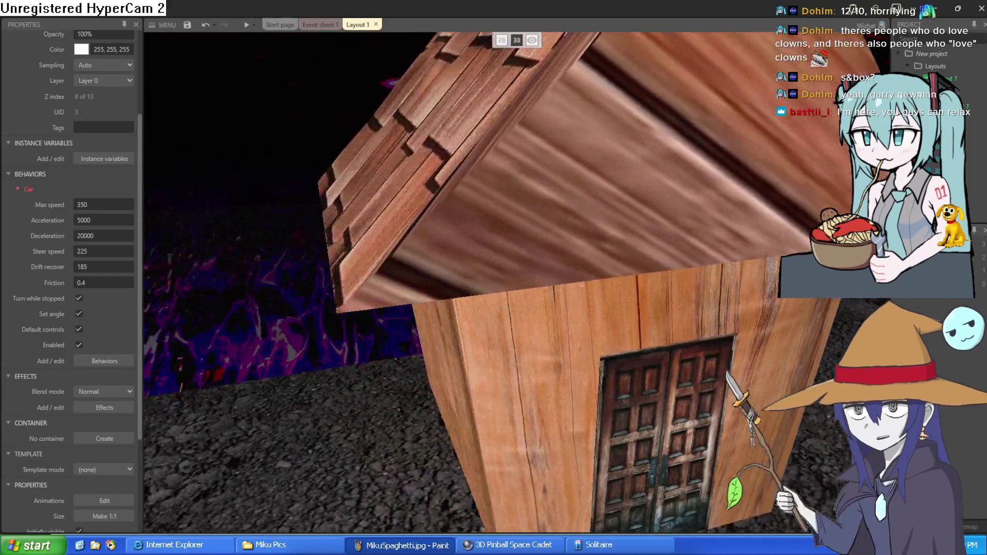
pyautogui.press('d')
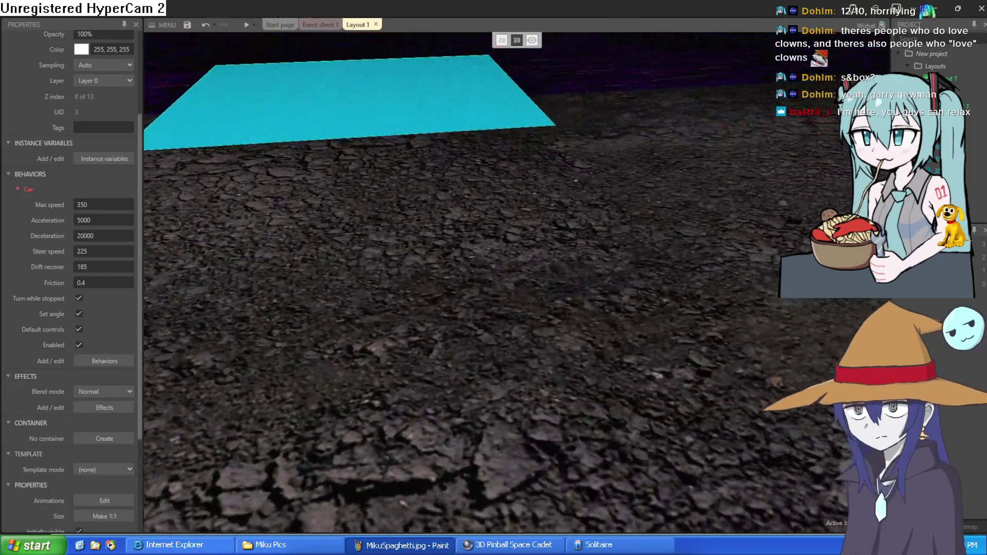
pyautogui.press('a')
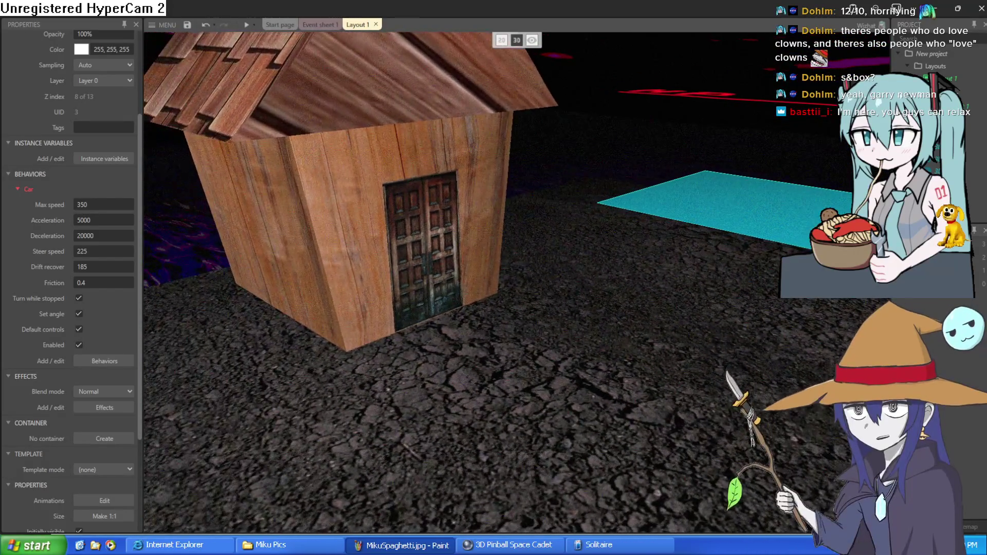
pyautogui.press('w')
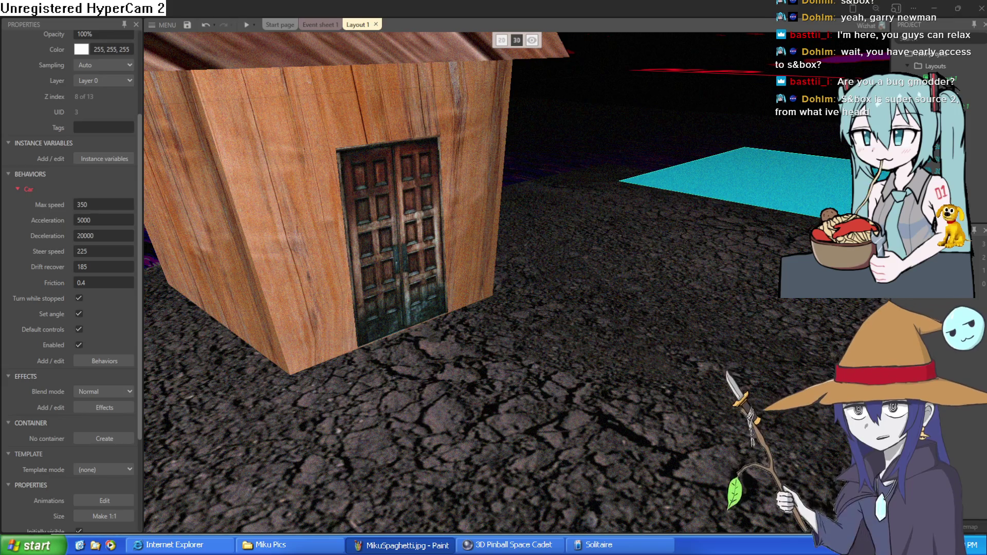
# Fly past the house to the blue-and-cyan figure by the spike and select it.
pyautogui.moveTo(492, 288)
pyautogui.mouseDown()
pyautogui.moveTo(592, 289)
pyautogui.moveTo(520, 285)
pyautogui.mouseUp()
pyautogui.scroll(-5, 494, 283)
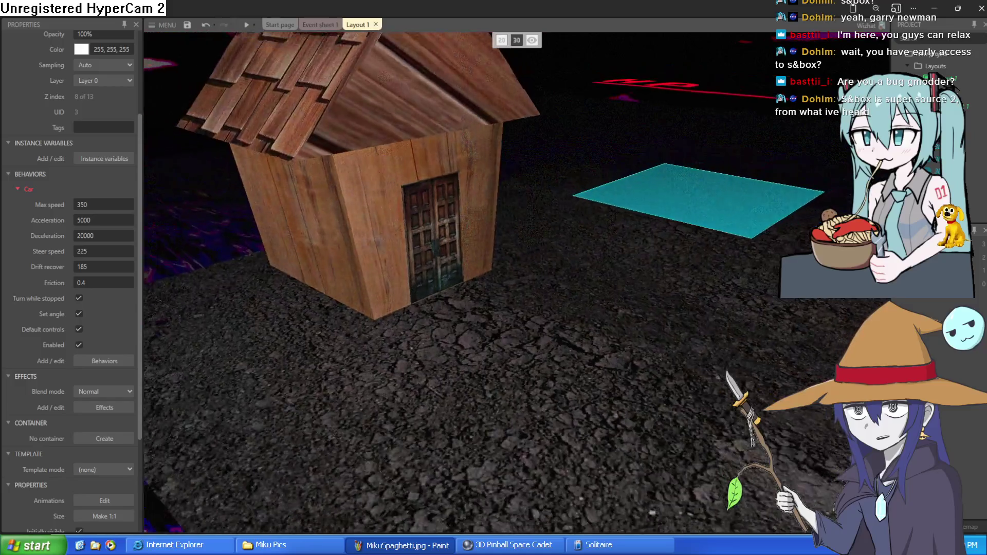
pyautogui.press('w')
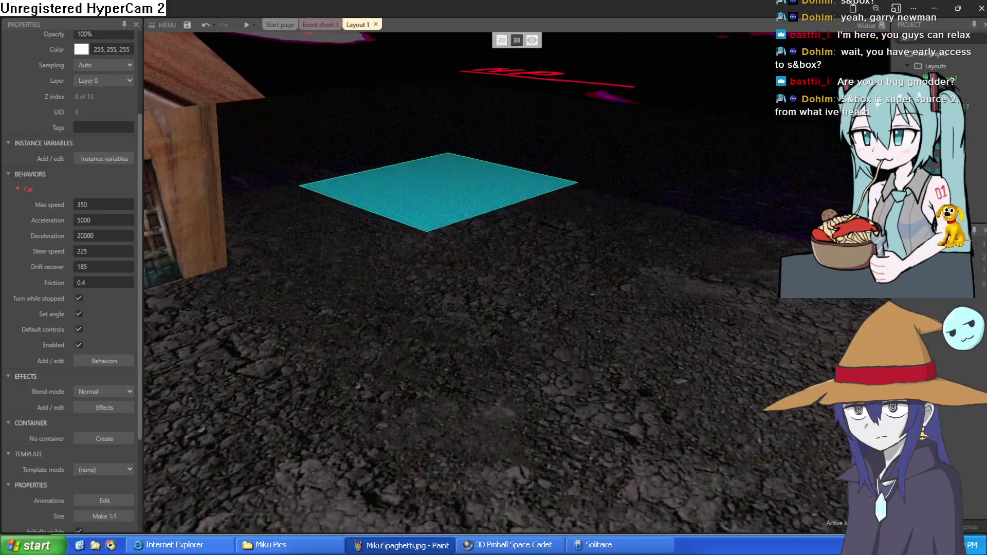
pyautogui.press('s')
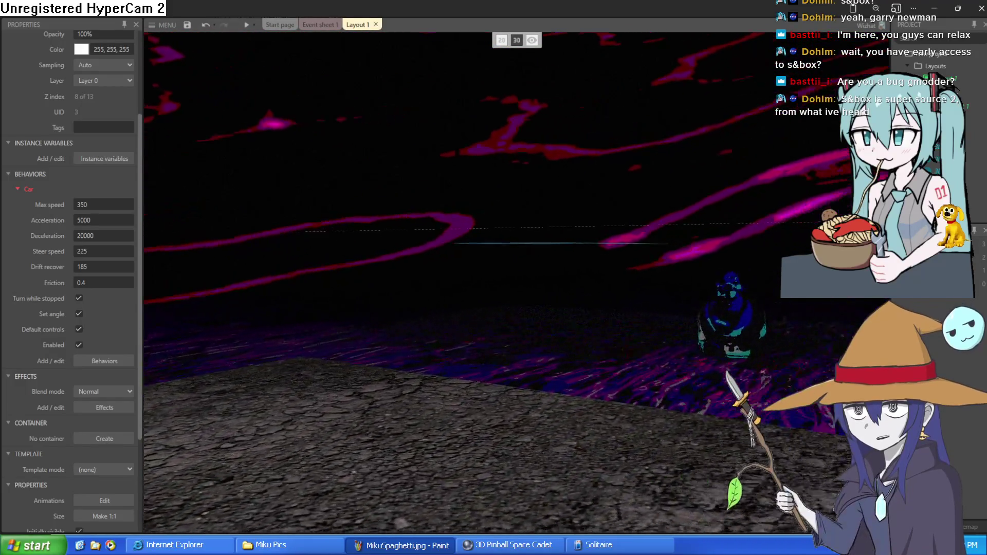
pyautogui.press('a')
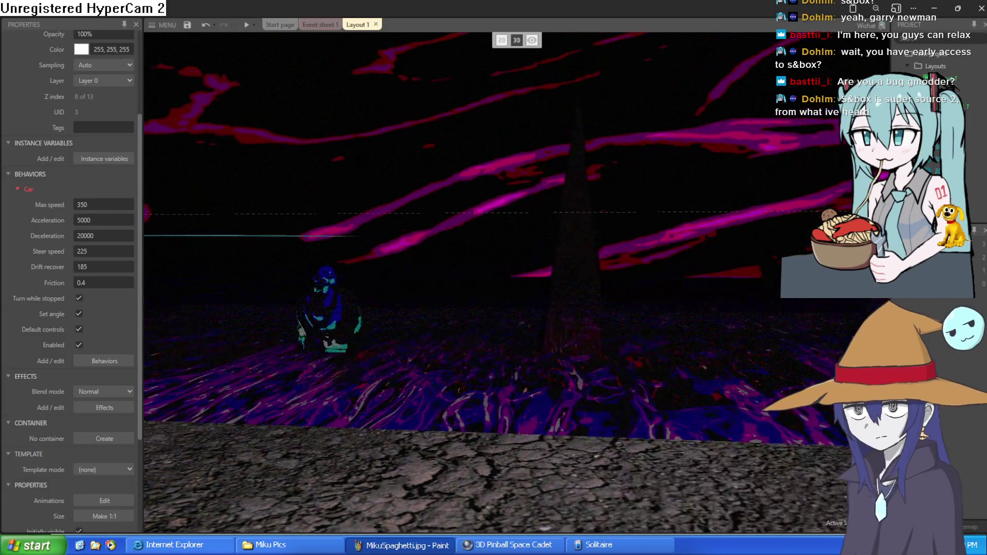
pyautogui.press('w')
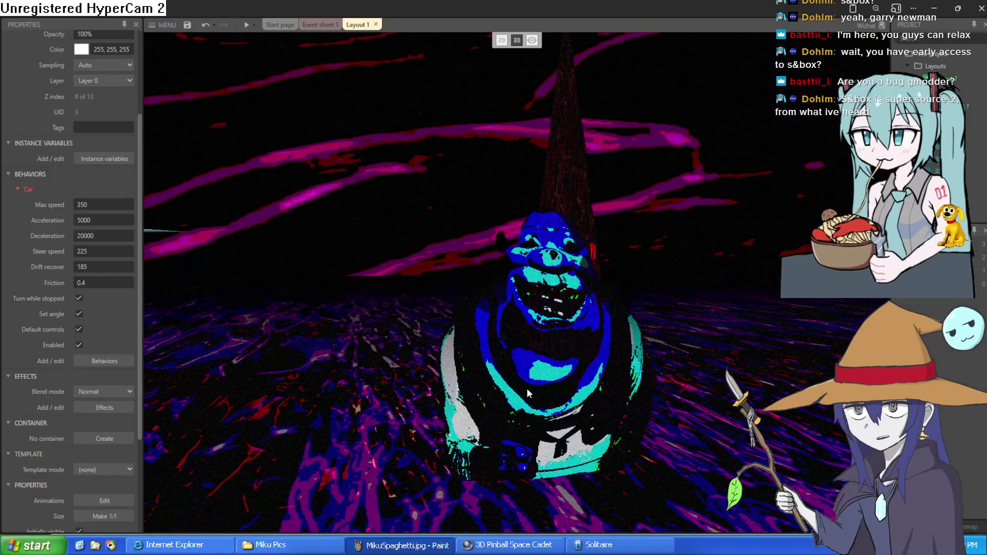
pyautogui.click(527, 388)
pyautogui.press('d')
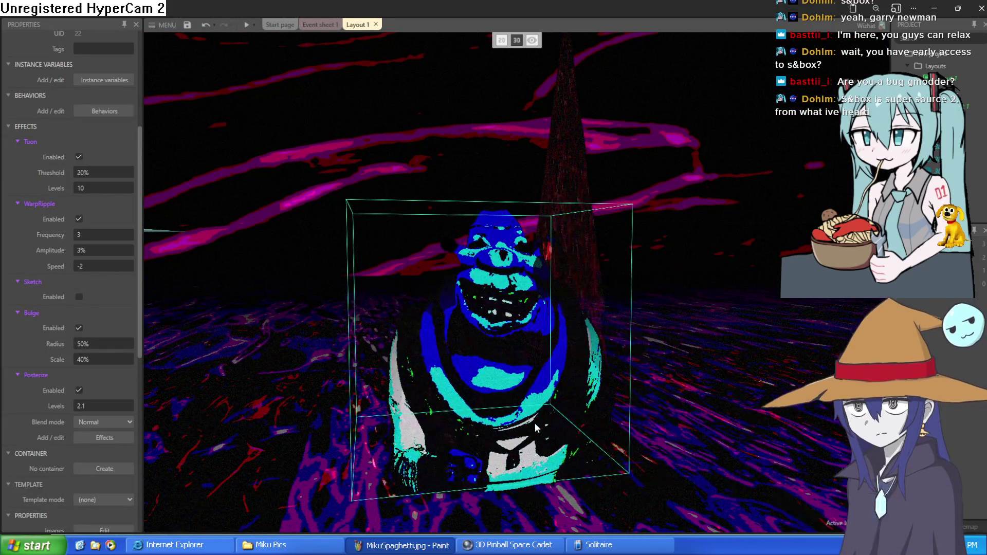
pyautogui.rightClick(513, 408)
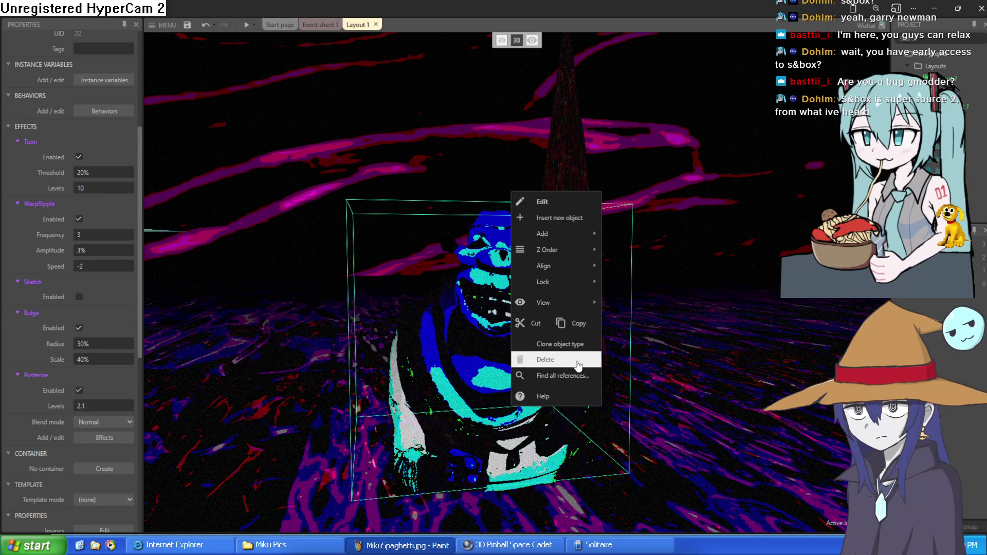
pyautogui.click(571, 360)
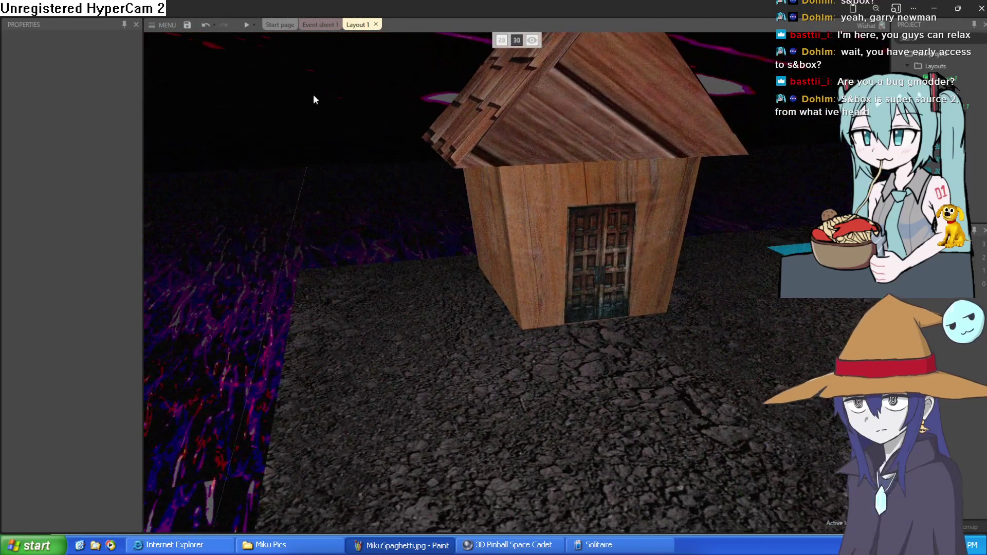
# Insert a new 250×250 sprite, Sprite9, and flood-fill it red.
pyautogui.doubleClick(322, 104)
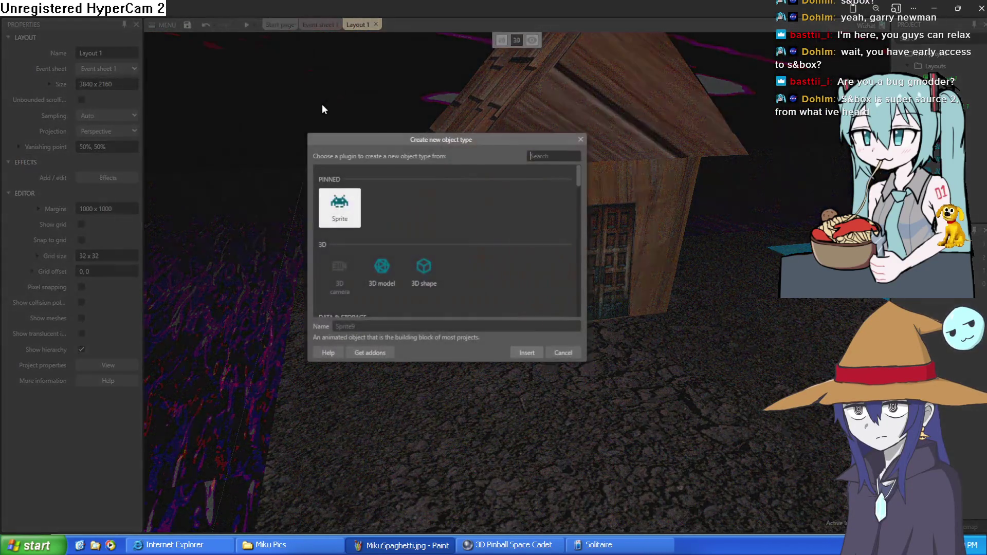
pyautogui.click(522, 353)
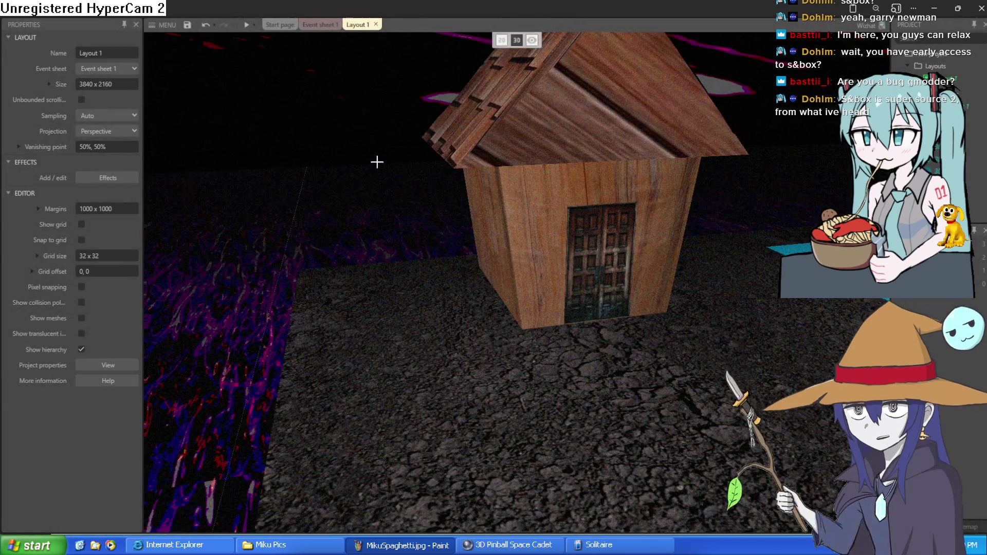
pyautogui.click(354, 125)
pyautogui.click(95, 174)
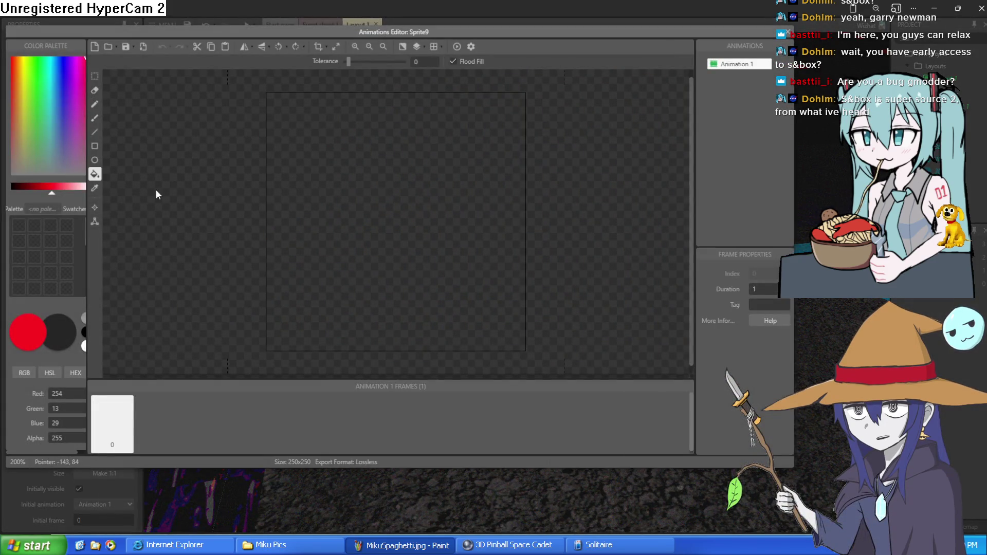
pyautogui.click(494, 223)
pyautogui.click(789, 32)
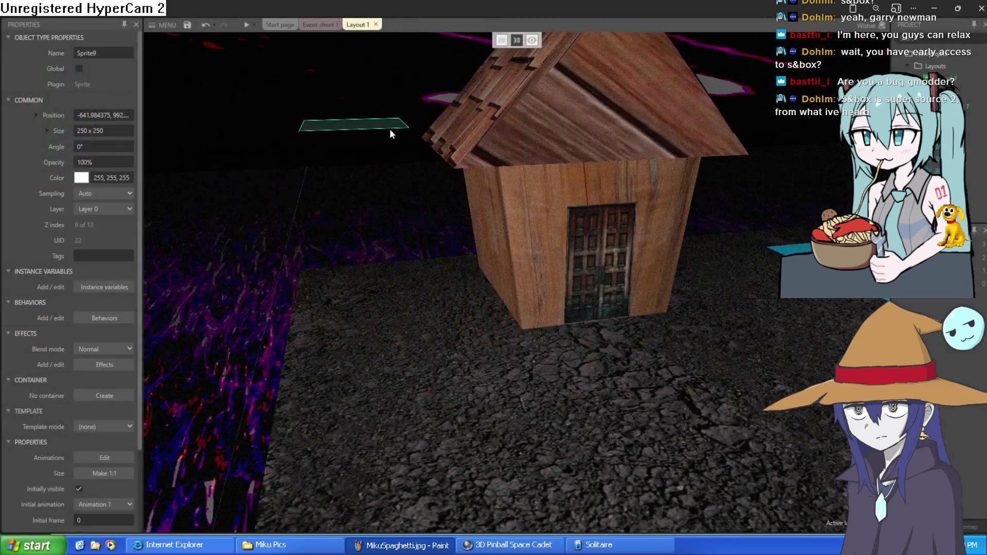
# Drag the red sprite onto the house roof, then undo those moves.
pyautogui.moveTo(465, 199)
pyautogui.mouseDown()
pyautogui.moveTo(561, 255)
pyautogui.moveTo(605, 212)
pyautogui.mouseUp()
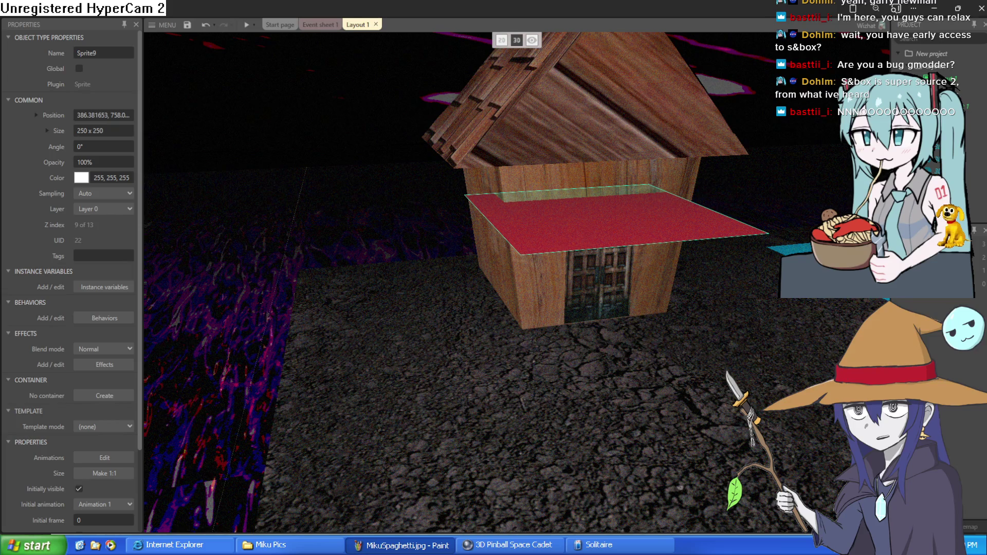
pyautogui.moveTo(668, 220); pyautogui.dragTo(671, 223)
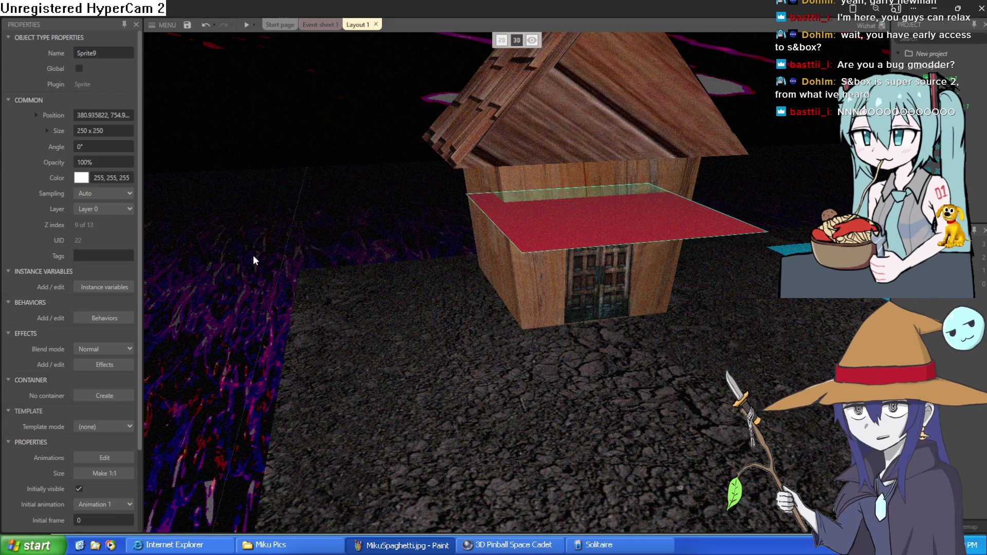
pyautogui.moveTo(276, 251); pyautogui.dragTo(381, 258)
pyautogui.moveTo(517, 245)
pyautogui.mouseDown()
pyautogui.moveTo(496, 217)
pyautogui.moveTo(446, 213)
pyautogui.mouseUp()
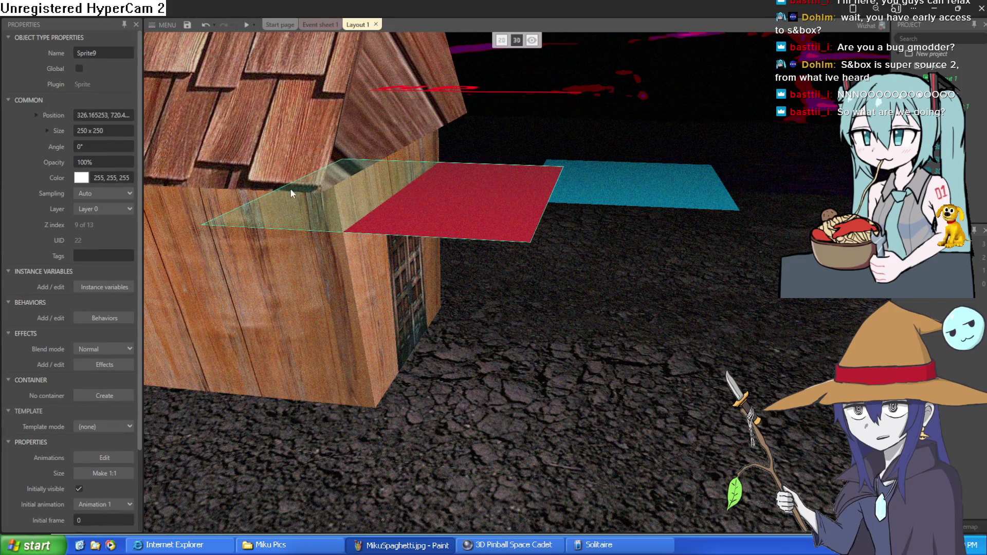
pyautogui.hotkey('ctrl', 'z')
pyautogui.hotkey('ctrl', 'z')
pyautogui.hotkey('ctrl', 'z')
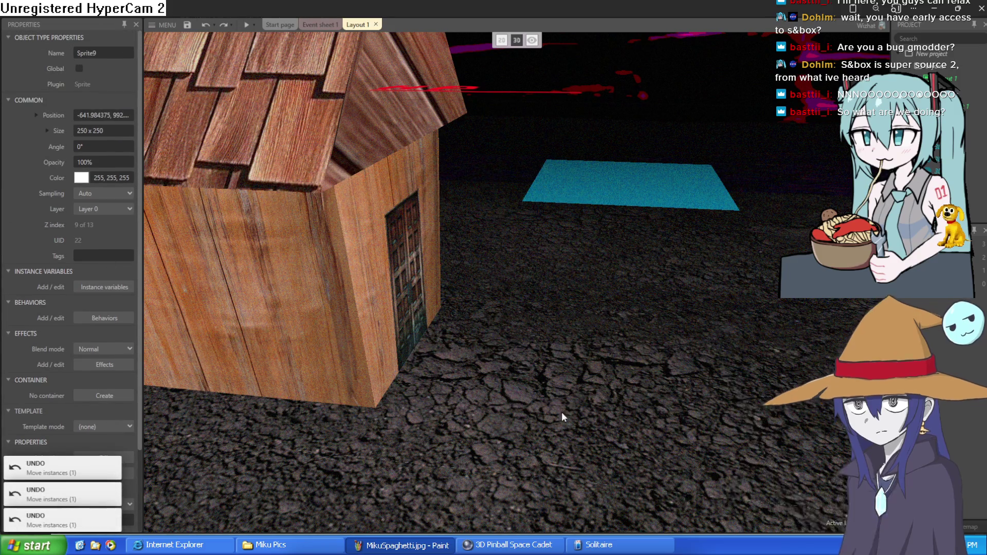
pyautogui.scroll(2, 562, 412)
pyautogui.scroll(-5, 508, 354)
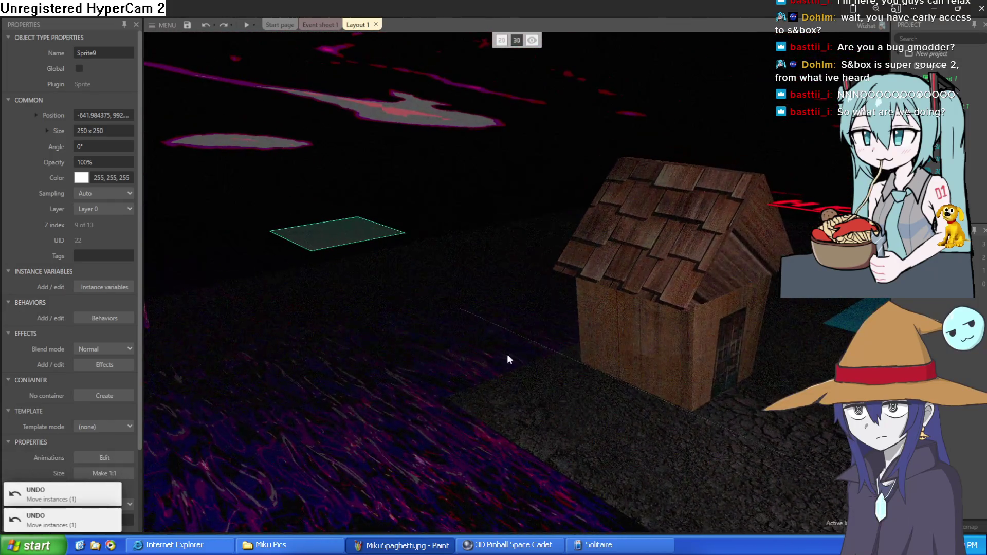
# Paste an image into the water tiled background's texture and close its editor.
pyautogui.click(444, 190)
pyautogui.doubleClick(443, 188)
pyautogui.click(579, 137)
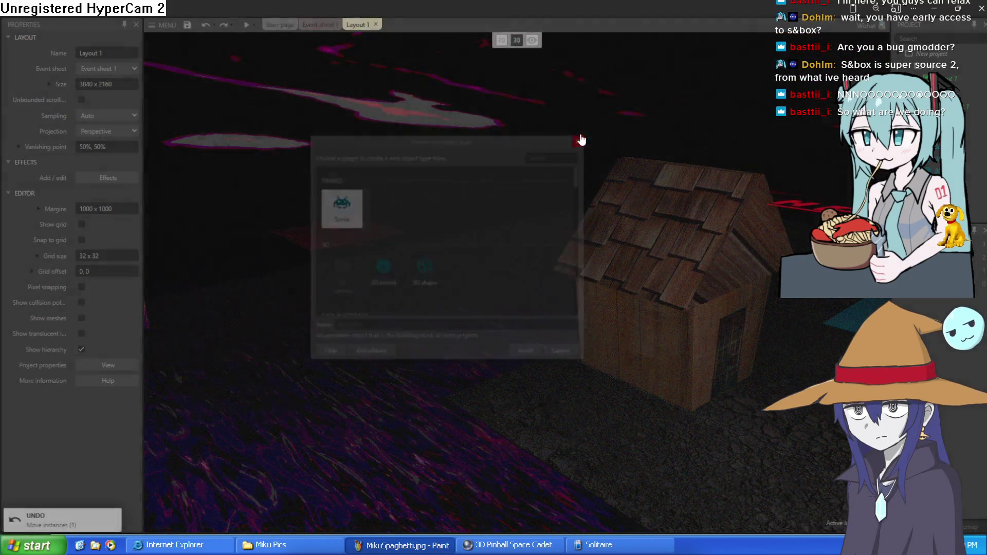
pyautogui.click(415, 205)
pyautogui.hotkey('ctrl', 'v')
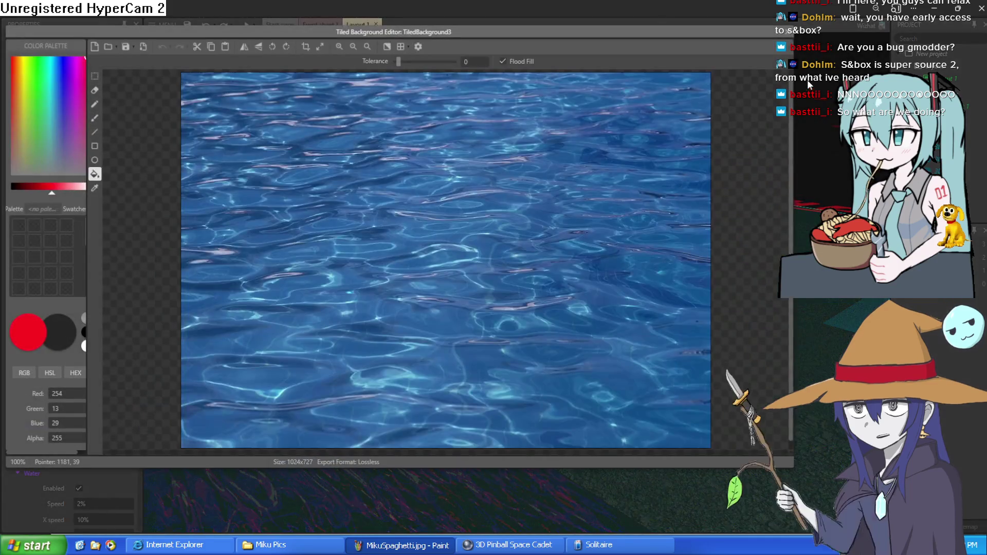
pyautogui.click(699, 68)
# Insert a 3D shape, 3DShape5, and drag the dice box beside the house.
pyautogui.doubleClick(394, 154)
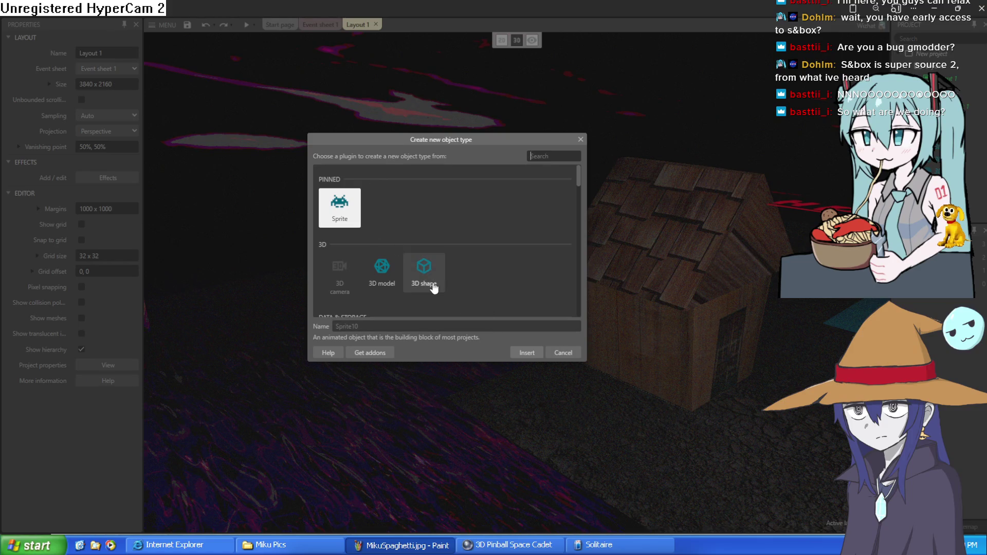
pyautogui.click(423, 267)
pyautogui.click(526, 354)
pyautogui.click(312, 209)
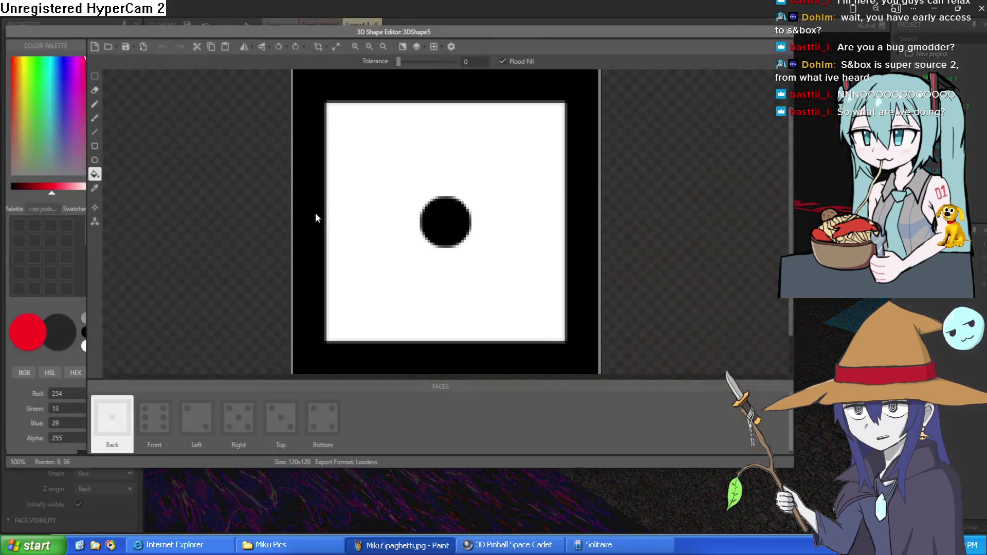
pyautogui.click(753, 38)
pyautogui.moveTo(331, 190)
pyautogui.mouseDown()
pyautogui.moveTo(572, 288)
pyautogui.moveTo(570, 258)
pyautogui.moveTo(599, 232)
pyautogui.moveTo(609, 238)
pyautogui.mouseUp()
pyautogui.scroll(3, 654, 323)
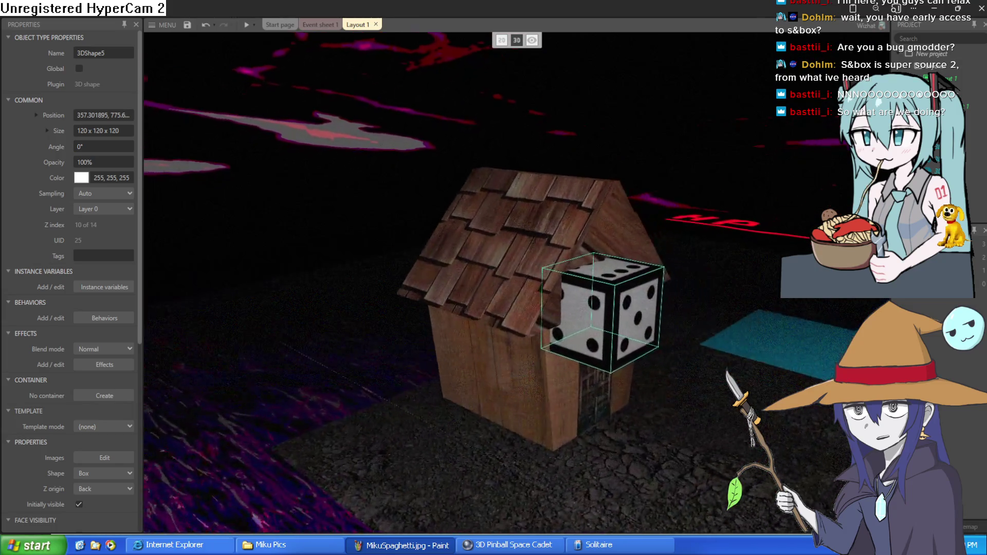
# Lift the dice cube up and back against the house's roof.
pyautogui.scroll(5, 695, 413)
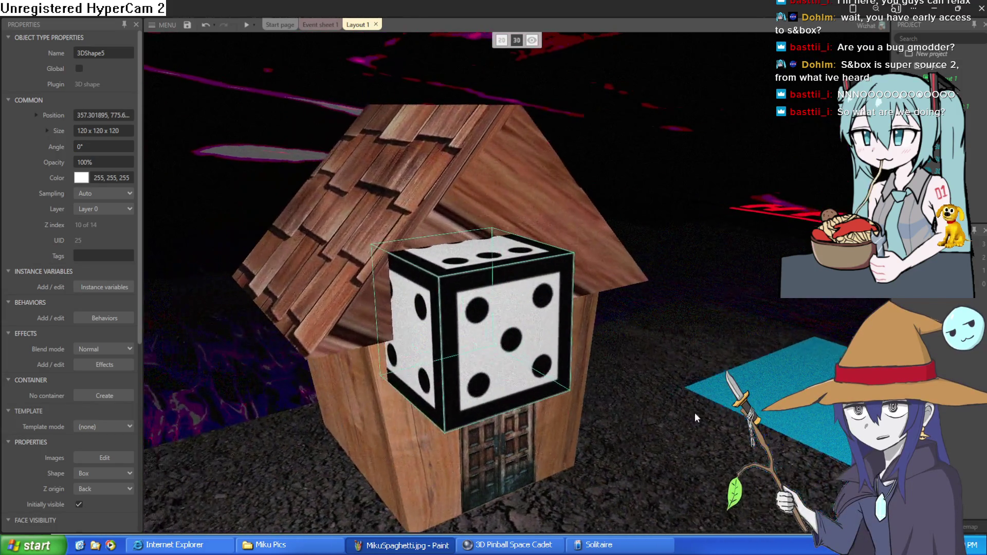
pyautogui.moveTo(566, 338); pyautogui.dragTo(570, 338)
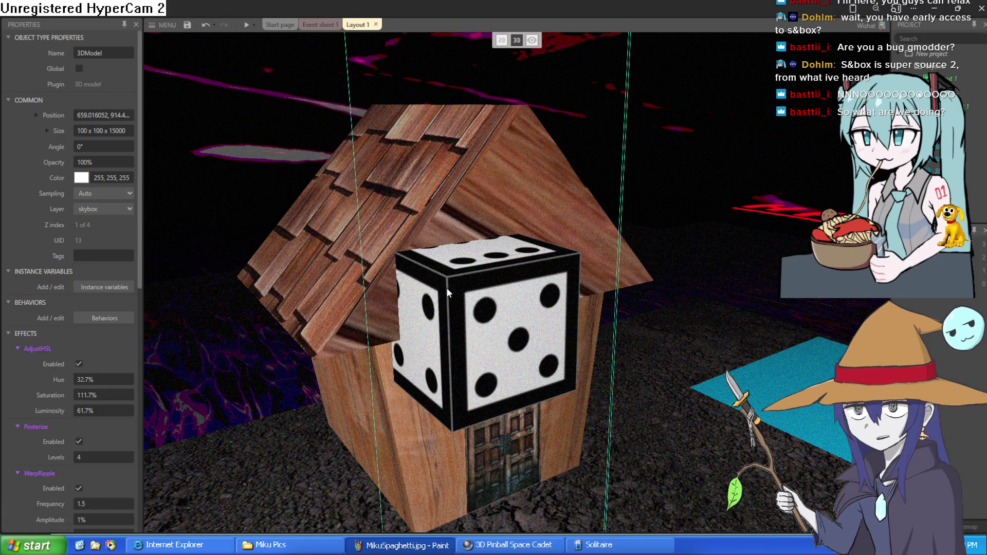
pyautogui.moveTo(214, 292); pyautogui.dragTo(103, 283)
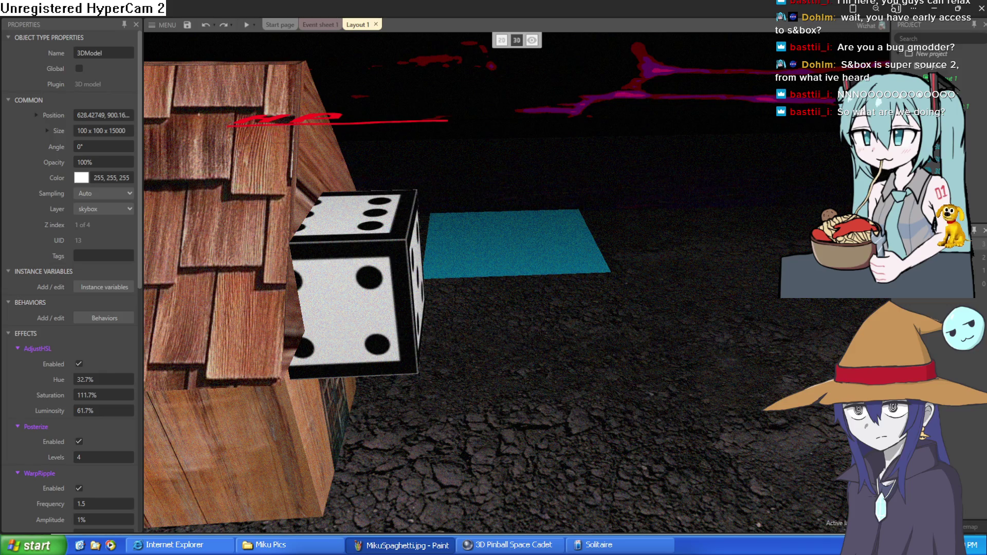
pyautogui.moveTo(668, 250); pyautogui.dragTo(668, 250)
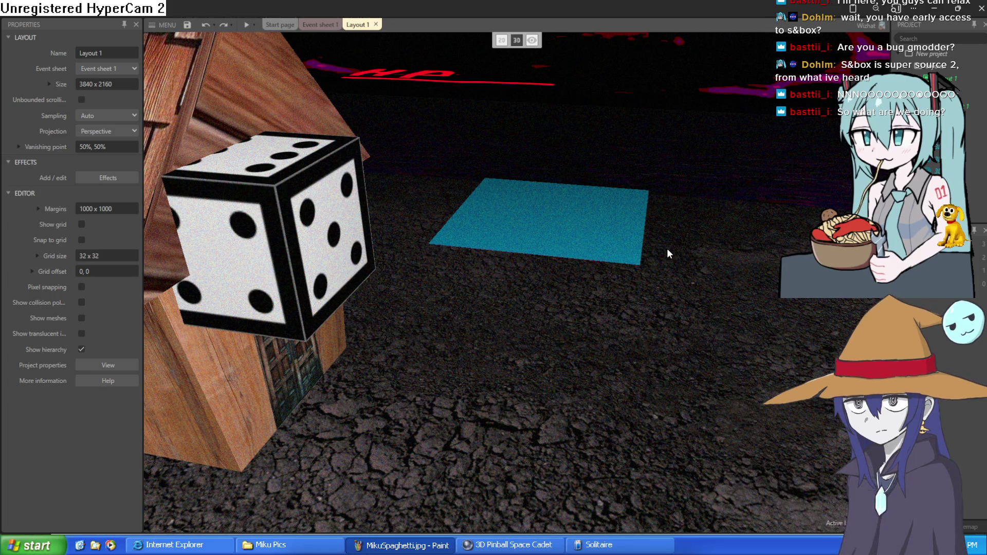
pyautogui.moveTo(334, 225)
pyautogui.mouseDown()
pyautogui.moveTo(326, 246)
pyautogui.moveTo(347, 209)
pyautogui.moveTo(331, 229)
pyautogui.mouseUp()
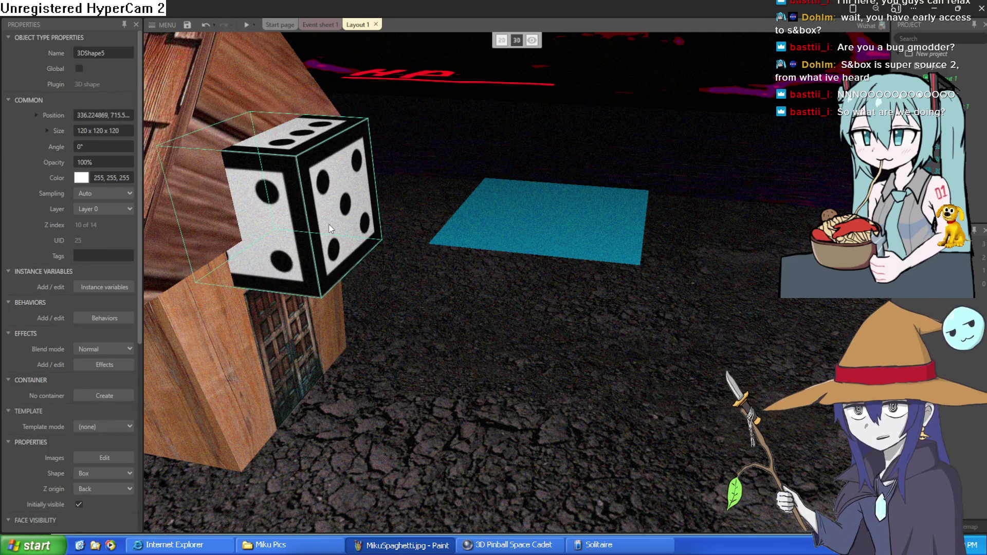
# Expand Size and set the dice cube's depth to 148.9.
pyautogui.scroll(-4, 119, 272)
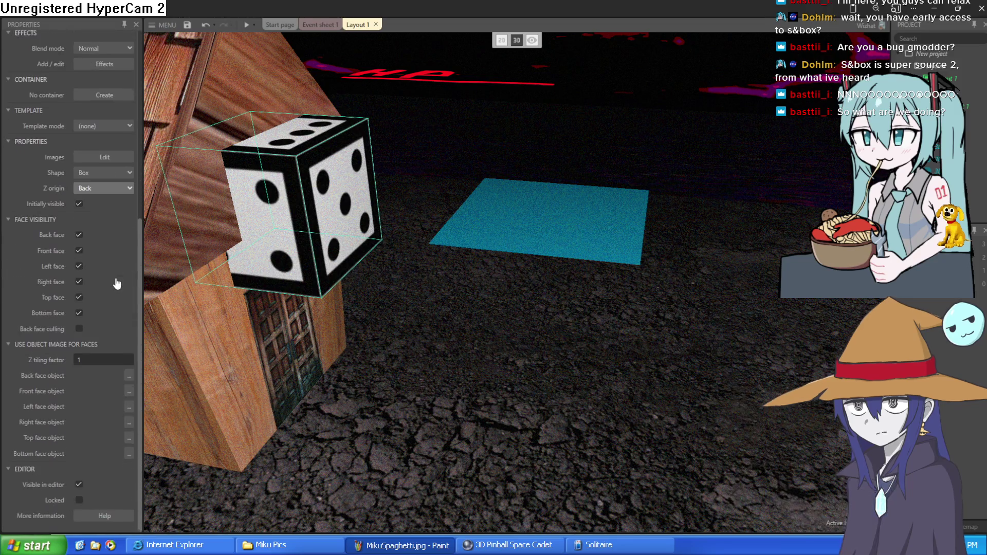
pyautogui.scroll(4, 115, 278)
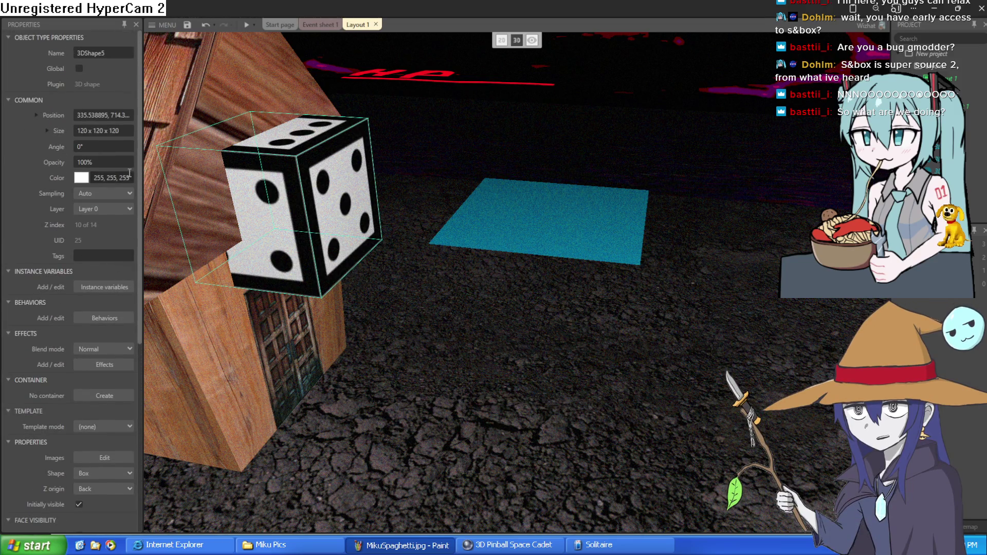
pyautogui.click(46, 129)
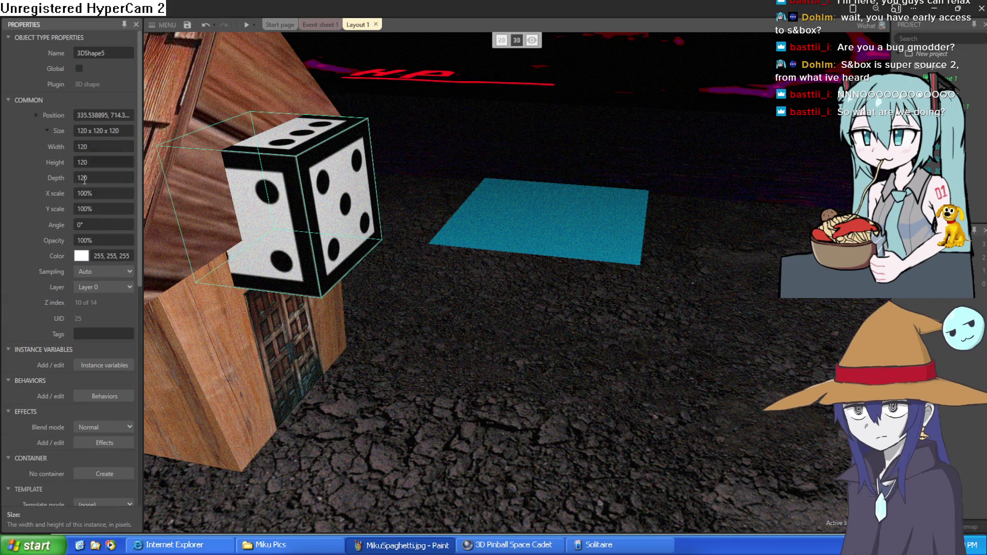
pyautogui.moveTo(110, 179); pyautogui.dragTo(100, 221)
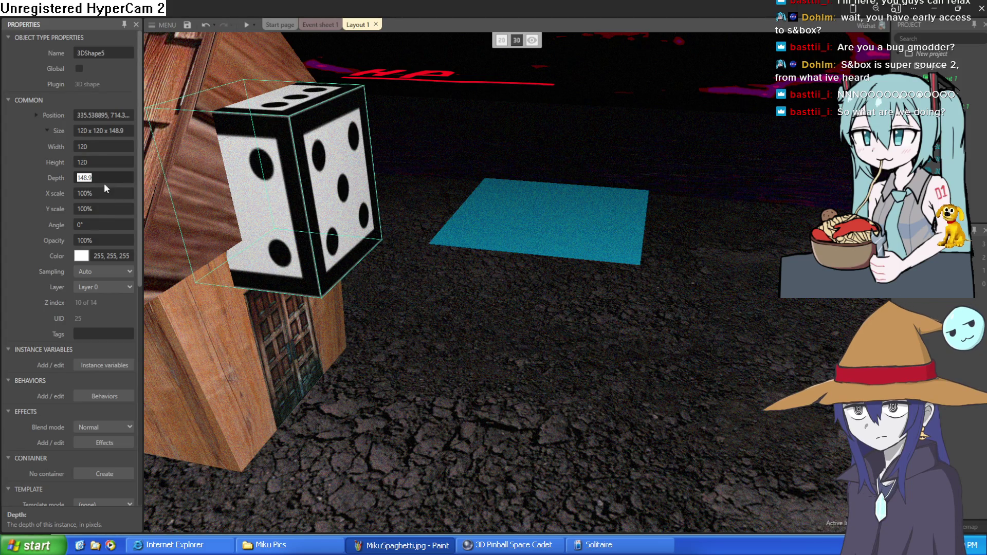
pyautogui.scroll(-2, 99, 340)
pyautogui.scroll(-2, 99, 342)
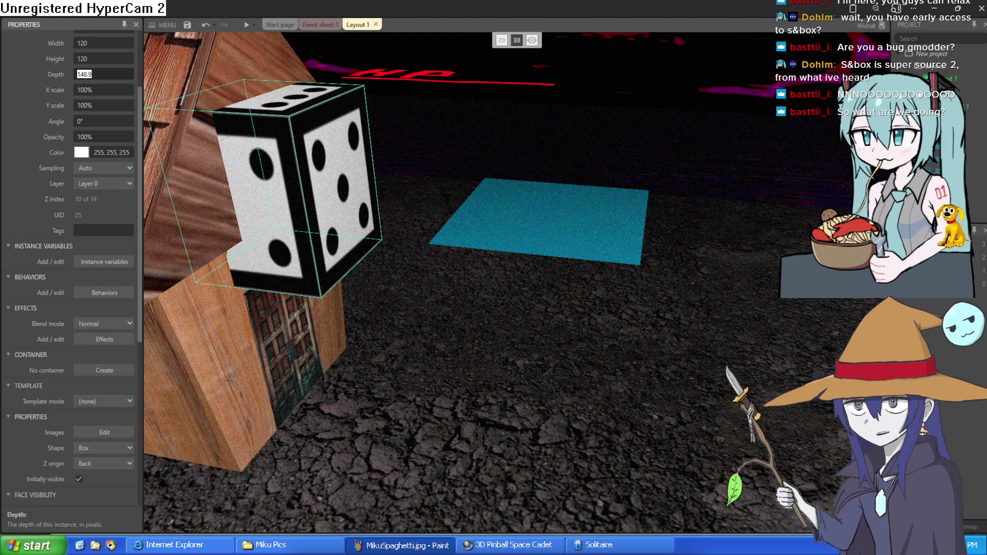
# Fly the 3D camera around the house and dice cube with W and S.
pyautogui.press('s')
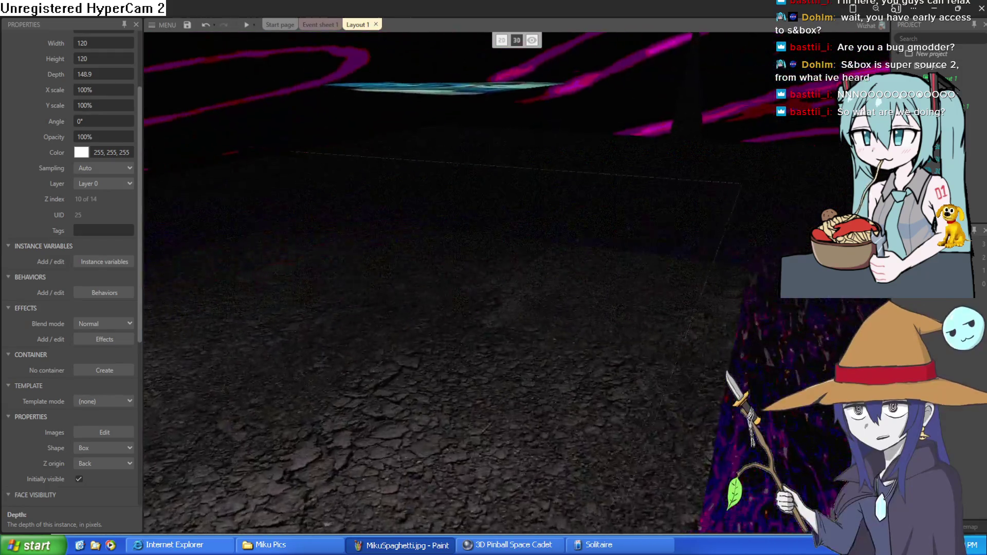
pyautogui.press('s')
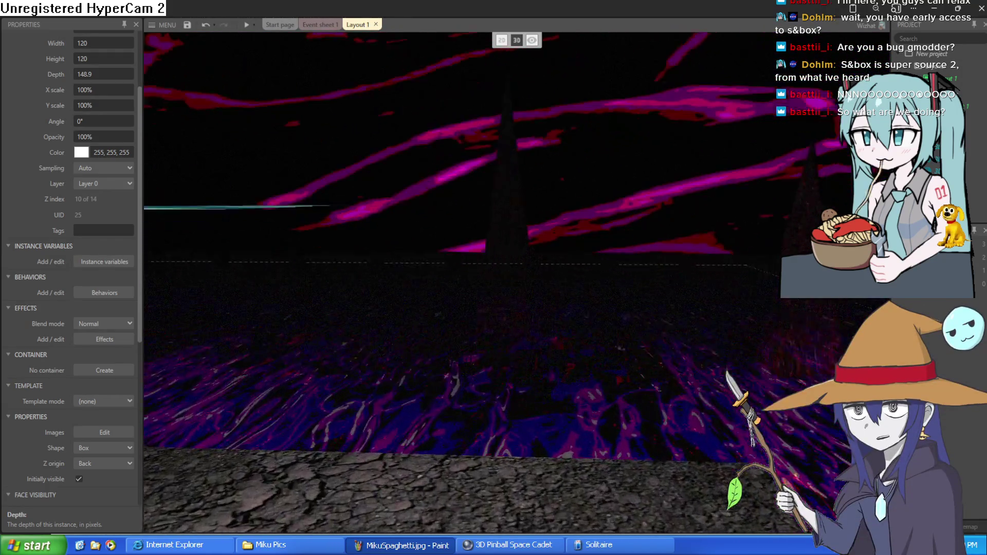
pyautogui.press('w')
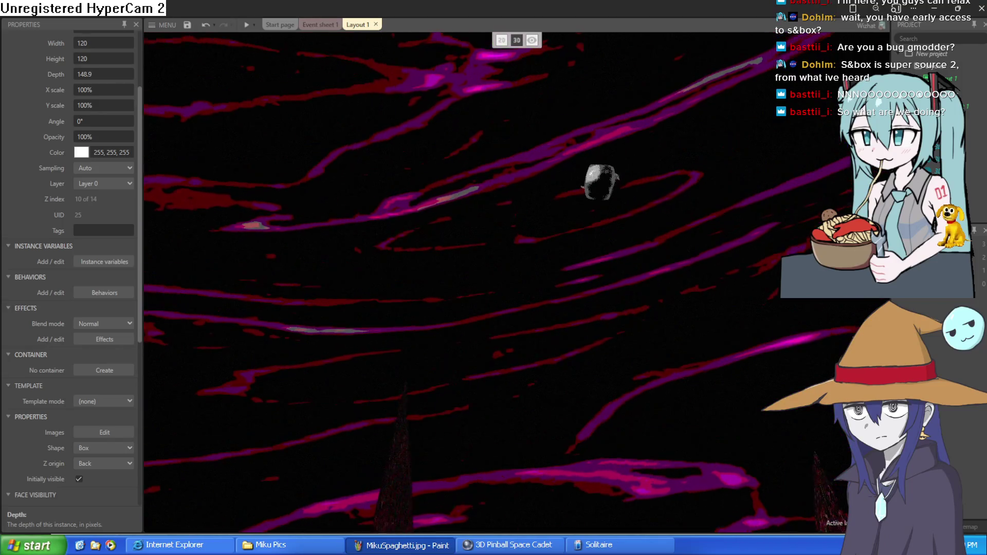
pyautogui.press('s')
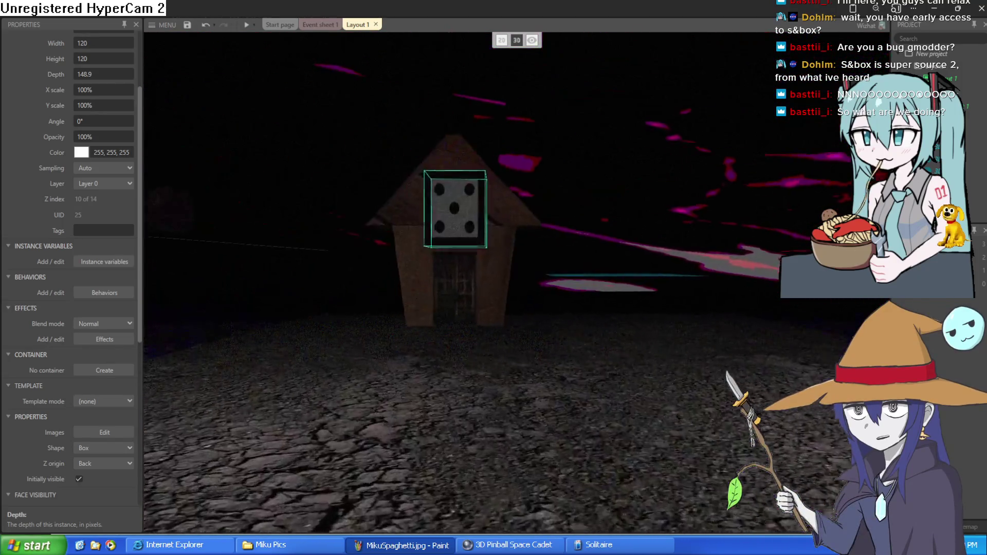
pyautogui.press('w')
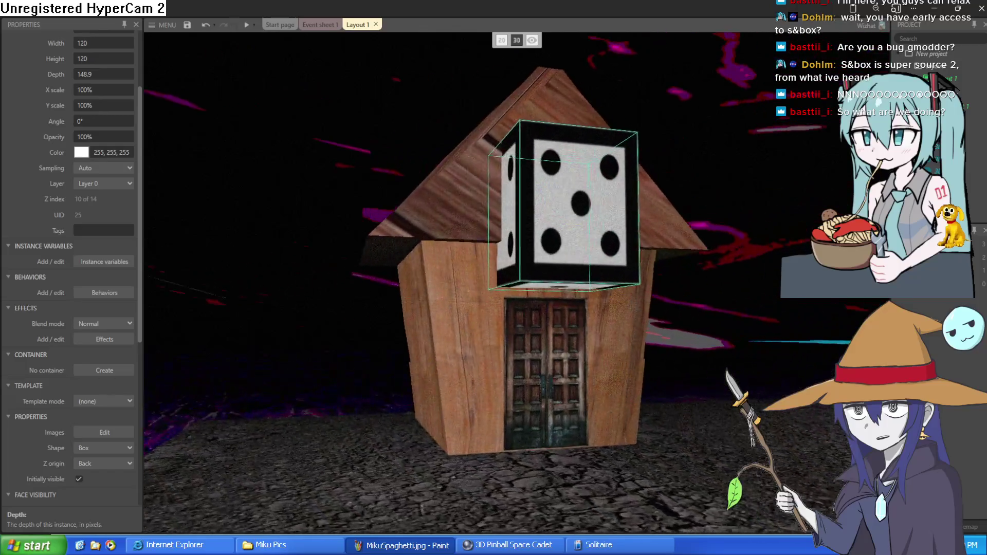
pyautogui.scroll(3, 122, 97)
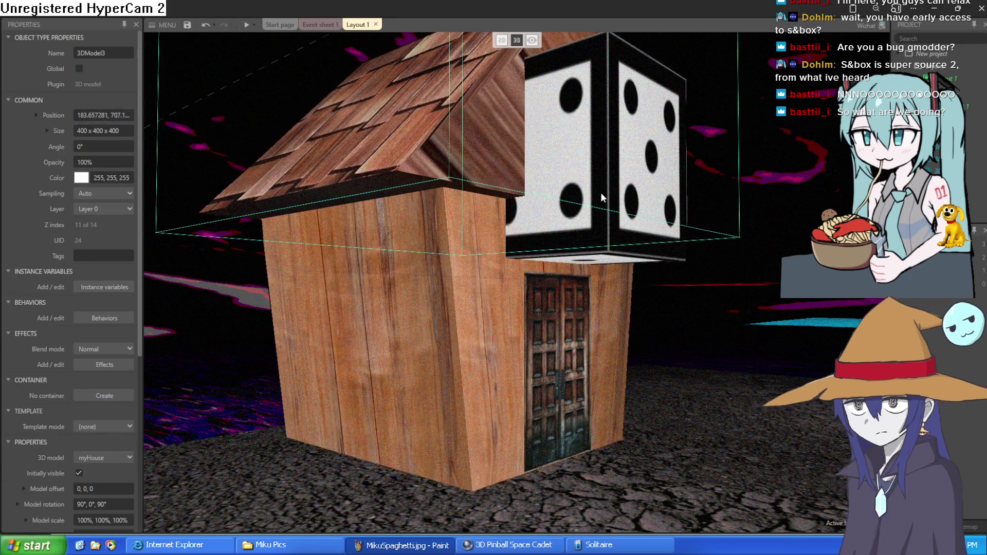
# Undo the last move, then lower the dice cube to Z -183.1 against the front wall.
pyautogui.hotkey('ctrl', 'z')
pyautogui.moveTo(650, 144)
pyautogui.mouseDown()
pyautogui.moveTo(680, 166)
pyautogui.moveTo(690, 200)
pyautogui.moveTo(687, 187)
pyautogui.moveTo(720, 195)
pyautogui.moveTo(531, 178)
pyautogui.moveTo(519, 199)
pyautogui.moveTo(720, 206)
pyautogui.moveTo(669, 309)
pyautogui.moveTo(738, 128)
pyautogui.moveTo(730, 154)
pyautogui.moveTo(747, 238)
pyautogui.mouseUp()
pyautogui.moveTo(492, 205)
pyautogui.mouseDown()
pyautogui.moveTo(459, 215)
pyautogui.moveTo(489, 195)
pyautogui.moveTo(461, 201)
pyautogui.mouseUp()
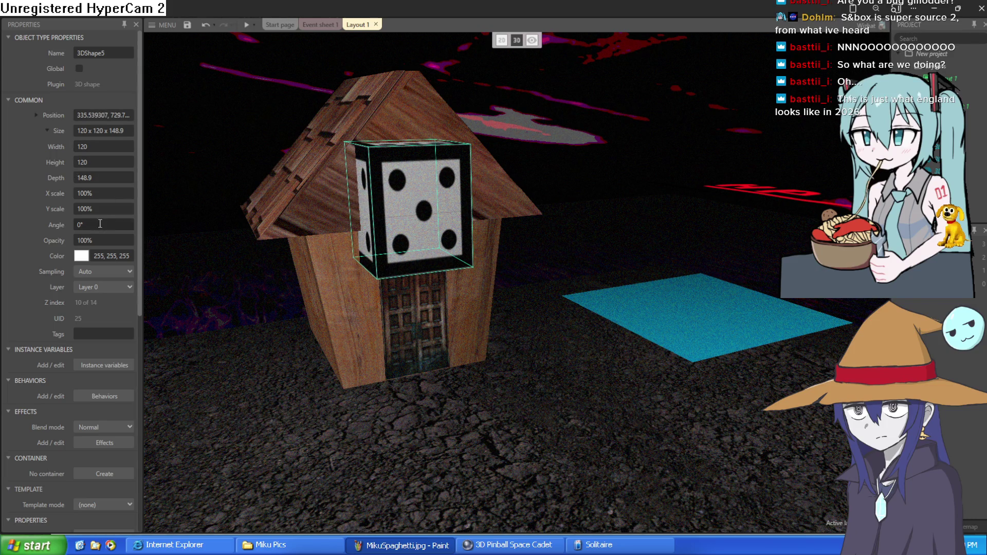
pyautogui.scroll(-5, 103, 308)
pyautogui.scroll(5, 97, 319)
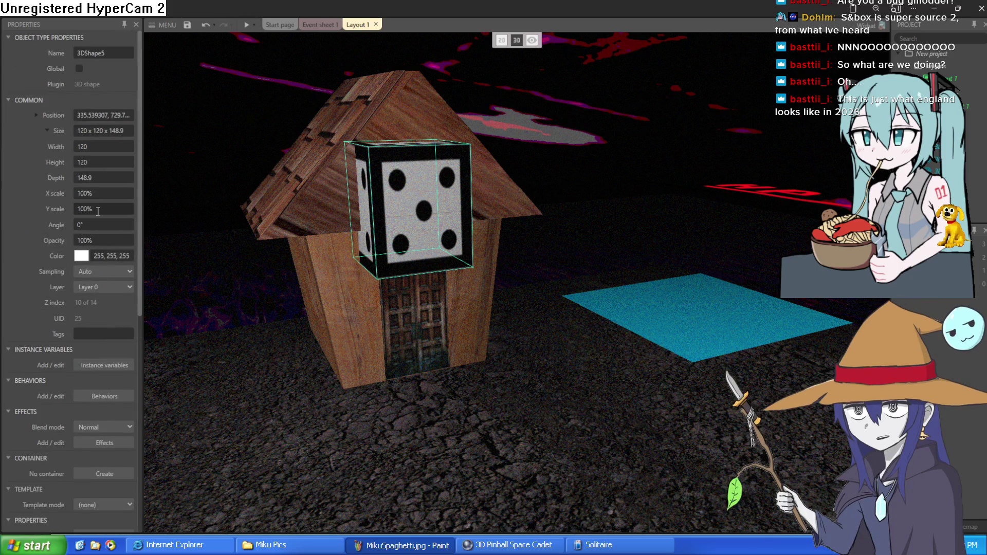
pyautogui.click(36, 115)
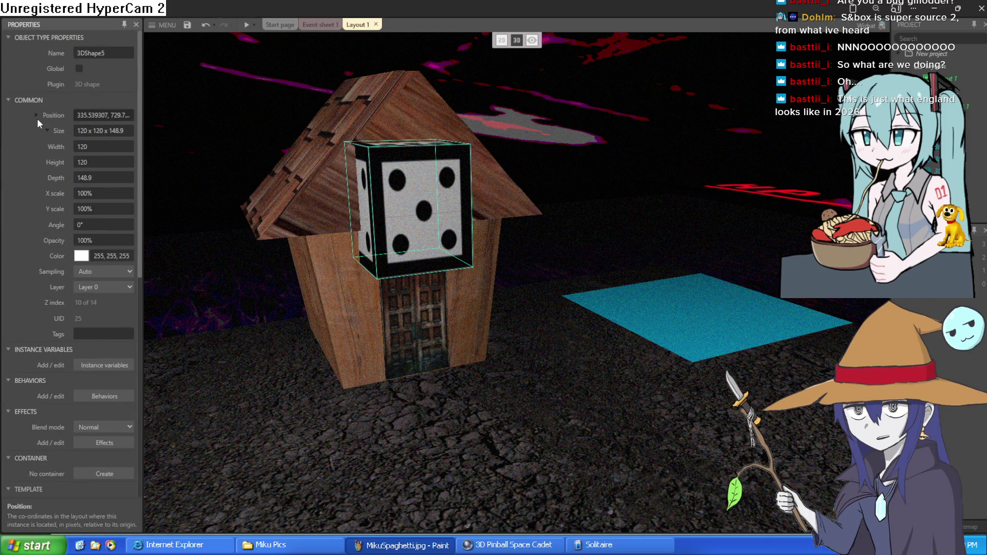
pyautogui.moveTo(97, 165); pyautogui.dragTo(110, 249)
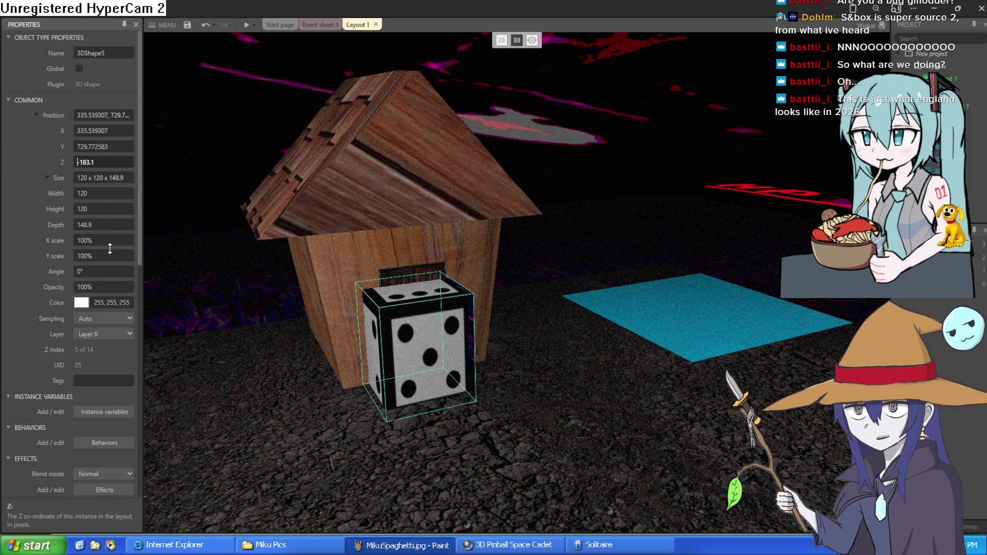
pyautogui.moveTo(478, 344)
pyautogui.mouseDown()
pyautogui.moveTo(450, 355)
pyautogui.moveTo(458, 335)
pyautogui.moveTo(443, 335)
pyautogui.mouseUp()
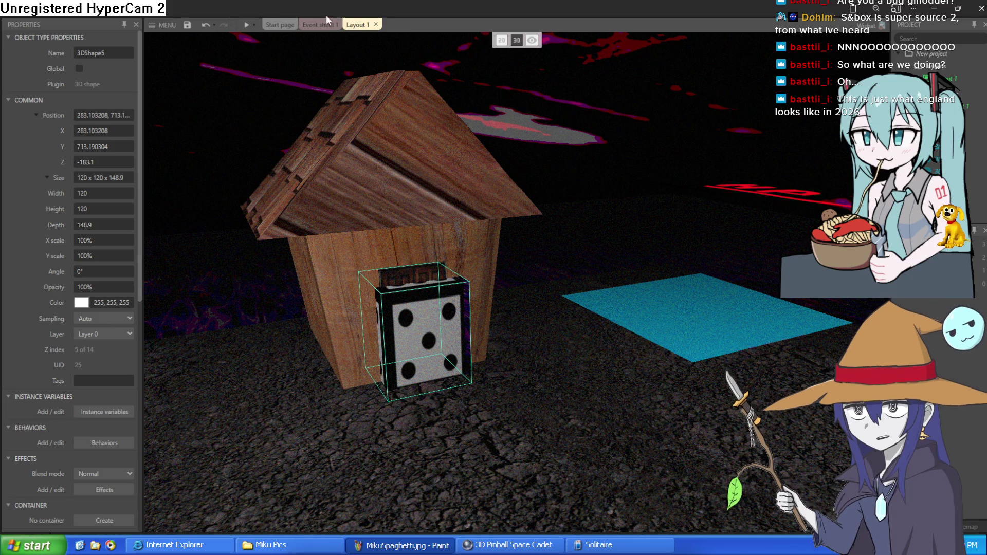
pyautogui.click(316, 26)
# Add event 8: Sprite2 On collision with another object, 3DShape5.
pyautogui.click(179, 240)
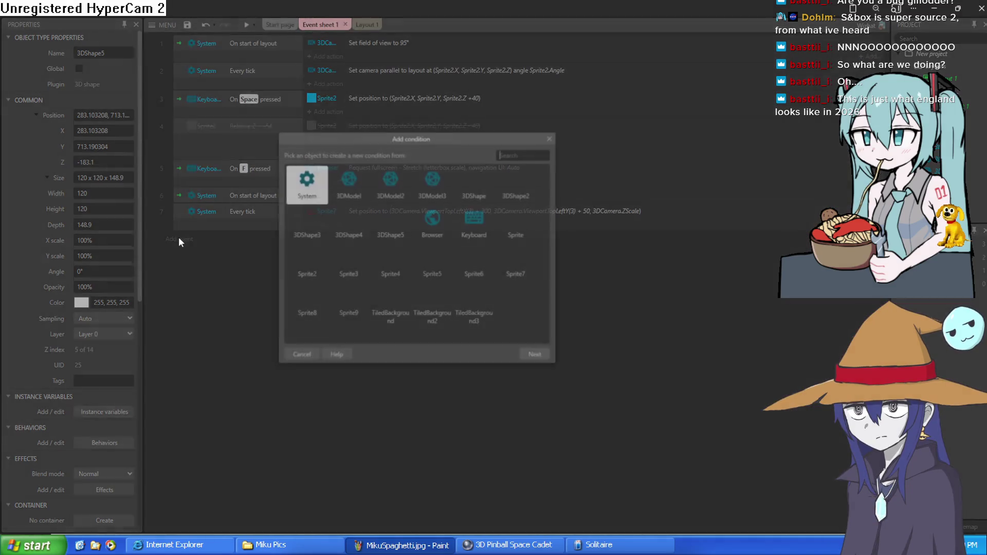
pyautogui.doubleClick(314, 269)
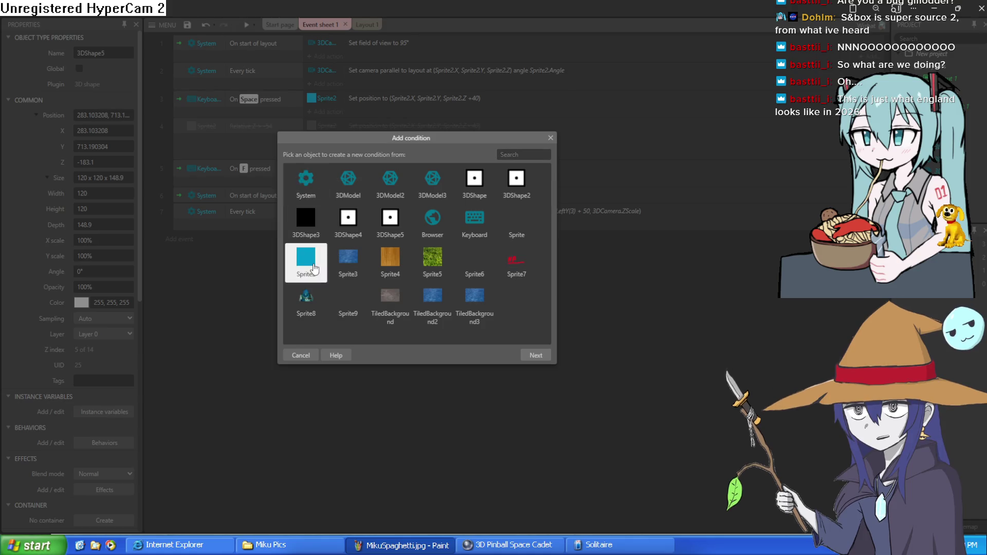
pyautogui.scroll(-3, 431, 274)
pyautogui.scroll(1, 431, 273)
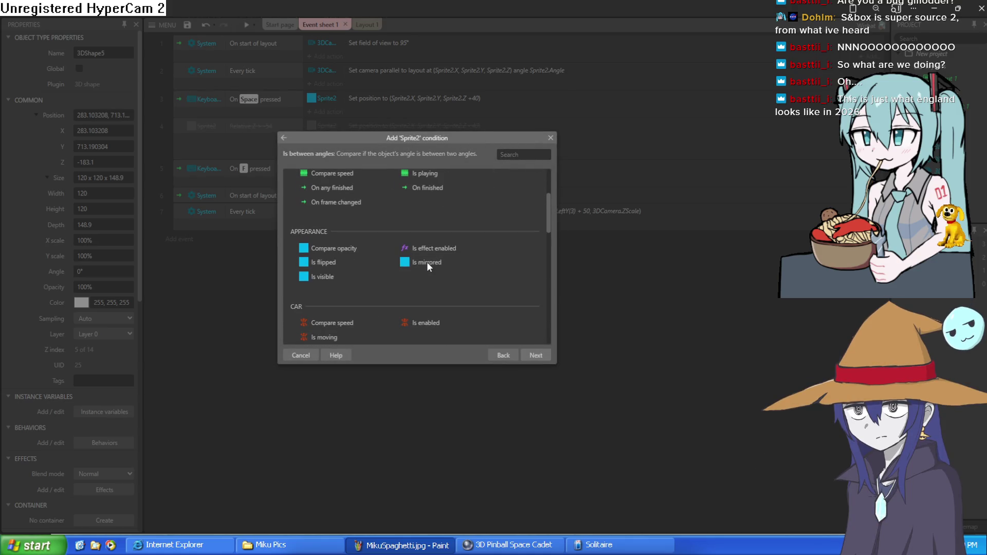
pyautogui.scroll(-1, 362, 250)
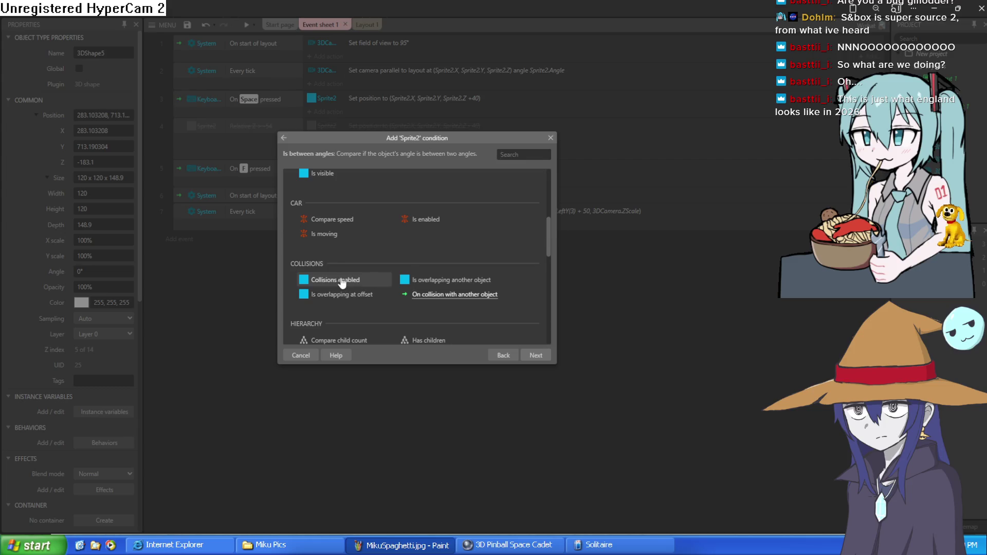
pyautogui.doubleClick(450, 294)
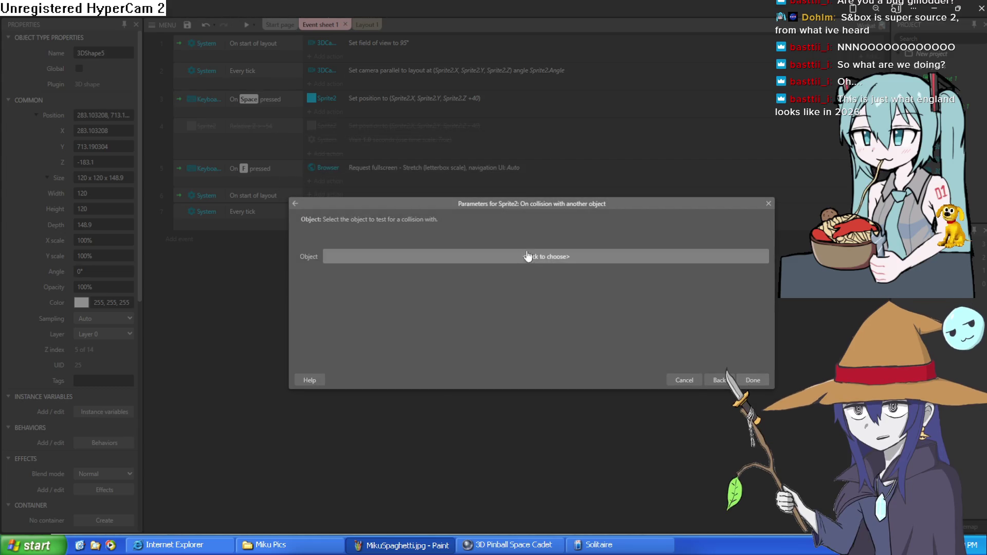
pyautogui.click(527, 256)
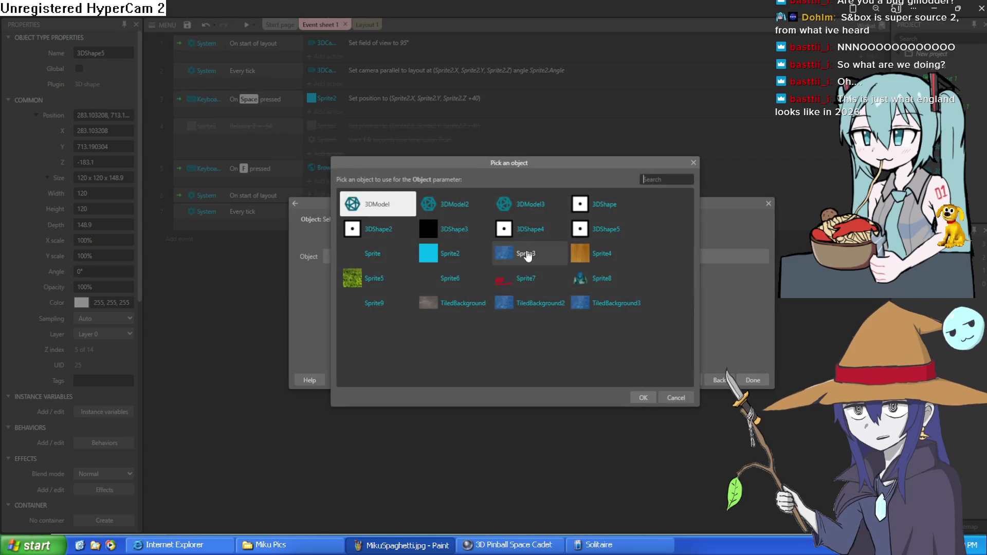
pyautogui.doubleClick(596, 232)
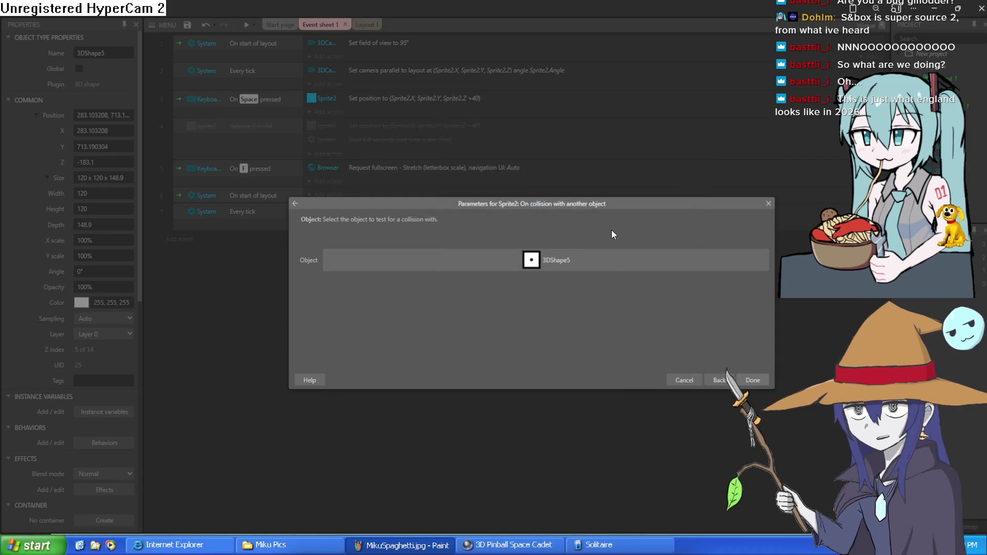
pyautogui.click(752, 380)
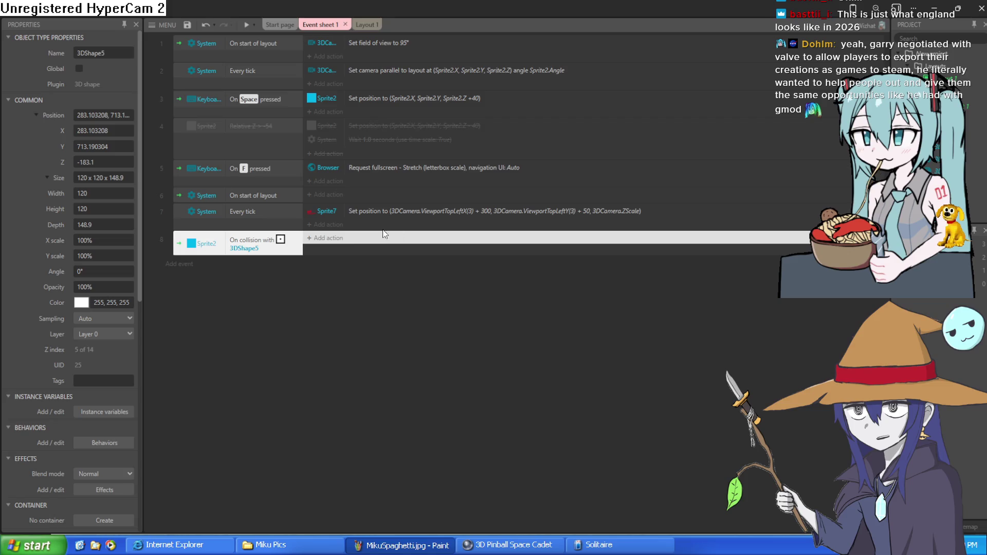
pyautogui.click(366, 24)
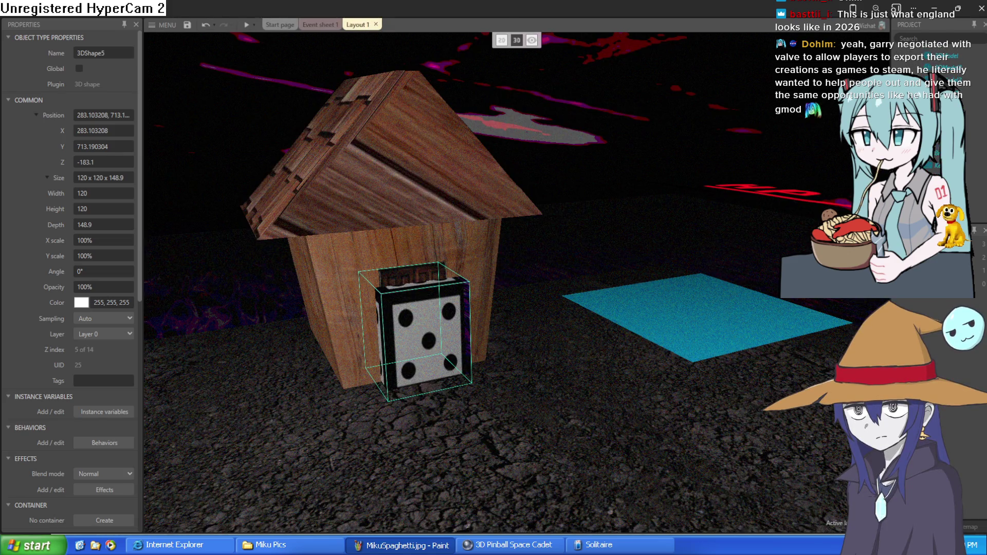
# Rename the 3DShape5 object type to 'door'.
pyautogui.click(126, 49)
pyautogui.write('door')
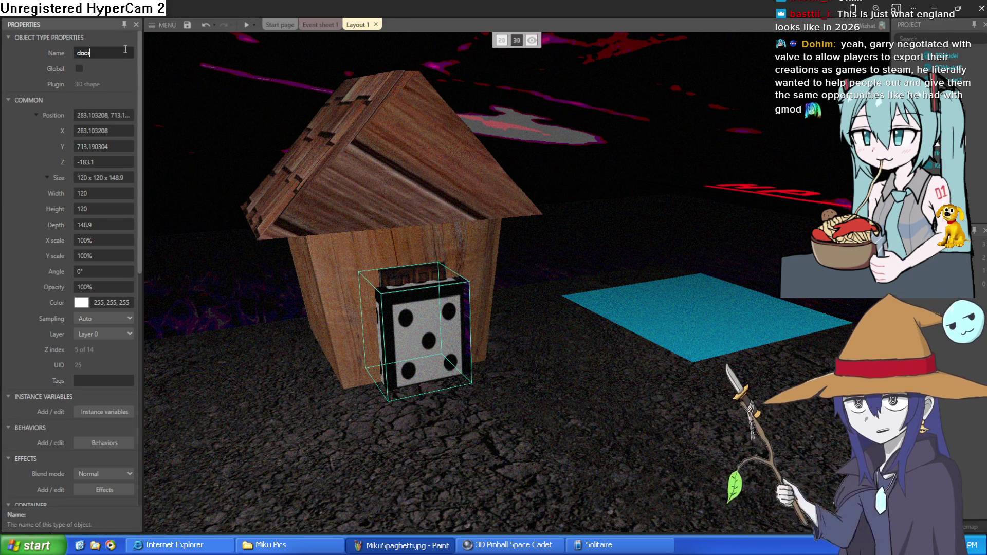
pyautogui.press('Return')
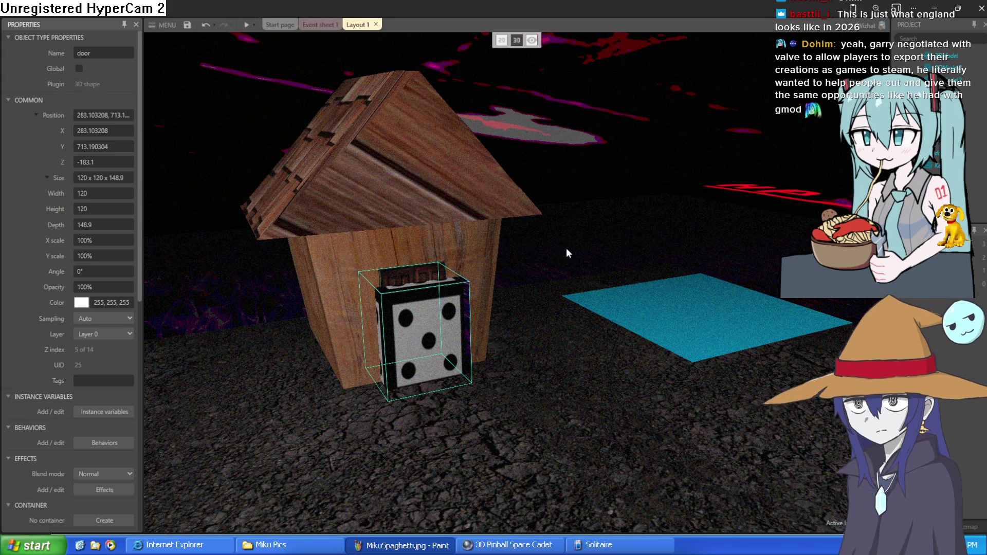
# Nudge the door cube to about X 304.13, Y 710.27, then return to Event sheet 1.
pyautogui.press('w')
pyautogui.press('a')
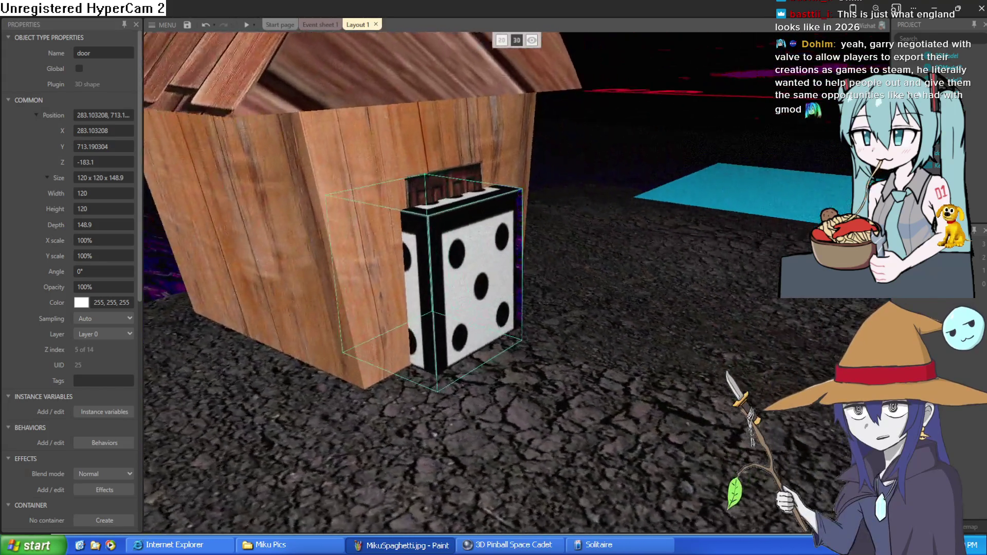
pyautogui.press('d')
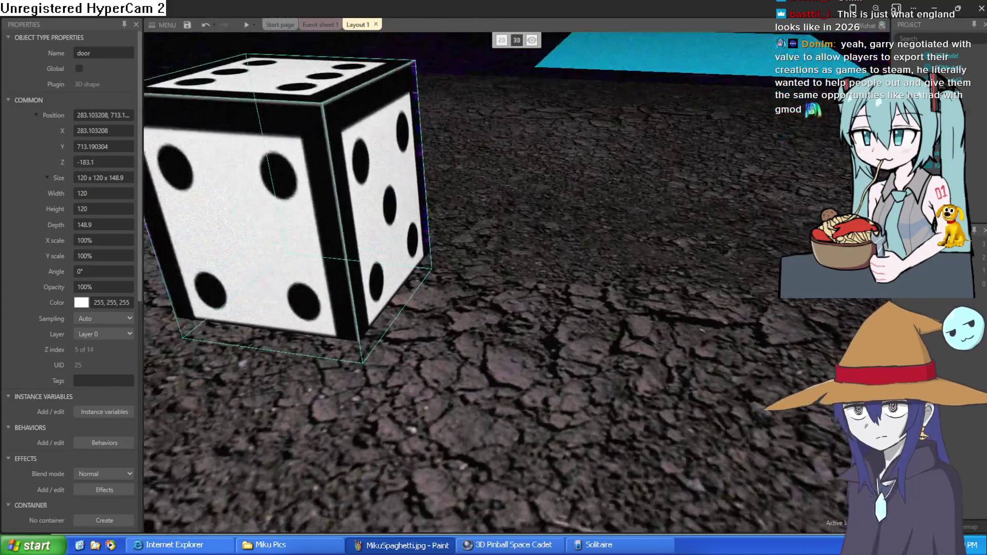
pyautogui.press('s')
pyautogui.press('a')
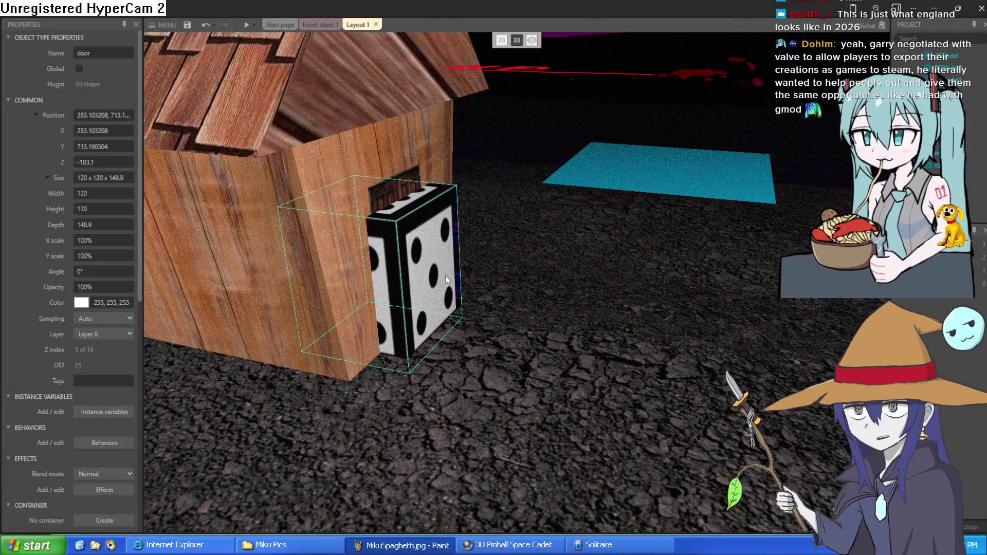
pyautogui.moveTo(445, 276); pyautogui.dragTo(470, 279)
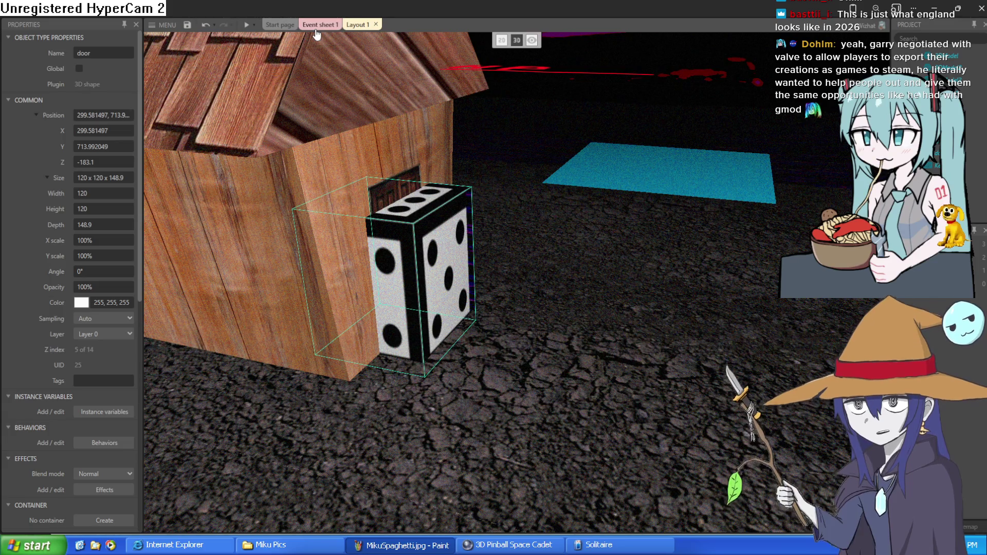
pyautogui.moveTo(460, 251); pyautogui.dragTo(469, 250)
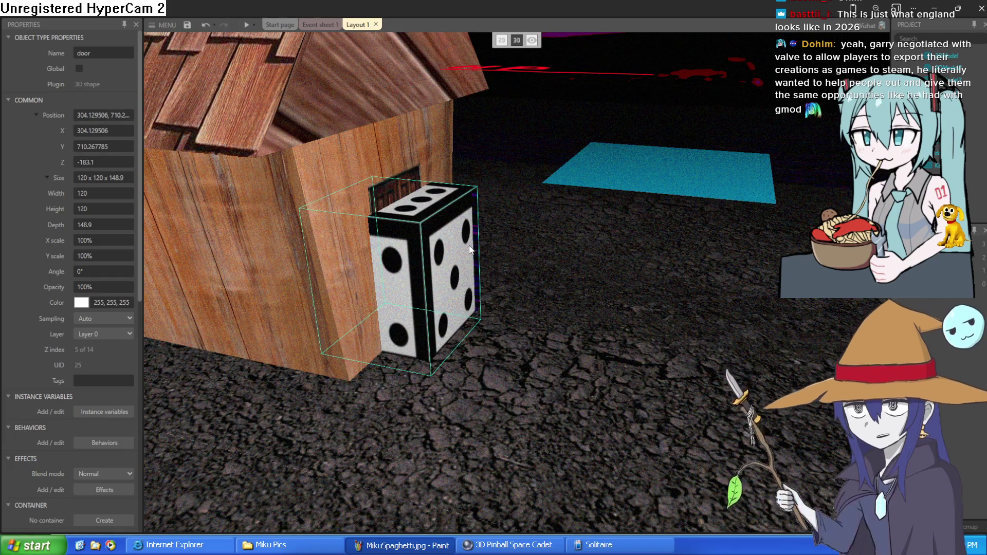
pyautogui.click(324, 25)
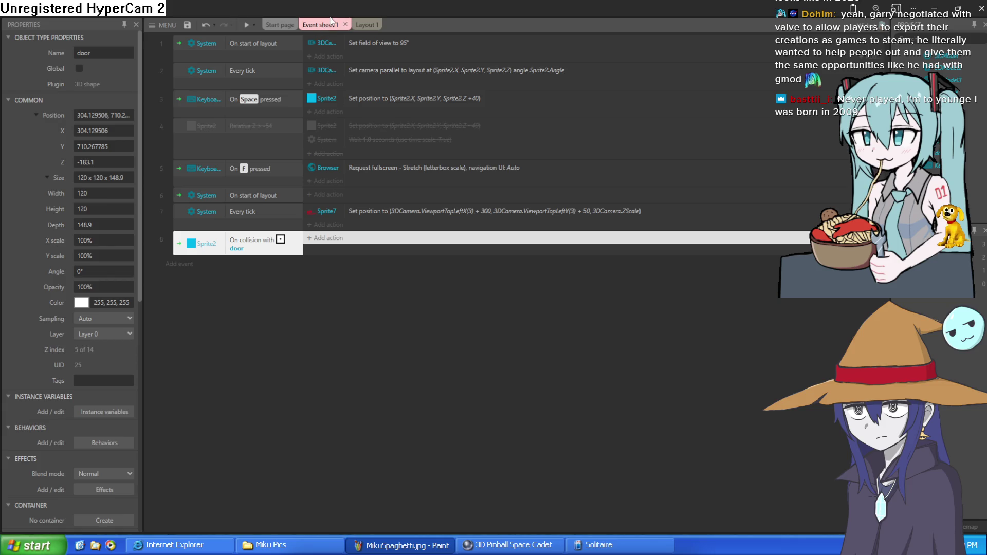
# Give event 8 a System 'Go to layout' action targeting Layout 1.
pyautogui.click(325, 240)
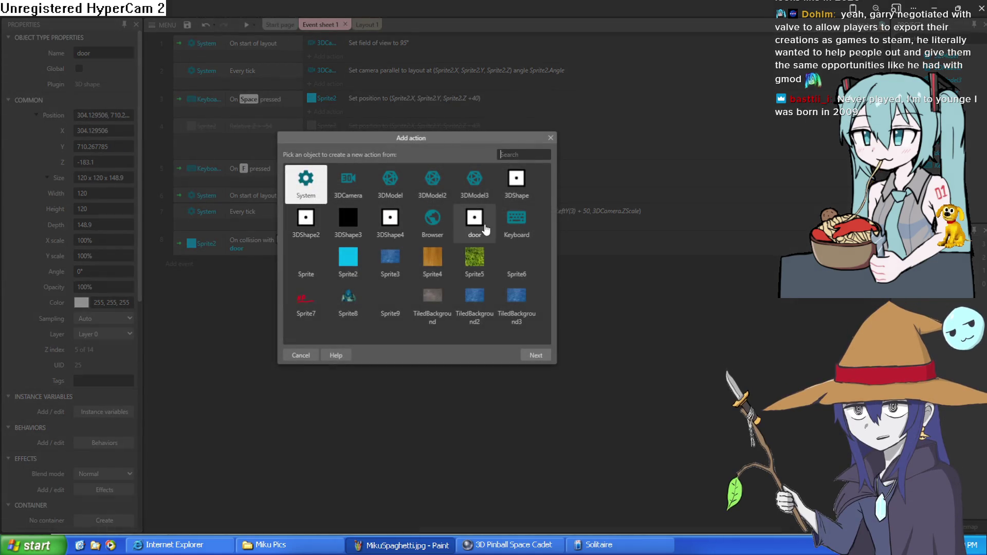
pyautogui.doubleClick(360, 260)
pyautogui.click(502, 355)
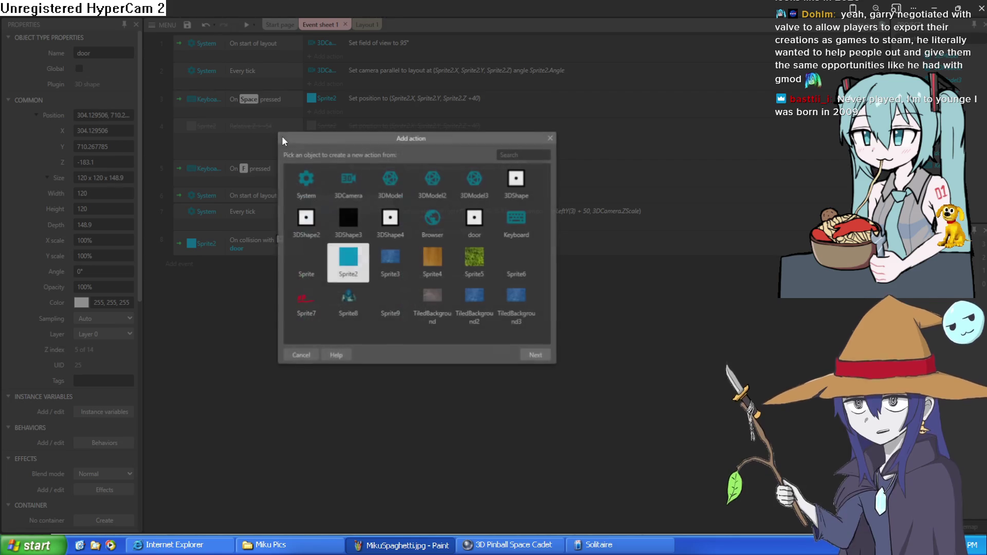
pyautogui.doubleClick(316, 178)
pyautogui.write('c')
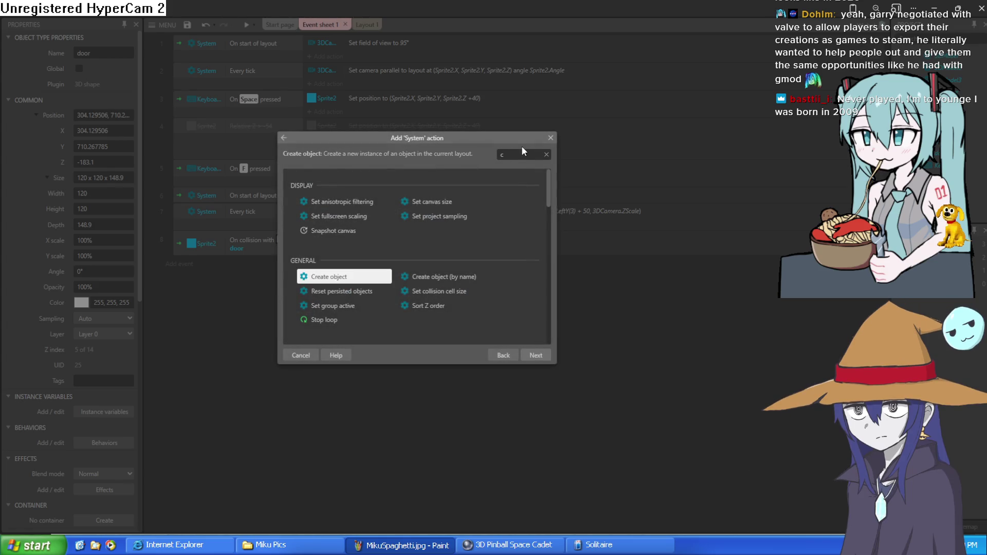
pyautogui.write('han')
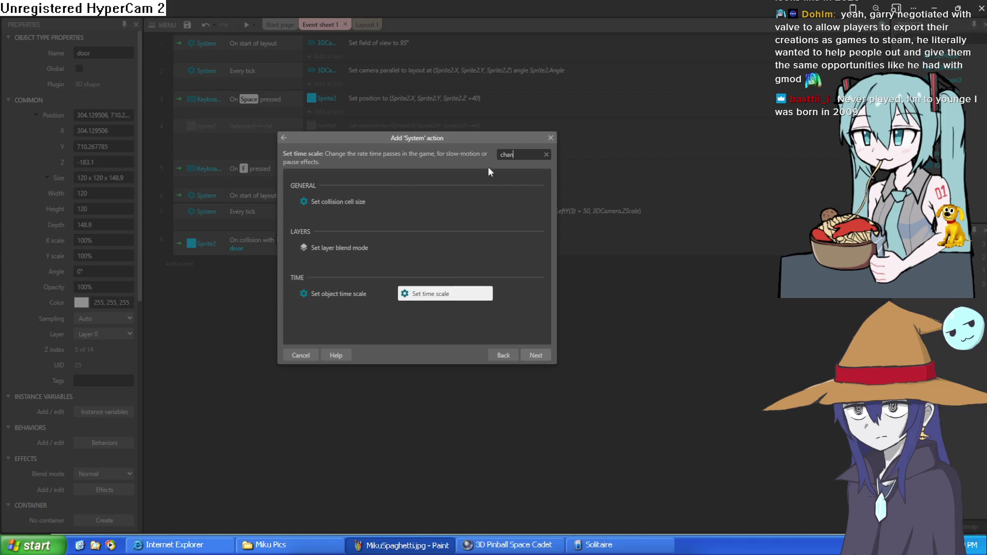
pyautogui.press('BackSpace')
pyautogui.press('BackSpace')
pyautogui.press('BackSpace')
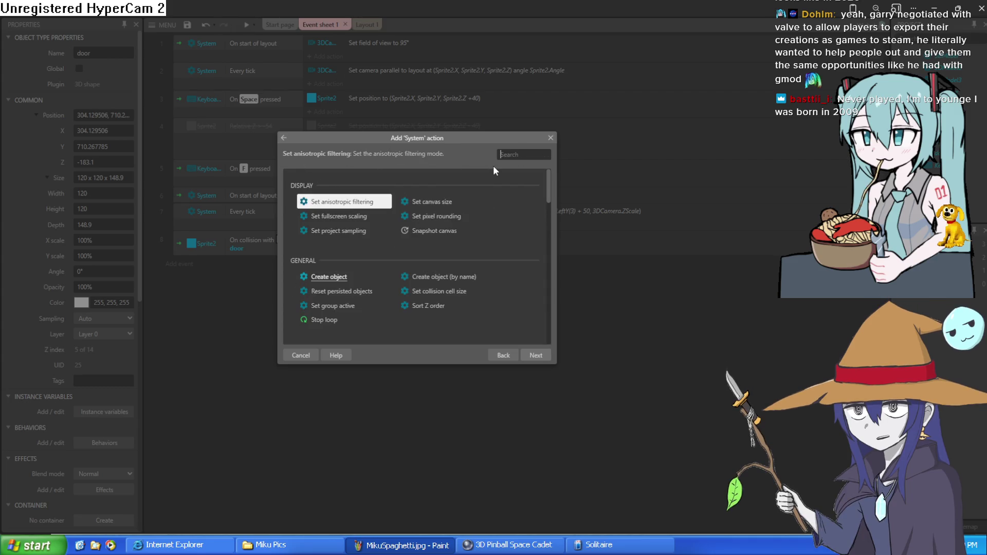
pyautogui.write('l')
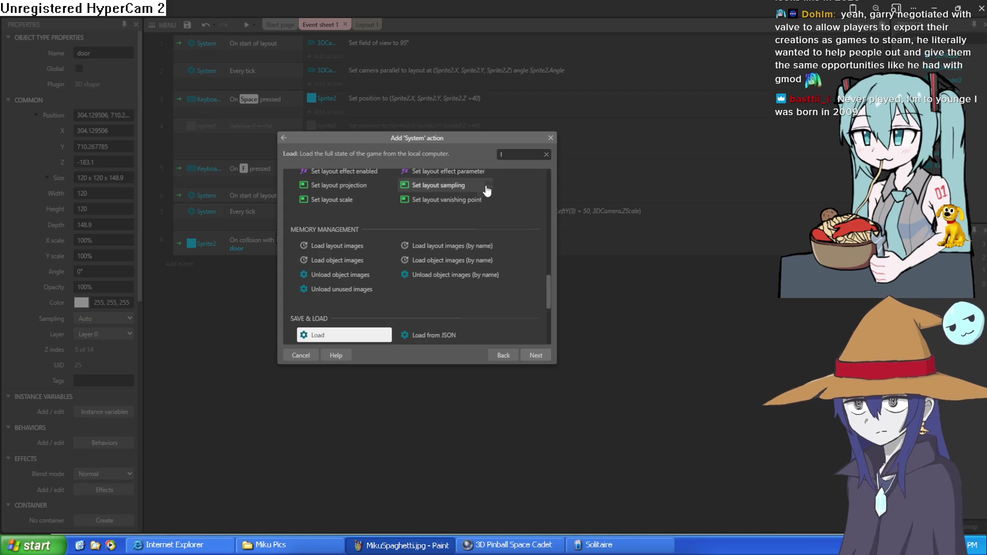
pyautogui.write('ay')
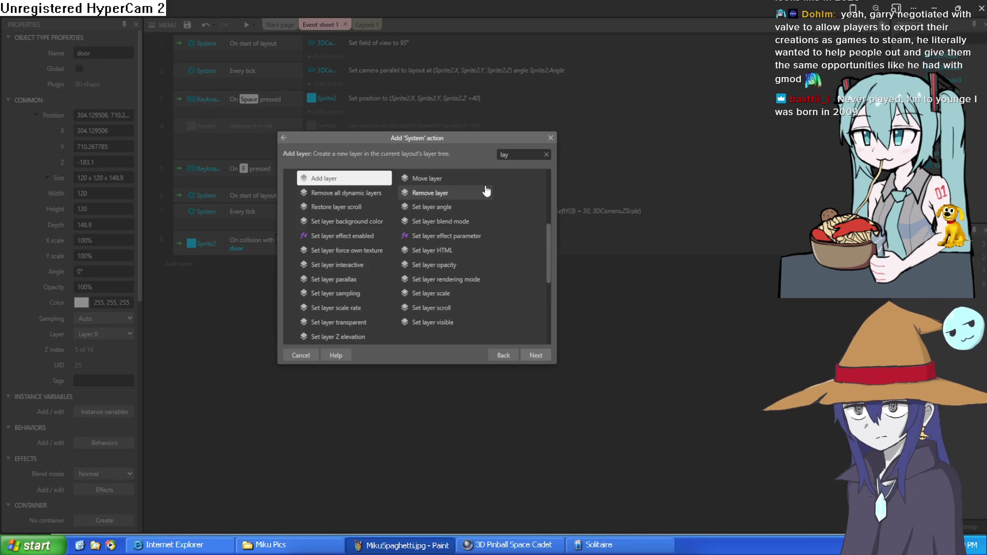
pyautogui.write('ou')
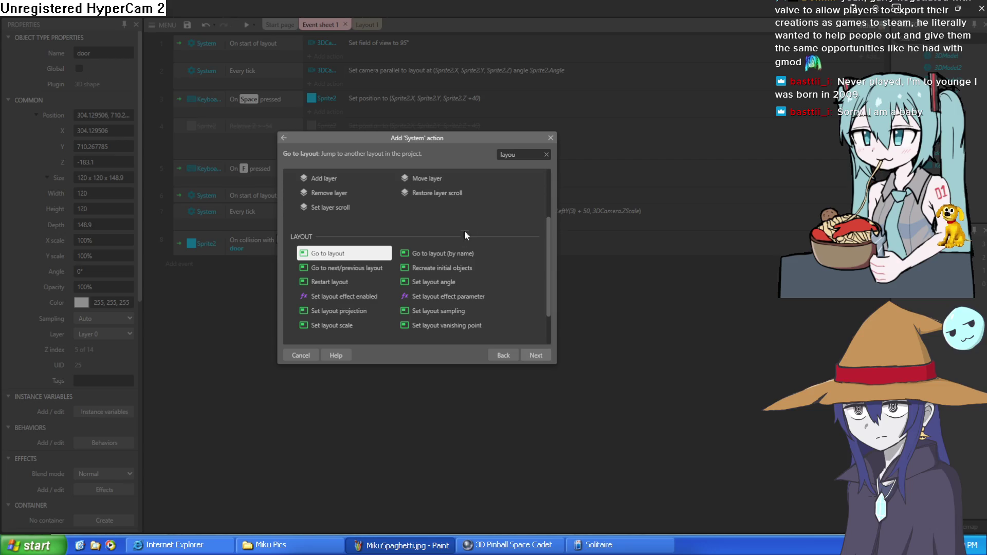
pyautogui.doubleClick(342, 255)
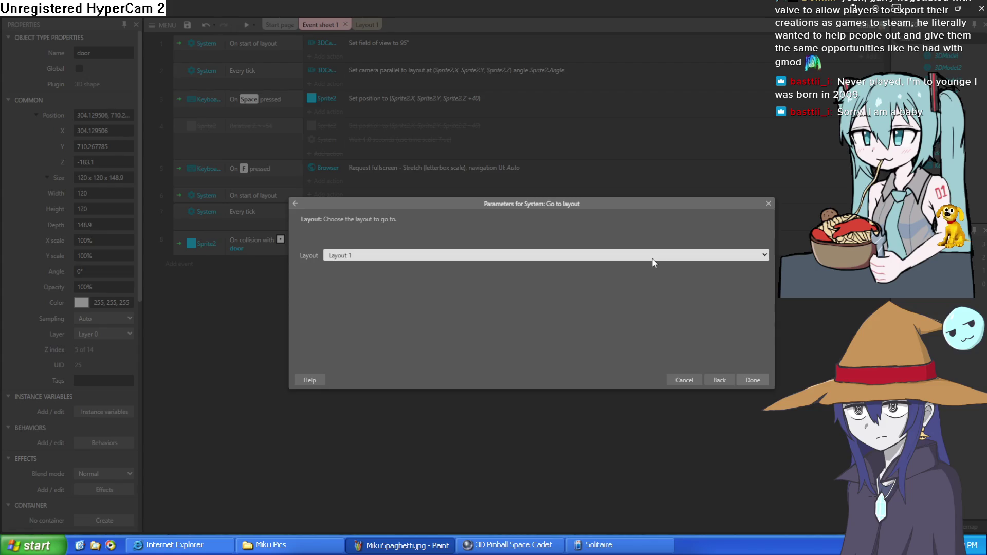
pyautogui.click(753, 380)
pyautogui.click(364, 25)
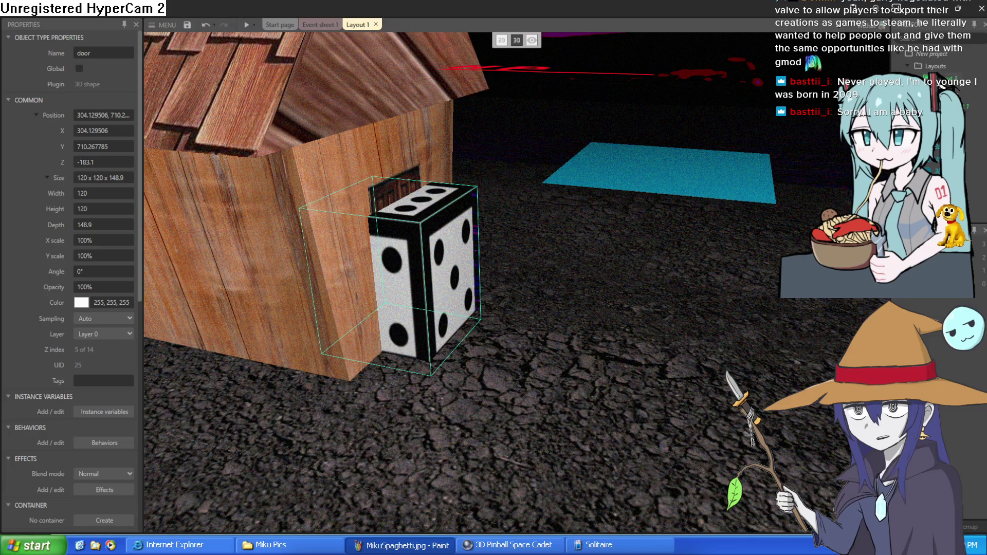
# Add Layout 2 to the project together with its own Event sheet 2.
pyautogui.rightClick(928, 66)
pyautogui.click(941, 76)
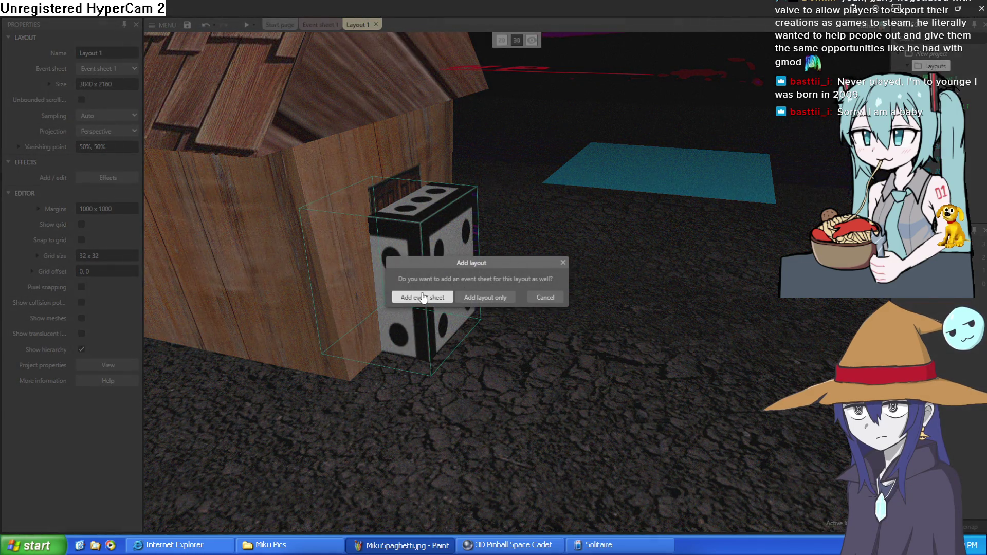
pyautogui.click(423, 298)
pyautogui.click(357, 24)
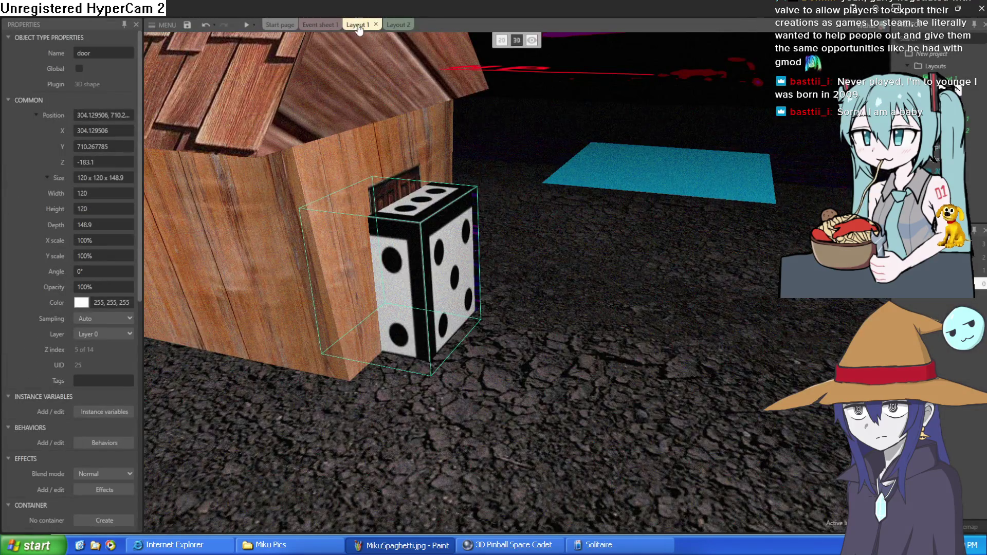
pyautogui.click(392, 25)
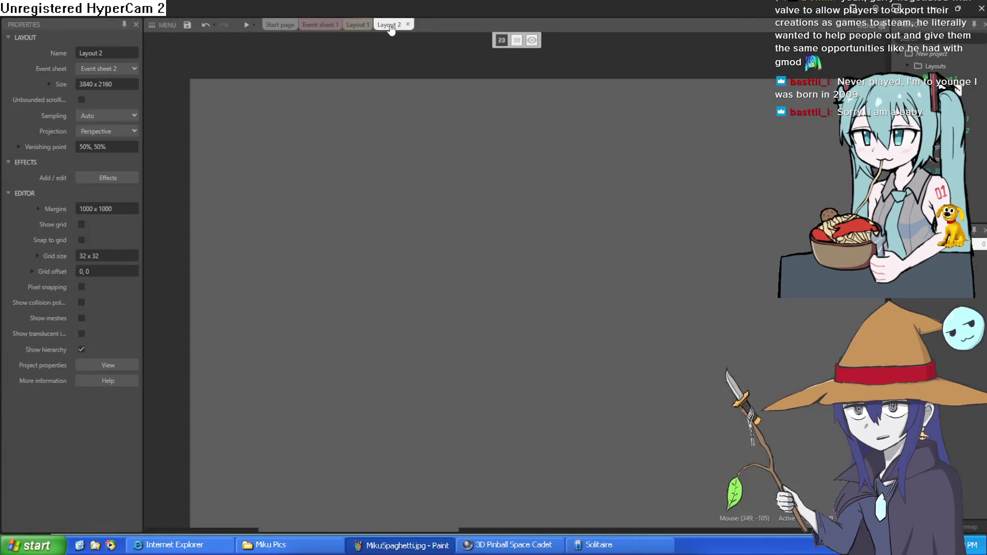
pyautogui.click(357, 25)
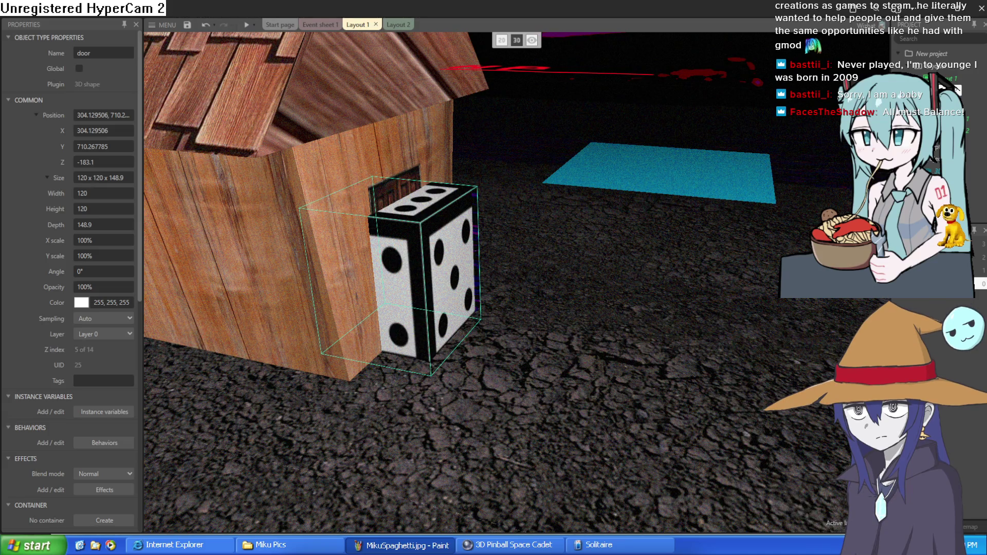
# Nudge the die-faced door block to roughly X 300.17, Y 712.60 beside the house.
pyautogui.press('w')
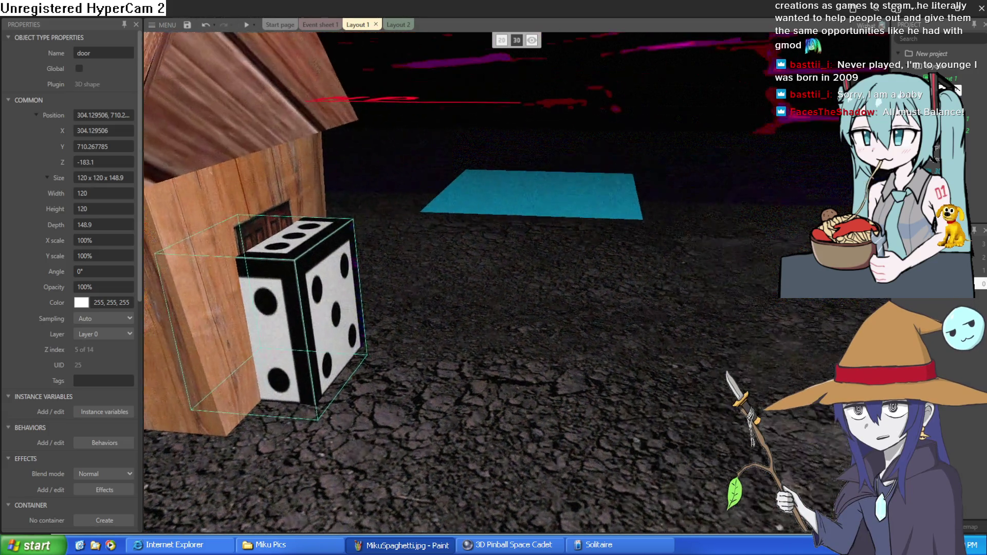
pyautogui.press('s')
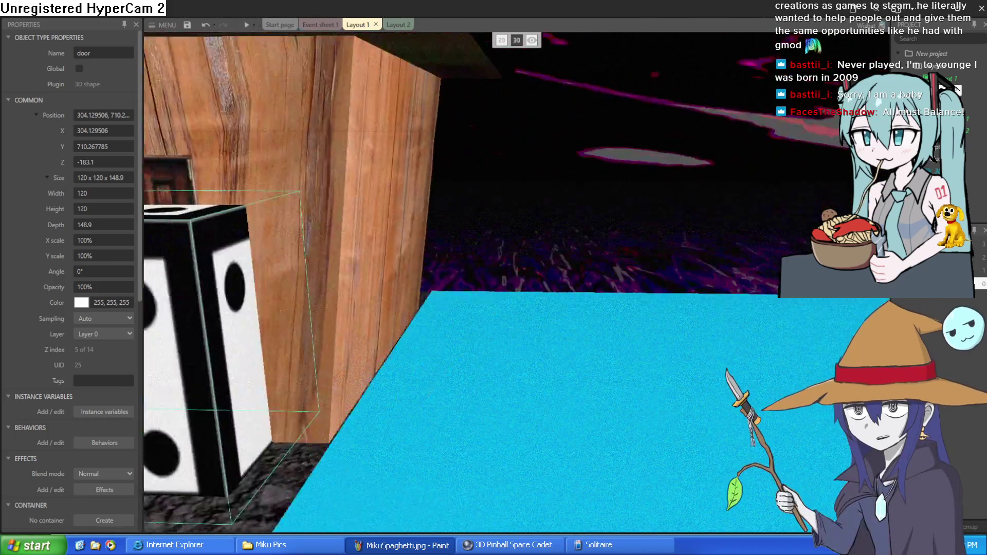
pyautogui.press('s')
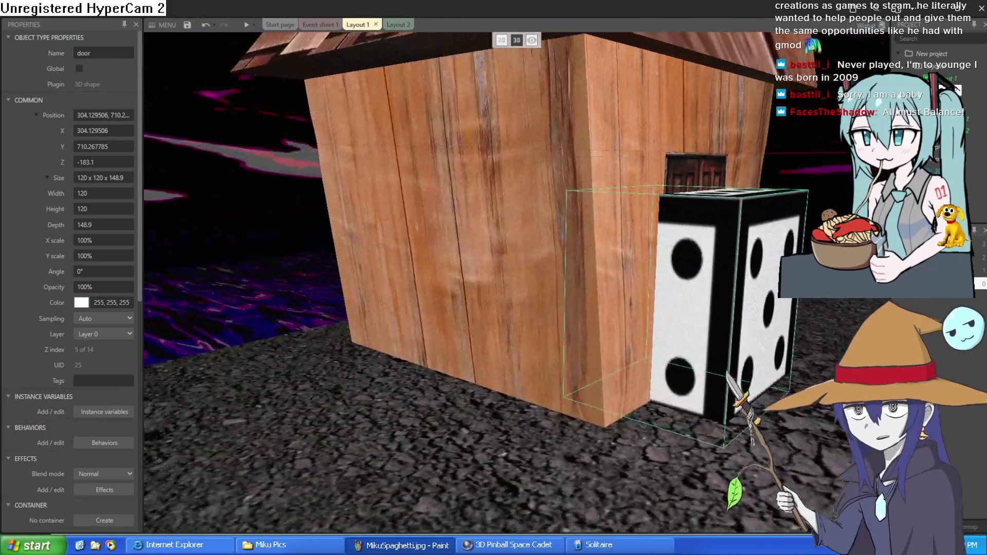
pyautogui.press('w')
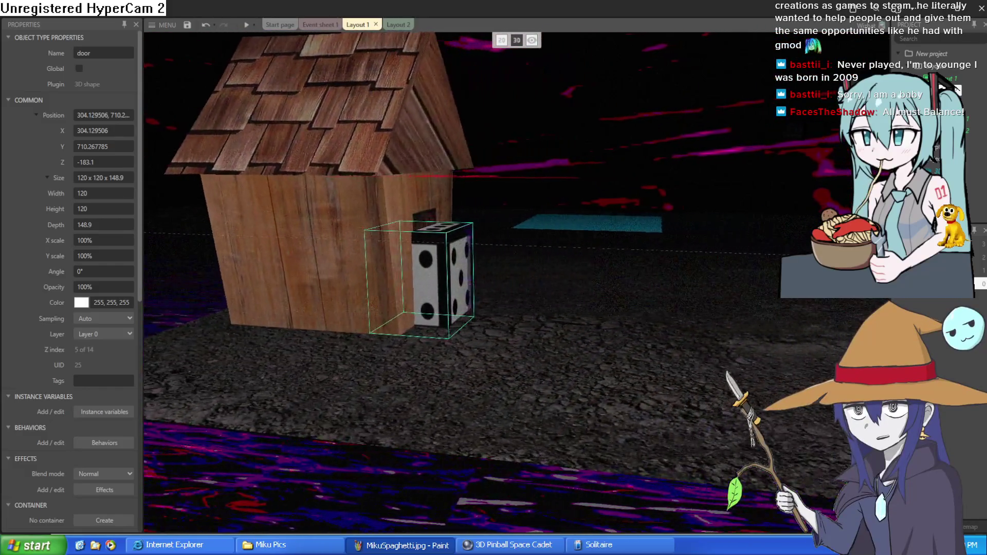
pyautogui.press('s')
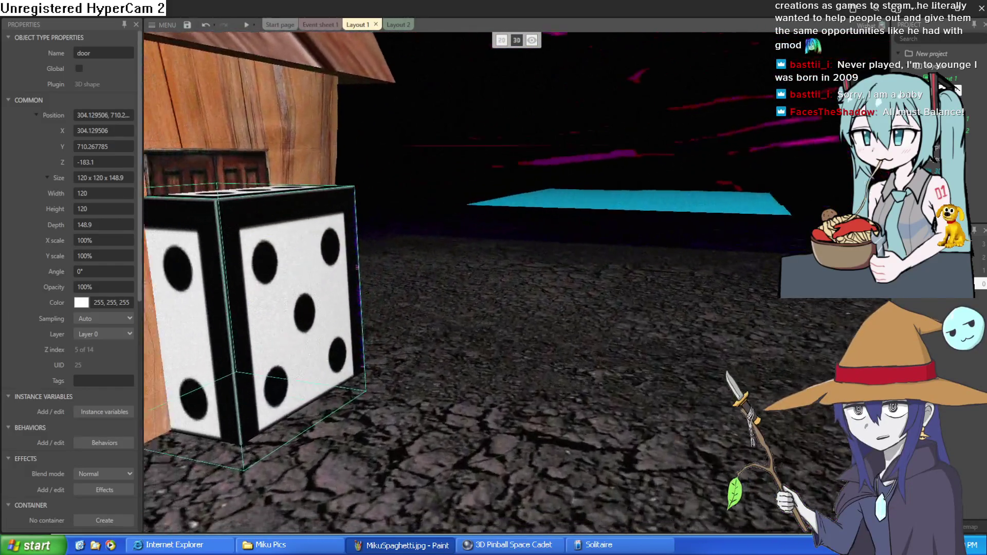
pyautogui.press('w')
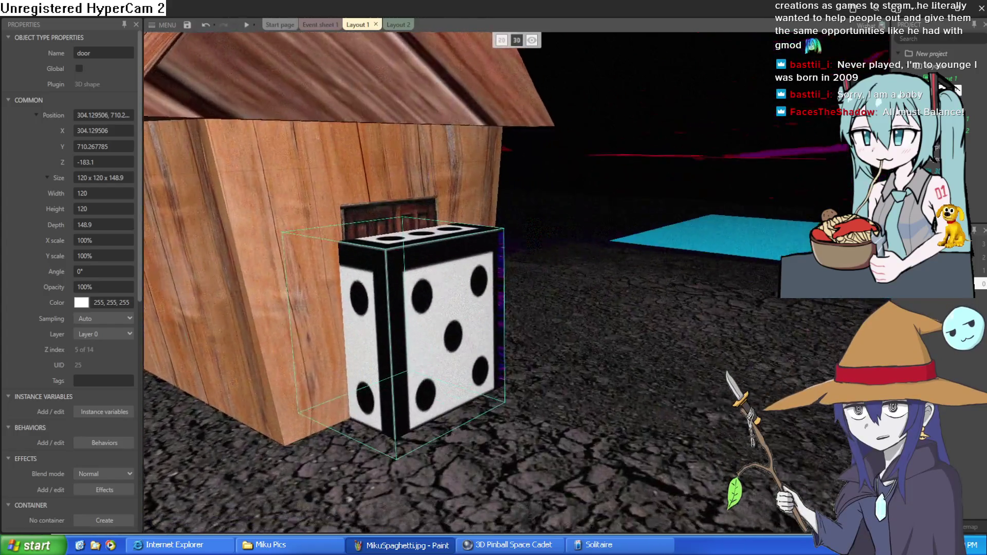
pyautogui.moveTo(720, 252); pyautogui.dragTo(641, 291)
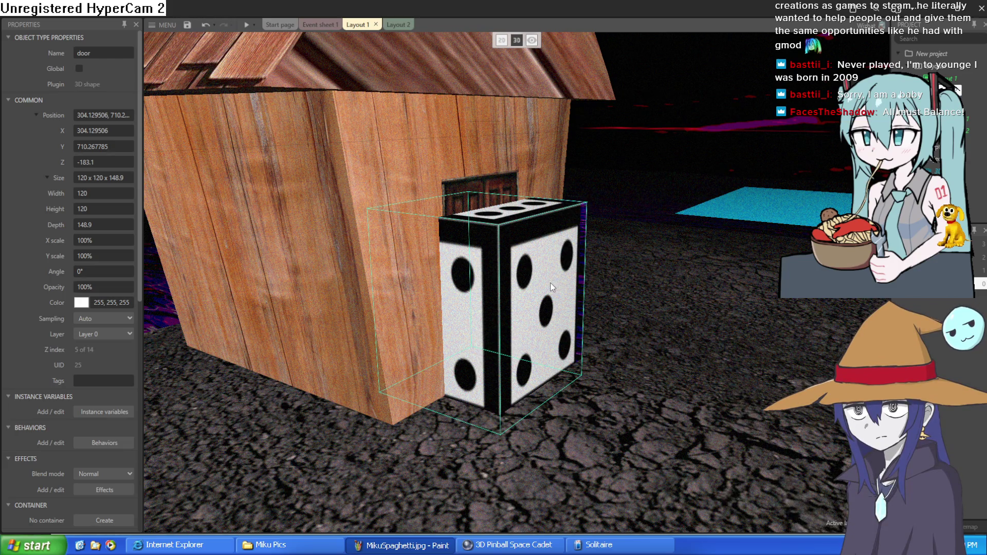
pyautogui.moveTo(550, 285); pyautogui.dragTo(550, 288)
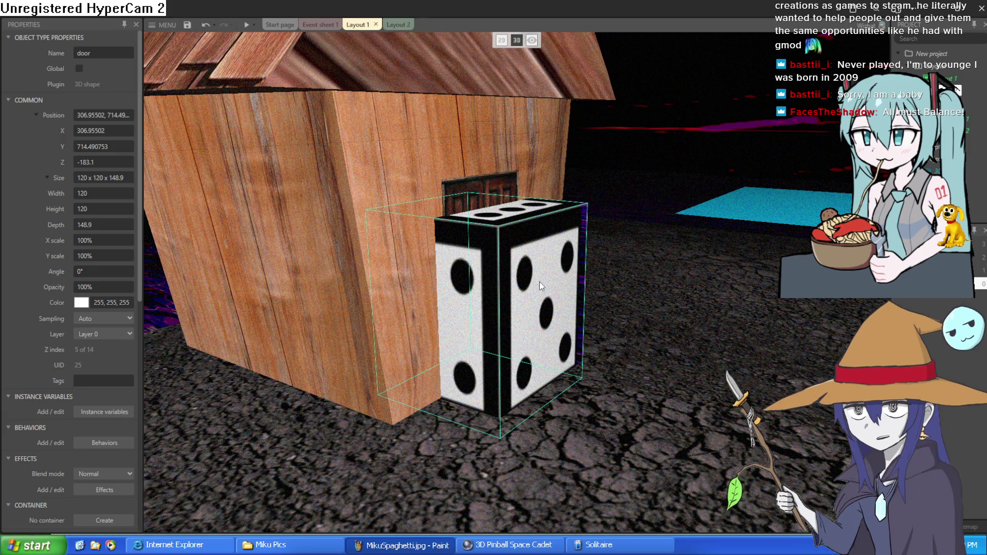
pyautogui.moveTo(539, 282)
pyautogui.mouseDown()
pyautogui.moveTo(532, 275)
pyautogui.moveTo(523, 290)
pyautogui.mouseUp()
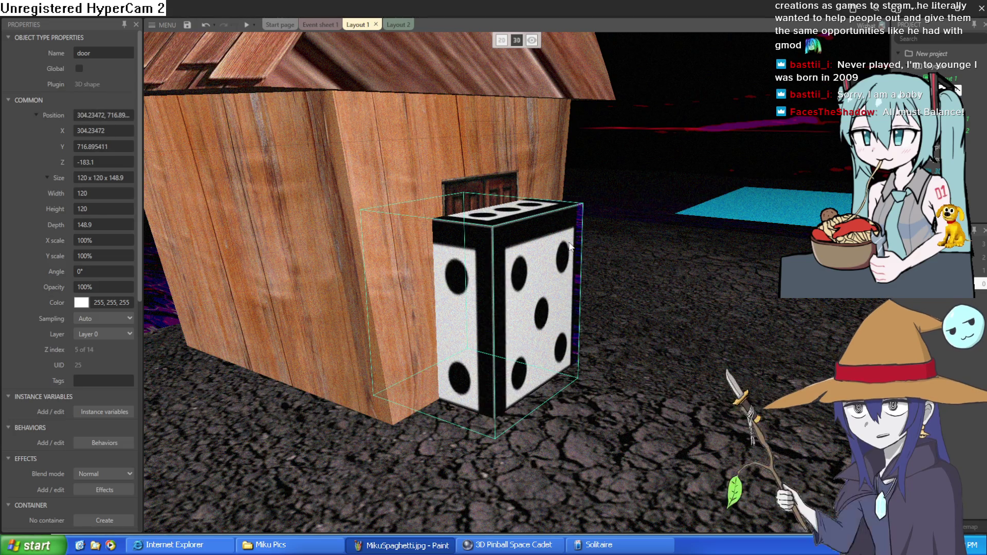
pyautogui.moveTo(564, 259); pyautogui.dragTo(567, 260)
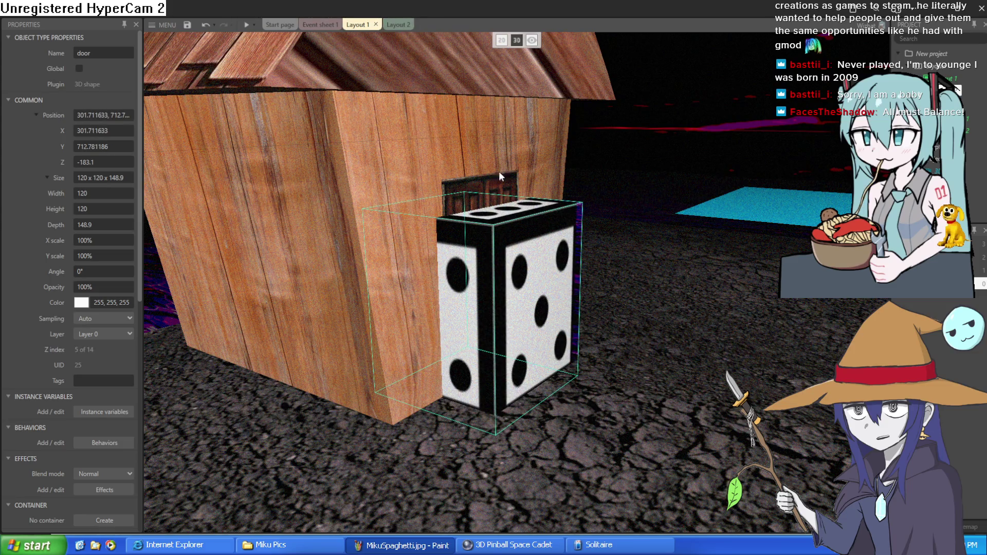
pyautogui.moveTo(527, 280); pyautogui.dragTo(524, 281)
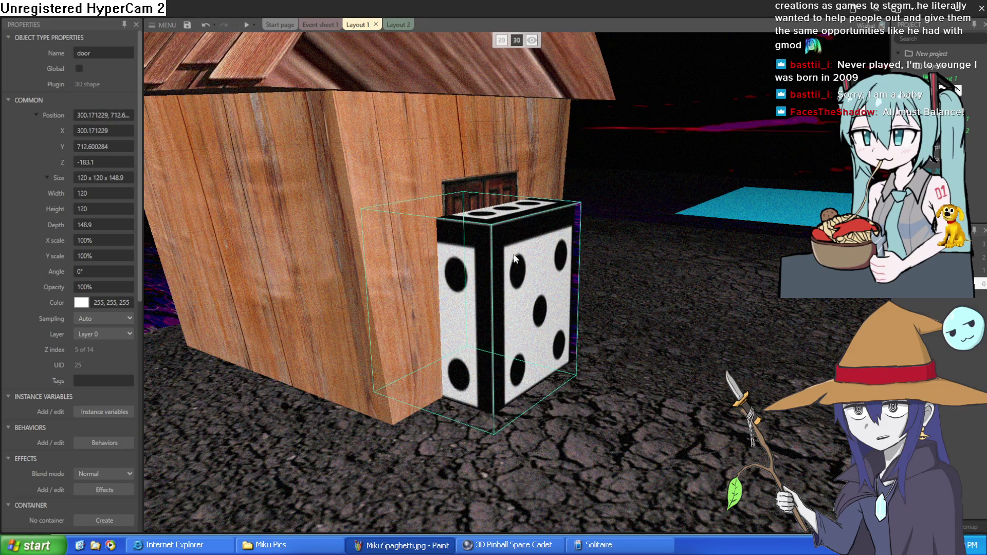
pyautogui.click(400, 28)
pyautogui.click(319, 25)
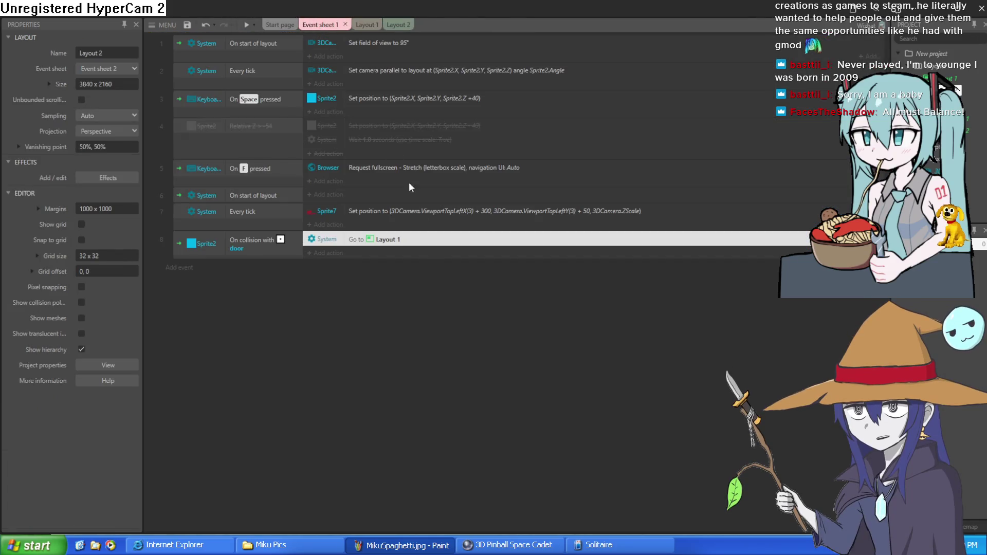
pyautogui.click(366, 25)
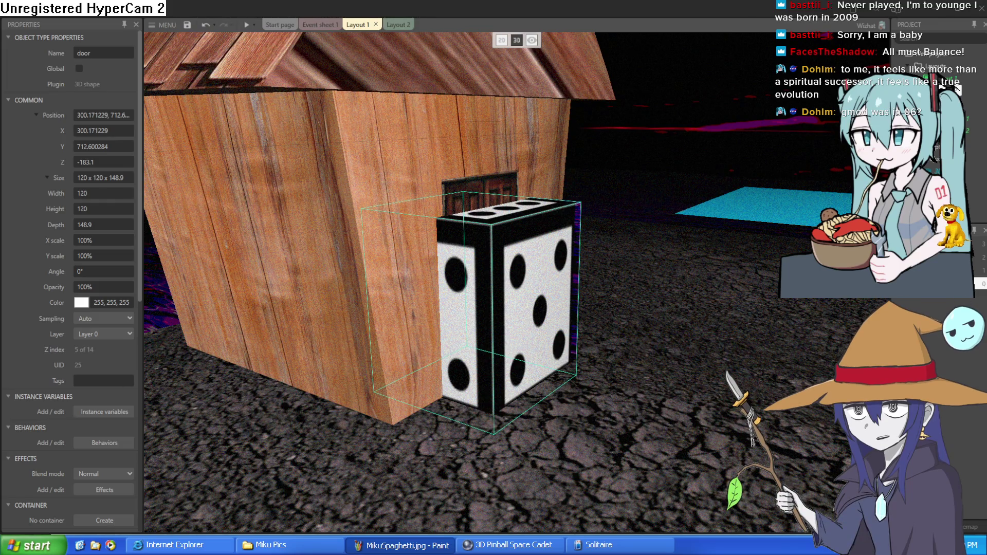
# Look over the door cube in 3D, then open Event sheet 1 with its collision event.
pyautogui.press('a')
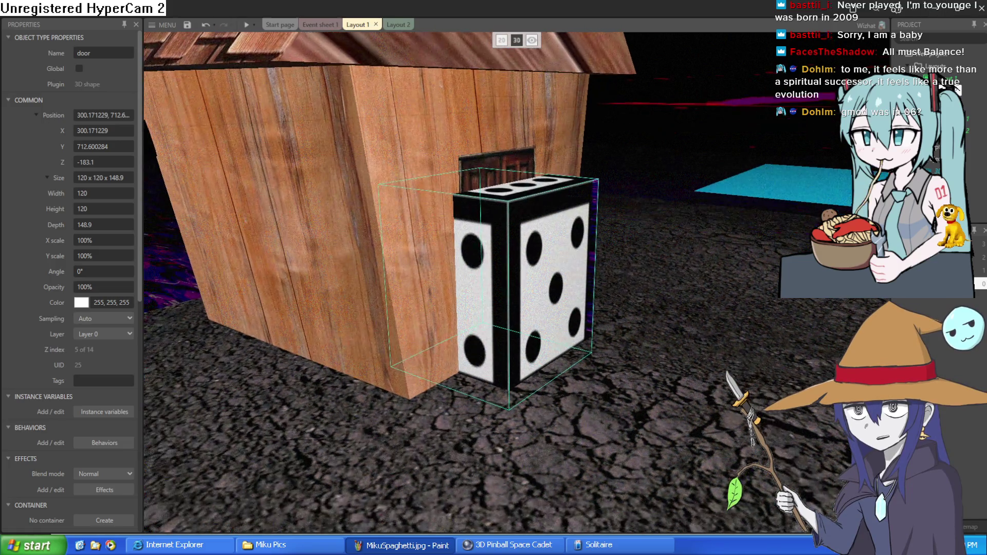
pyautogui.press('s')
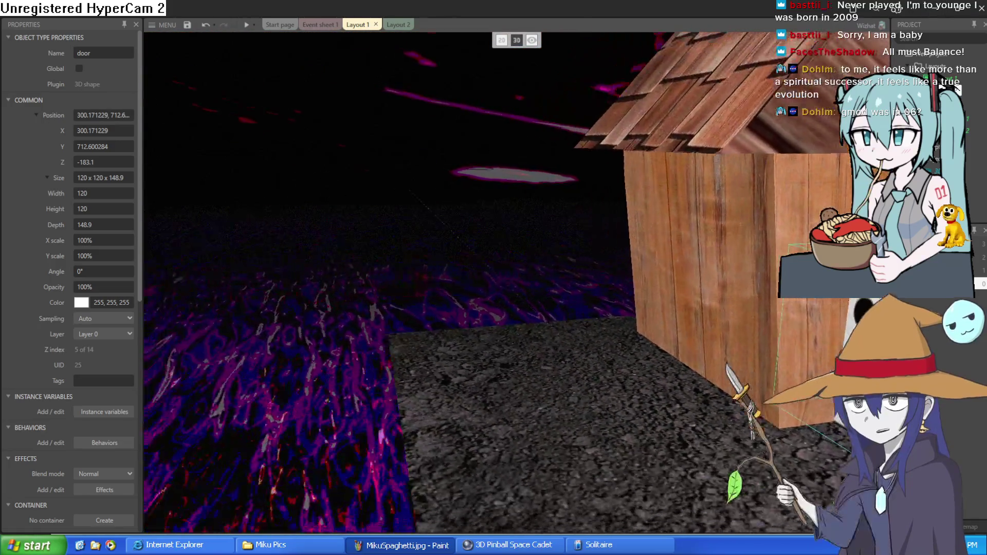
pyautogui.press('w')
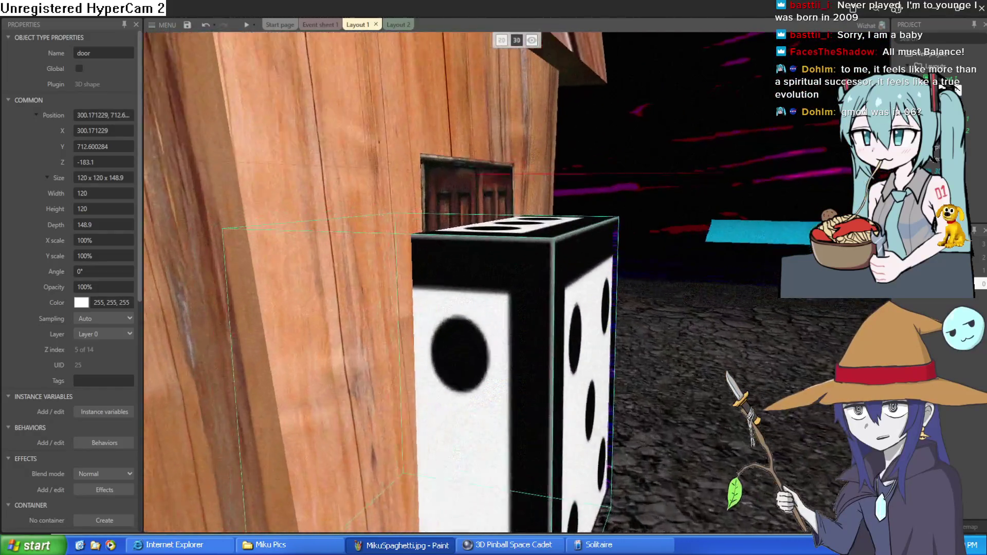
pyautogui.press('s')
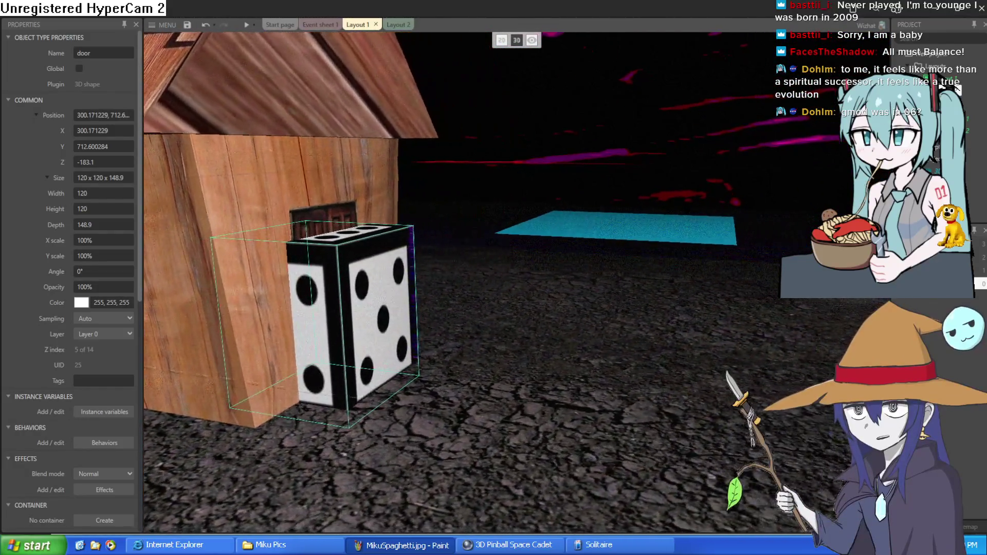
pyautogui.press('d')
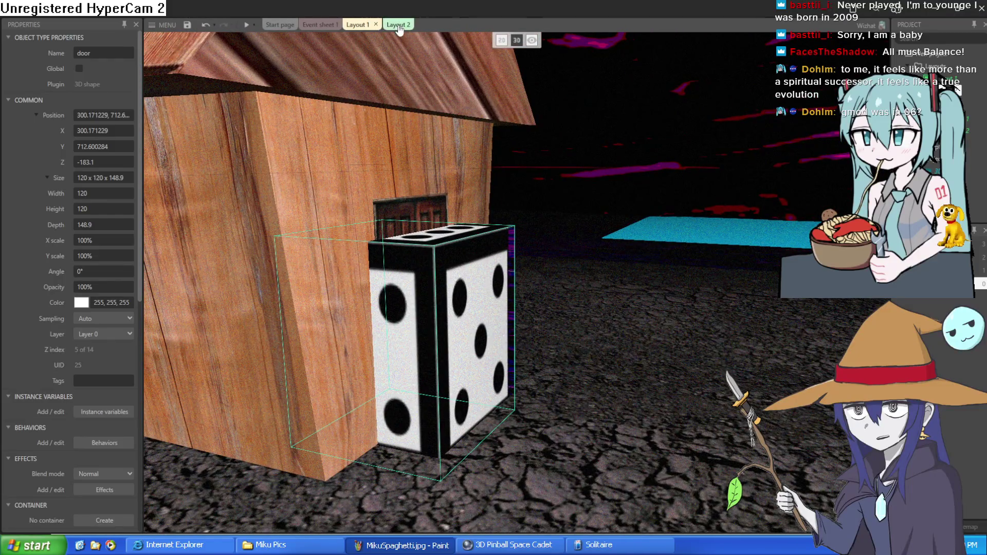
pyautogui.click(399, 26)
pyautogui.click(356, 27)
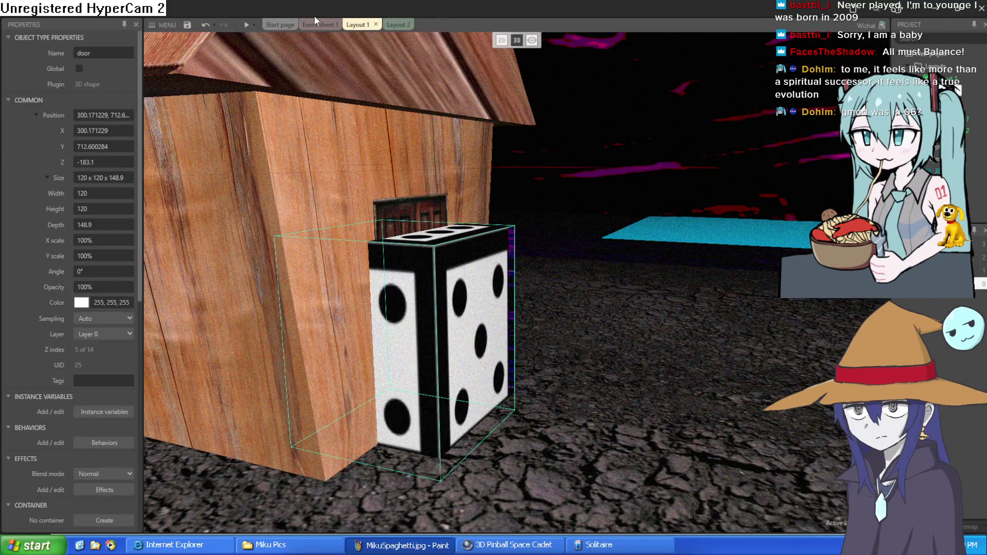
pyautogui.click(317, 25)
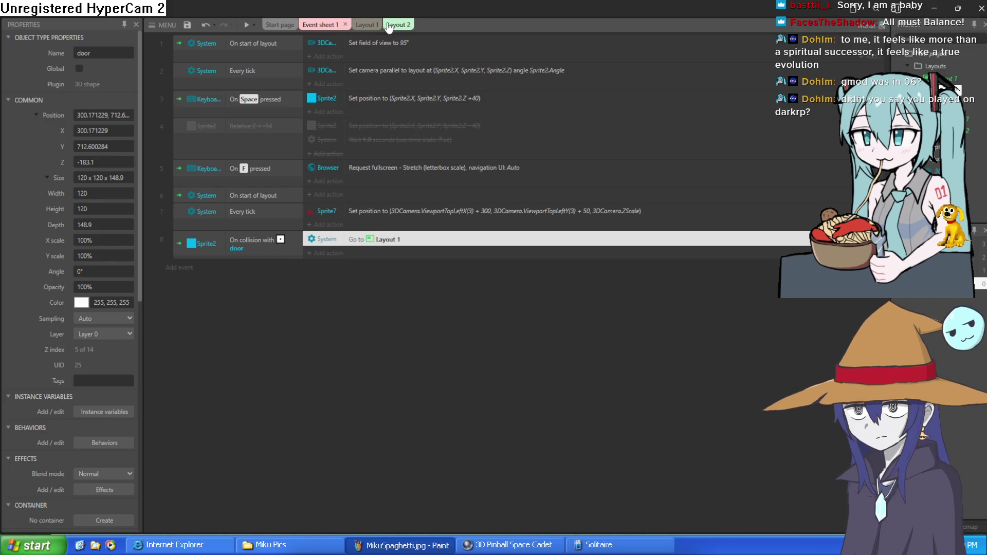
# Return to Layout 1's 3D scene and view the layer and layout settings.
pyautogui.click(278, 24)
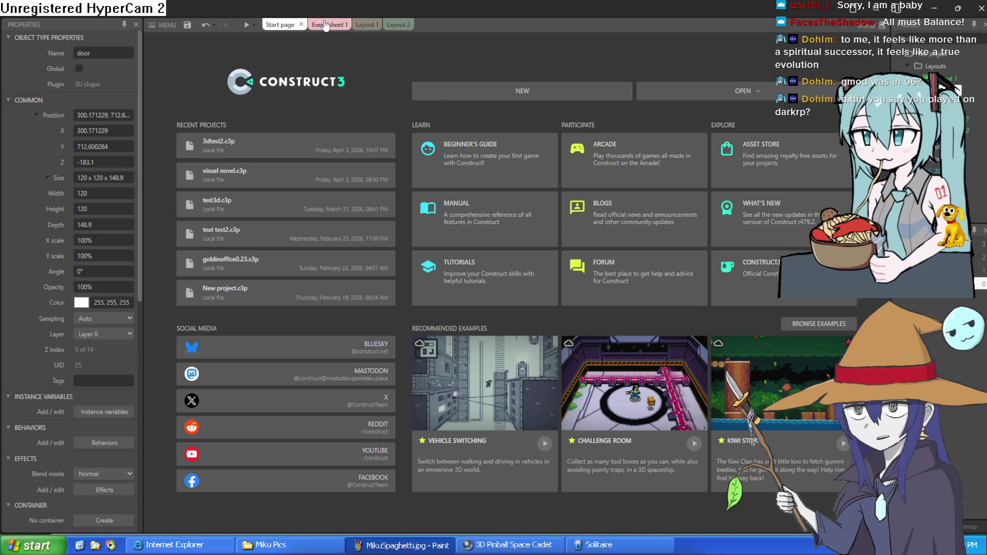
pyautogui.click(358, 24)
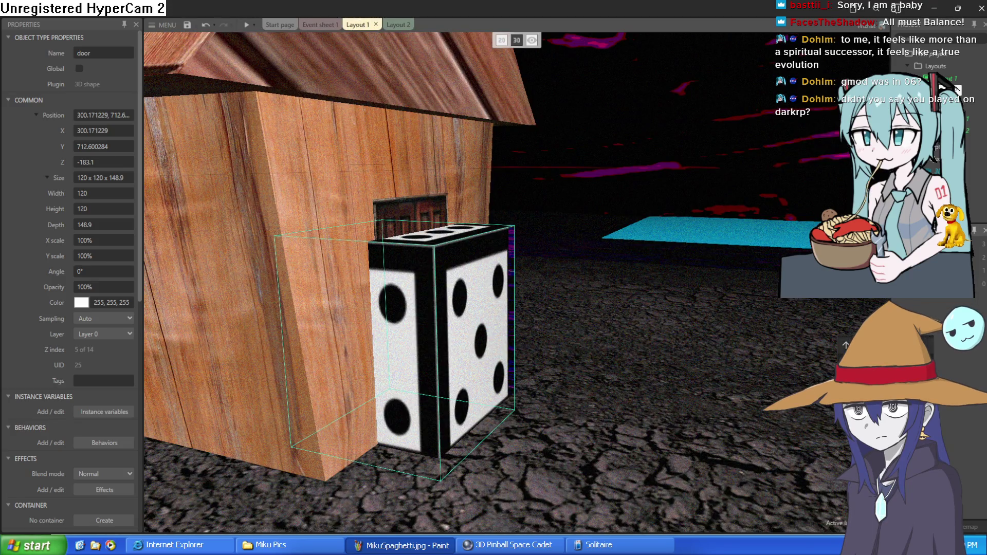
pyautogui.click(931, 308)
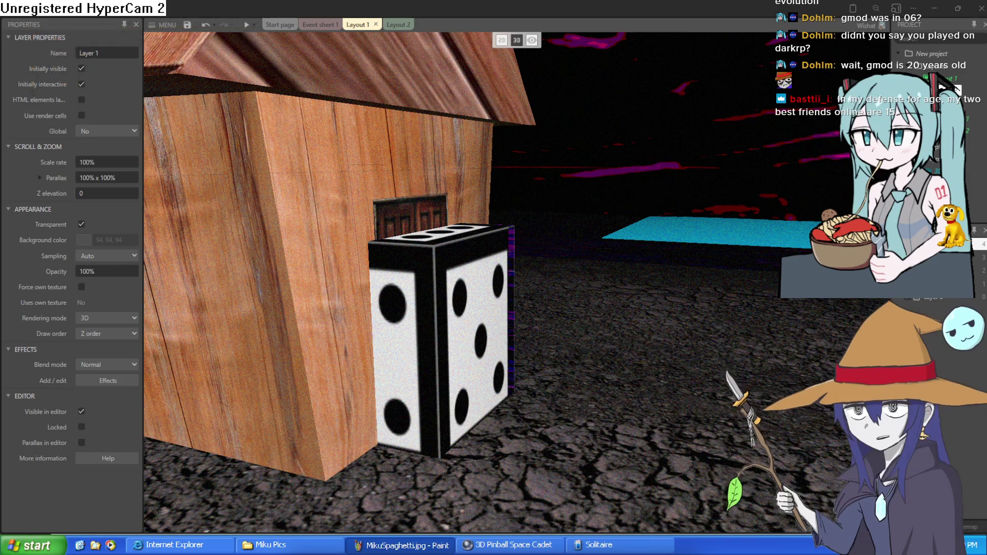
pyautogui.click(627, 298)
pyautogui.hscroll(-2, 628, 298)
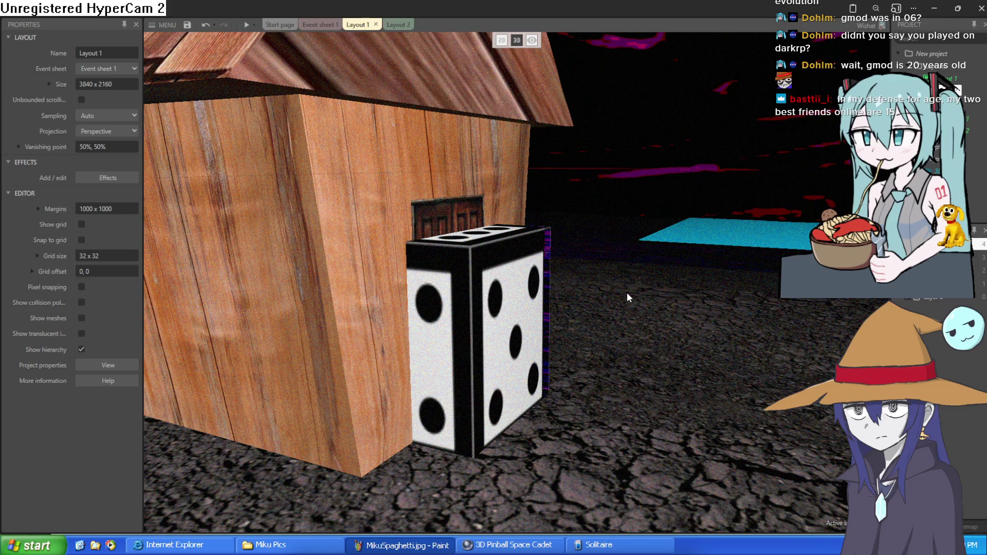
# Orbit around the house and select the dice-patterned door cube, zooming in to inspect it.
pyautogui.moveTo(627, 294); pyautogui.dragTo(550, 307)
pyautogui.click(455, 300)
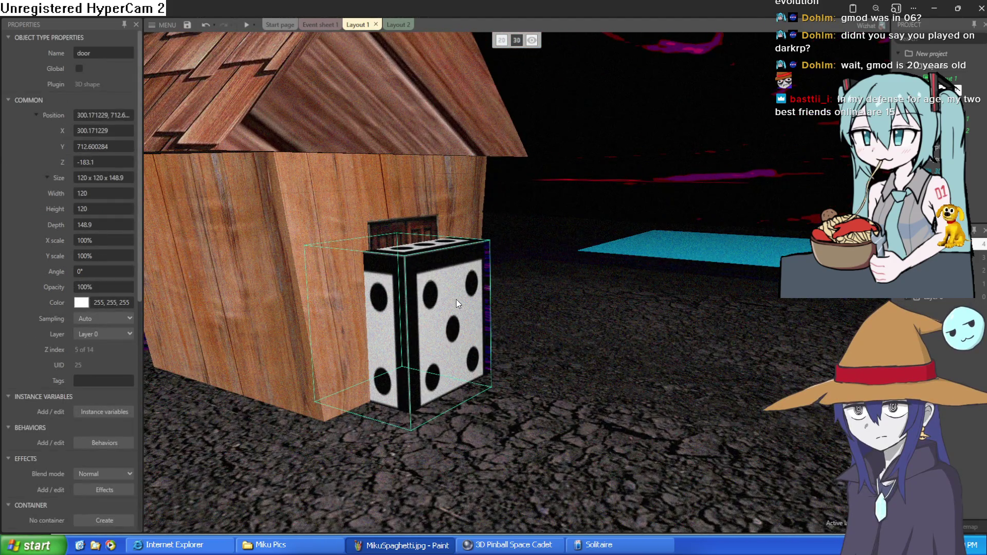
pyautogui.scroll(-5, 767, 362)
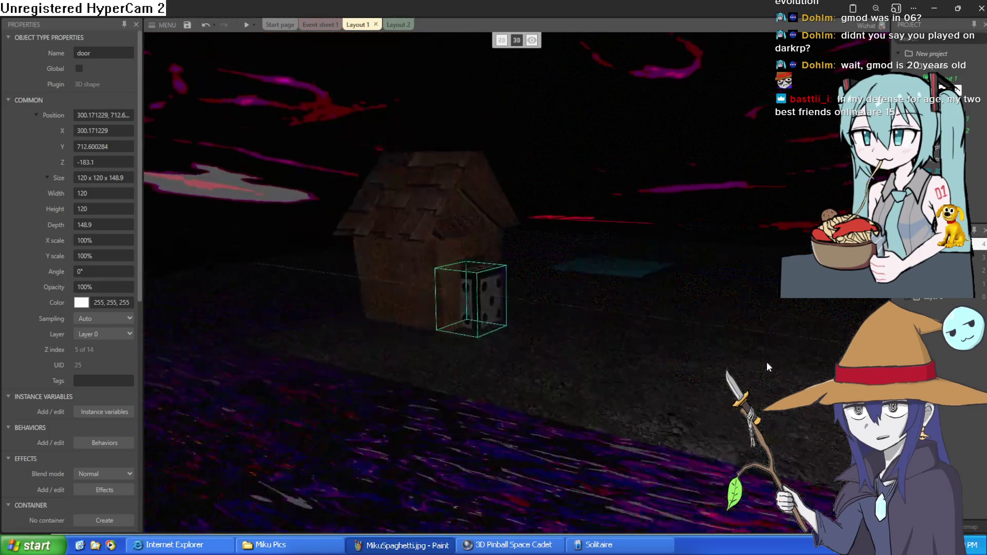
pyautogui.scroll(8, 757, 373)
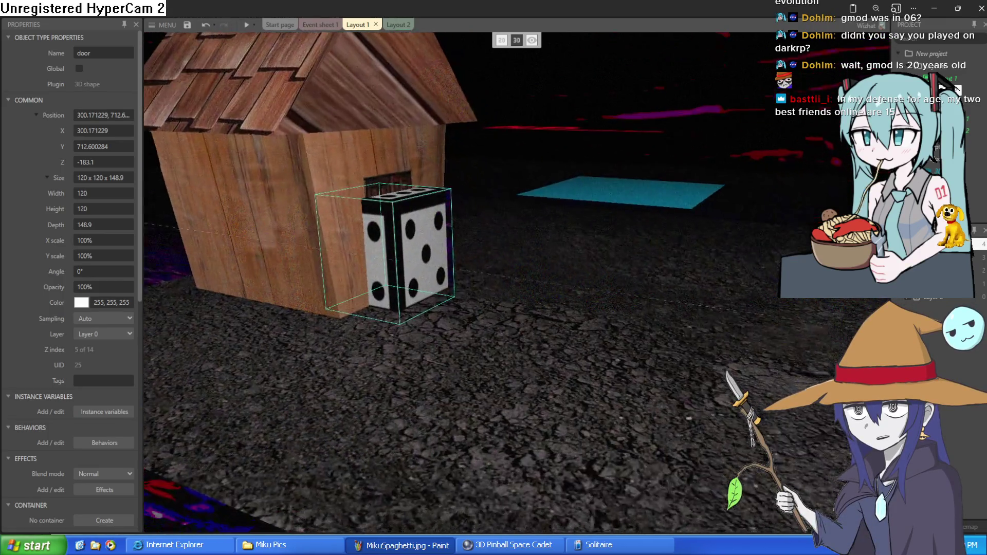
pyautogui.scroll(-6, 757, 373)
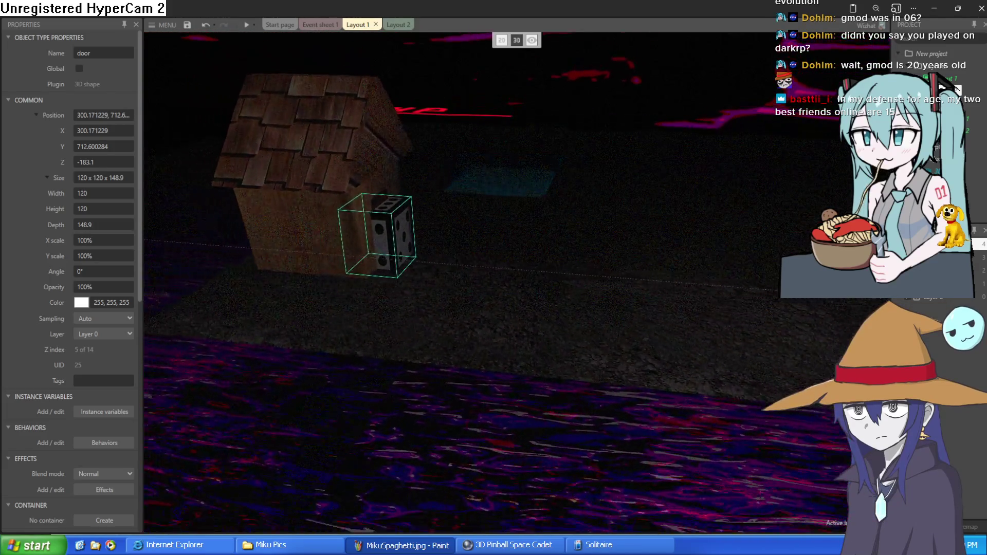
pyautogui.scroll(6, 722, 363)
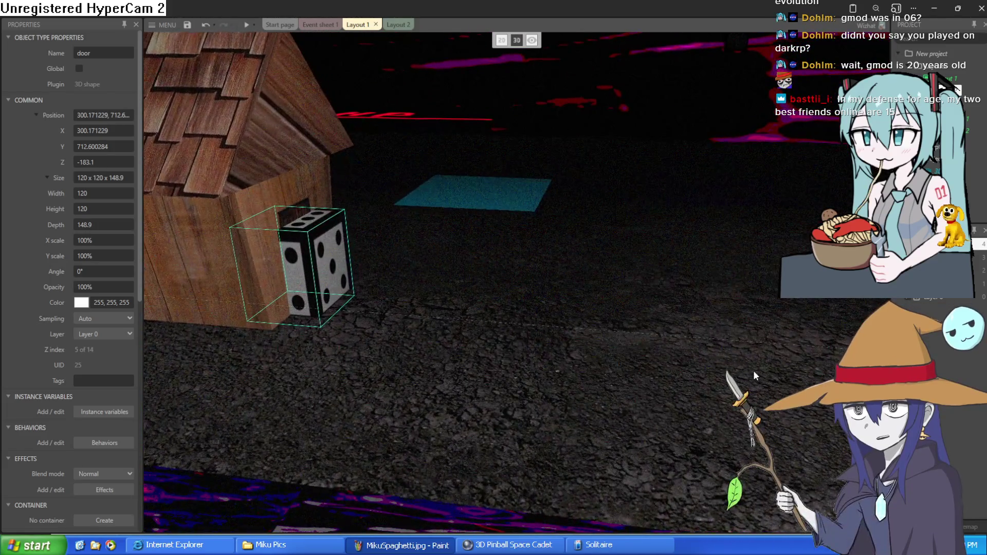
pyautogui.scroll(-6, 722, 363)
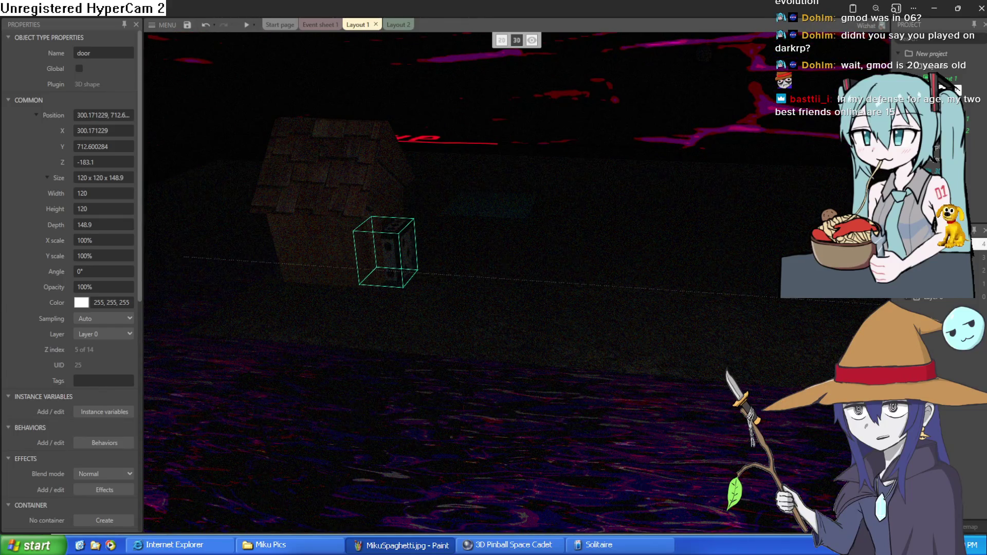
pyautogui.scroll(-2, 366, 247)
pyautogui.scroll(4, 365, 247)
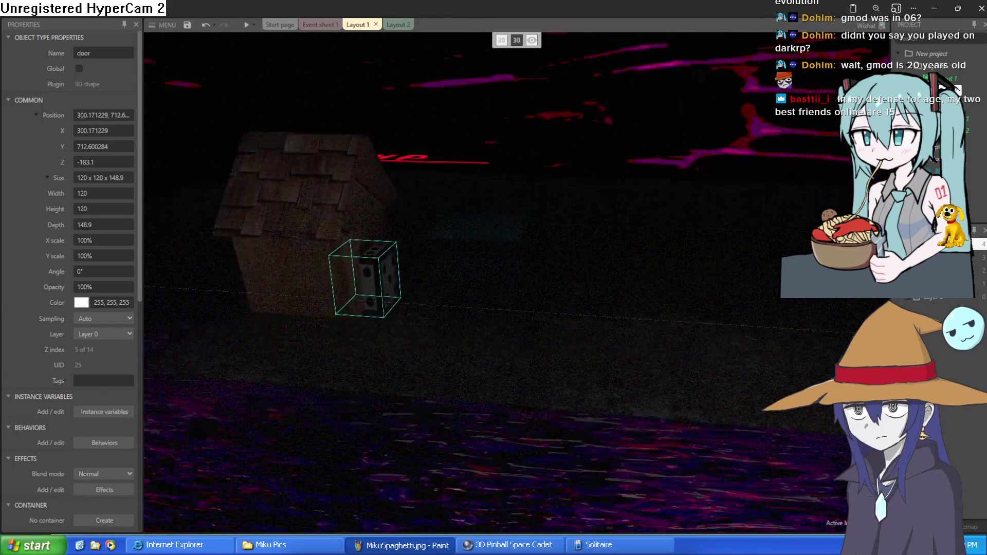
pyautogui.scroll(2, 388, 267)
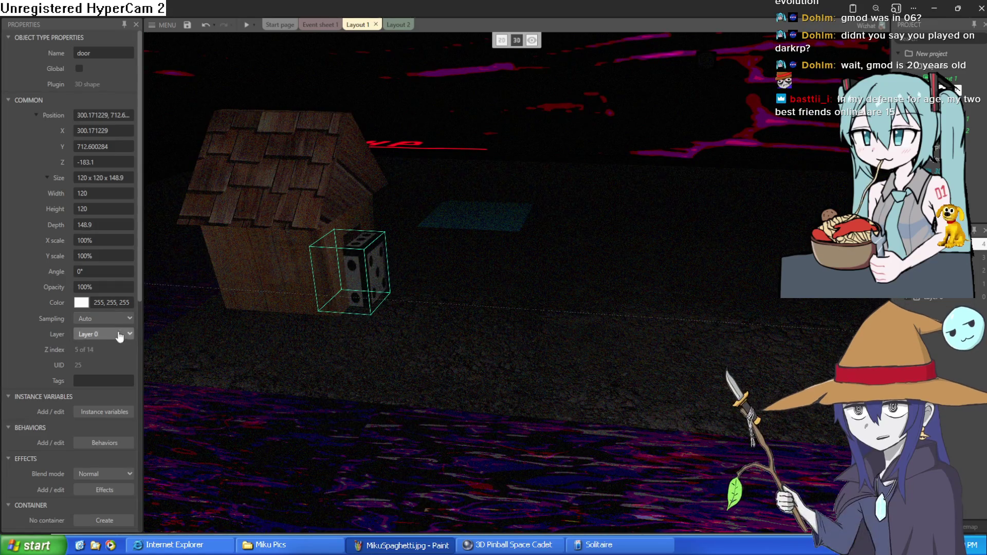
pyautogui.scroll(-4, 97, 357)
pyautogui.scroll(1, 389, 321)
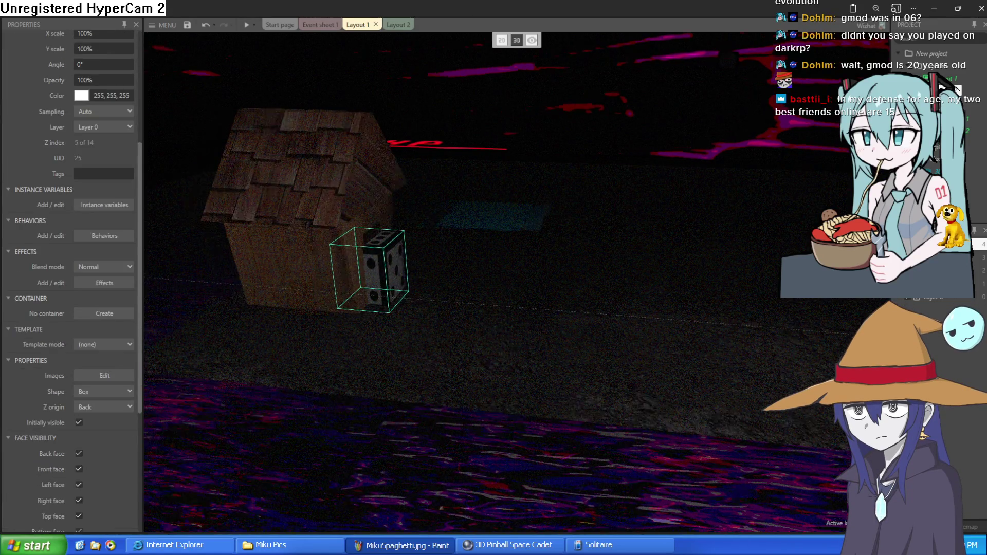
pyautogui.scroll(-2, 397, 232)
pyautogui.doubleClick(314, 172)
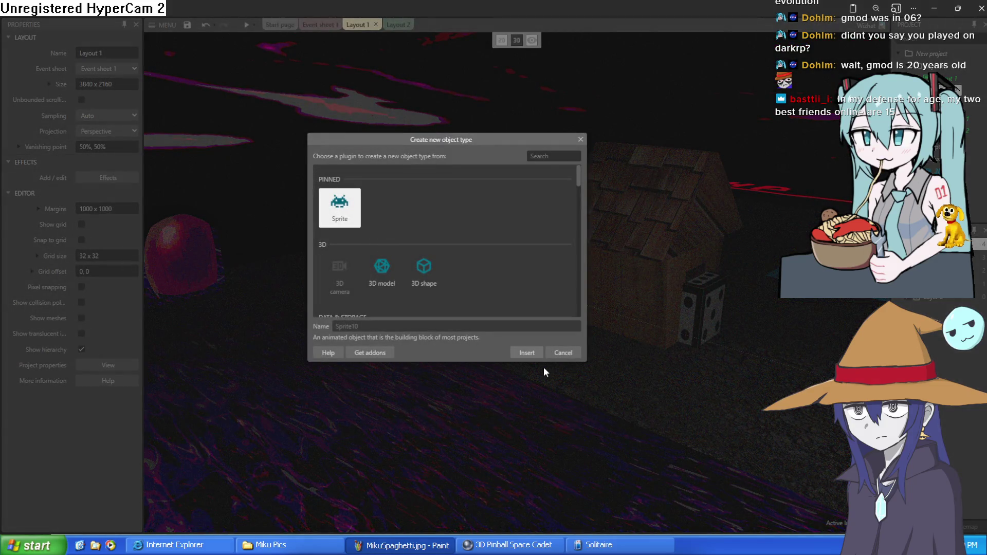
# Insert a new sprite into Layout 1 and flood-fill its image black.
pyautogui.click(530, 355)
pyautogui.click(311, 194)
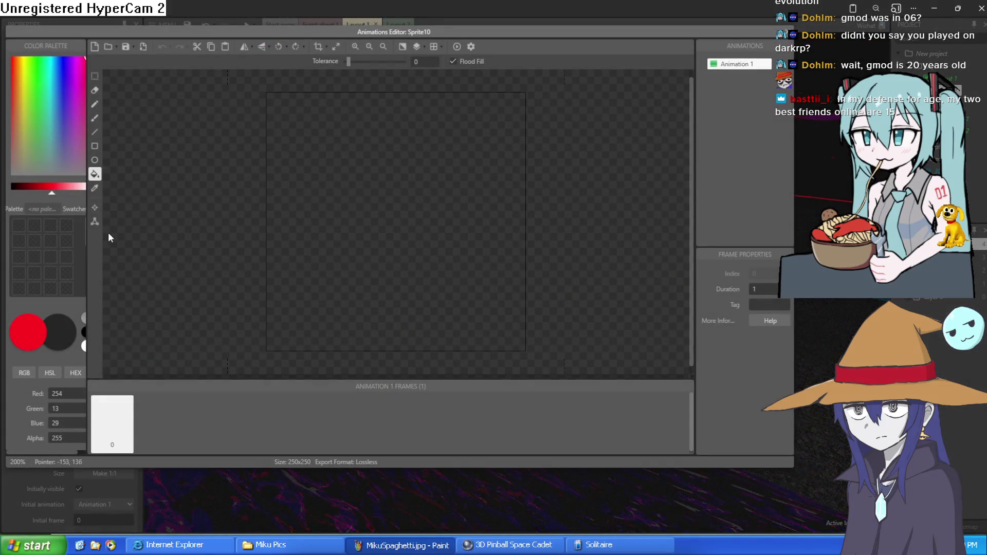
pyautogui.click(403, 249)
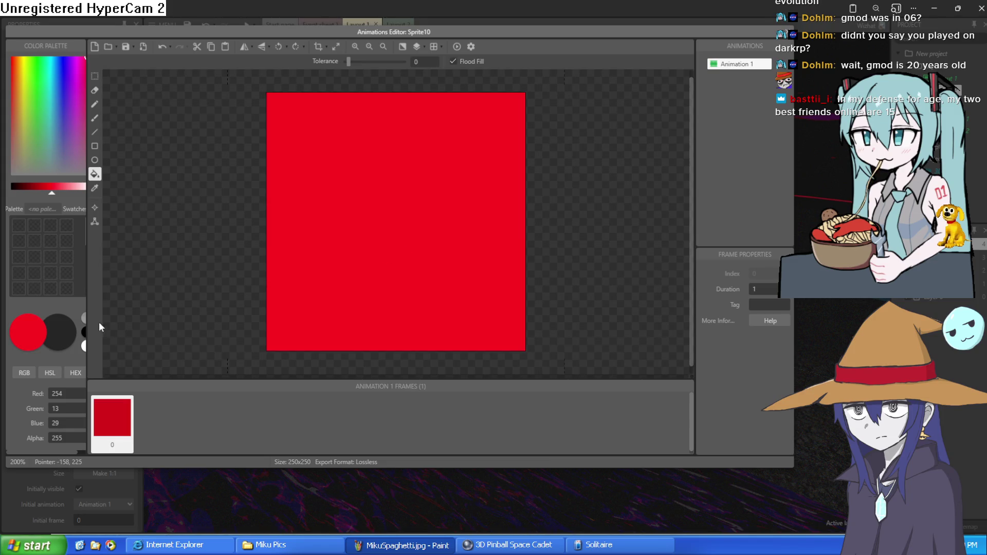
pyautogui.moveTo(51, 193); pyautogui.dragTo(11, 193)
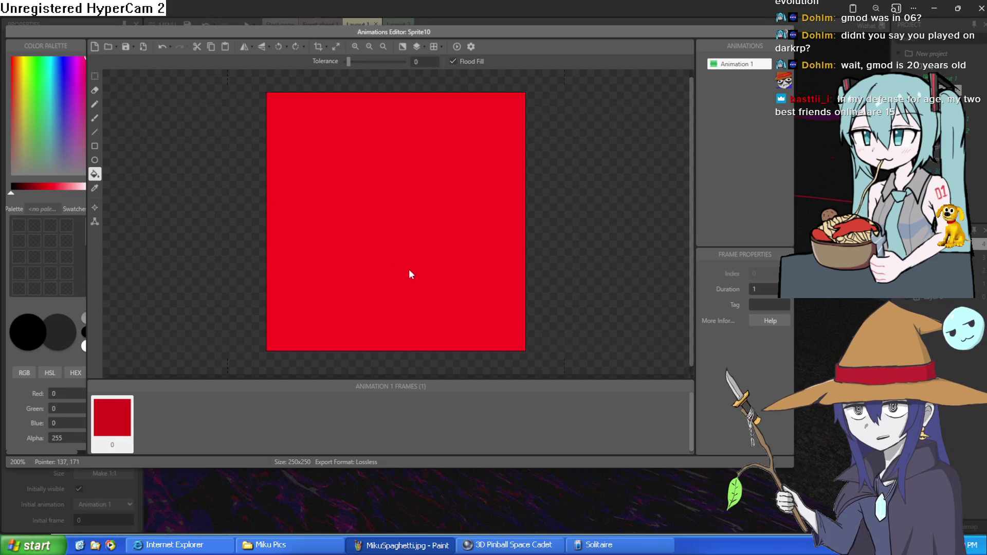
pyautogui.click(410, 273)
pyautogui.click(788, 32)
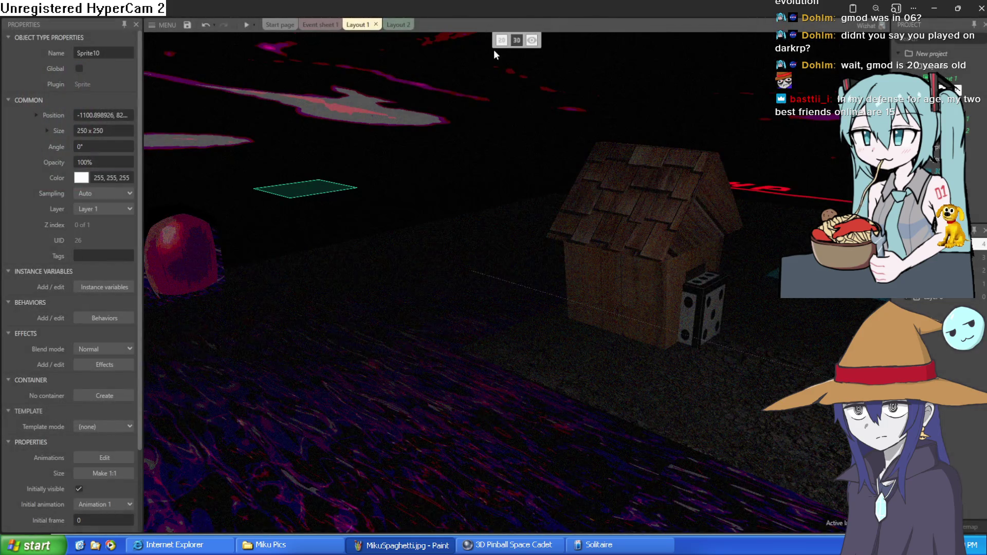
# Switch to the 2D view, disable the layer's fog, and move the black sprite across the layout.
pyautogui.click(501, 41)
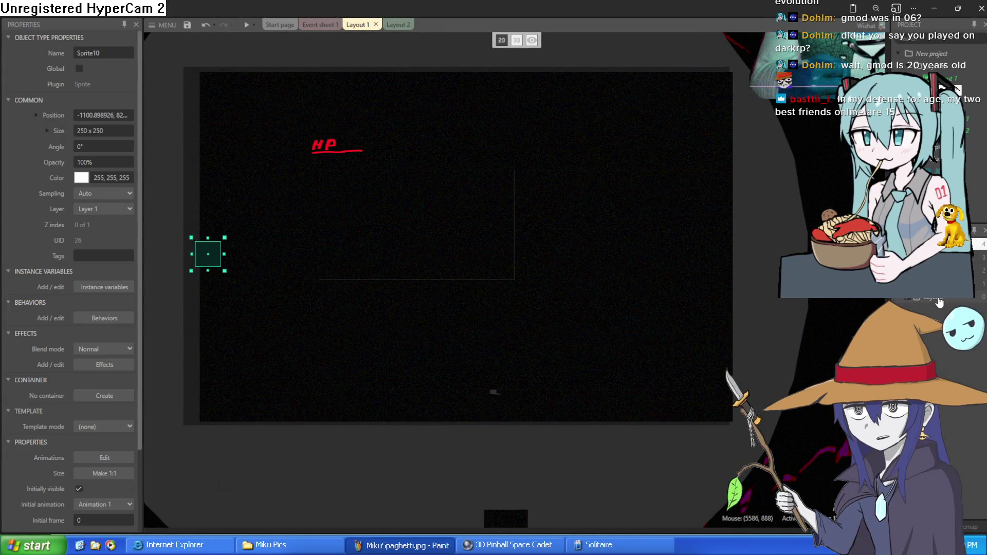
pyautogui.click(175, 339)
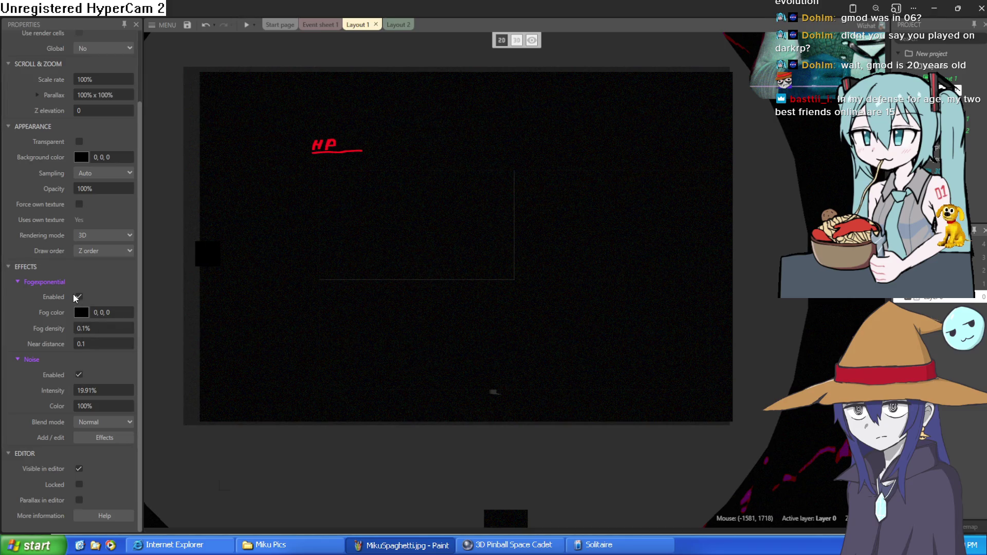
pyautogui.click(78, 297)
pyautogui.moveTo(207, 268)
pyautogui.mouseDown()
pyautogui.moveTo(274, 242)
pyautogui.moveTo(331, 202)
pyautogui.moveTo(323, 156)
pyautogui.moveTo(289, 118)
pyautogui.moveTo(507, 280)
pyautogui.moveTo(575, 353)
pyautogui.mouseUp()
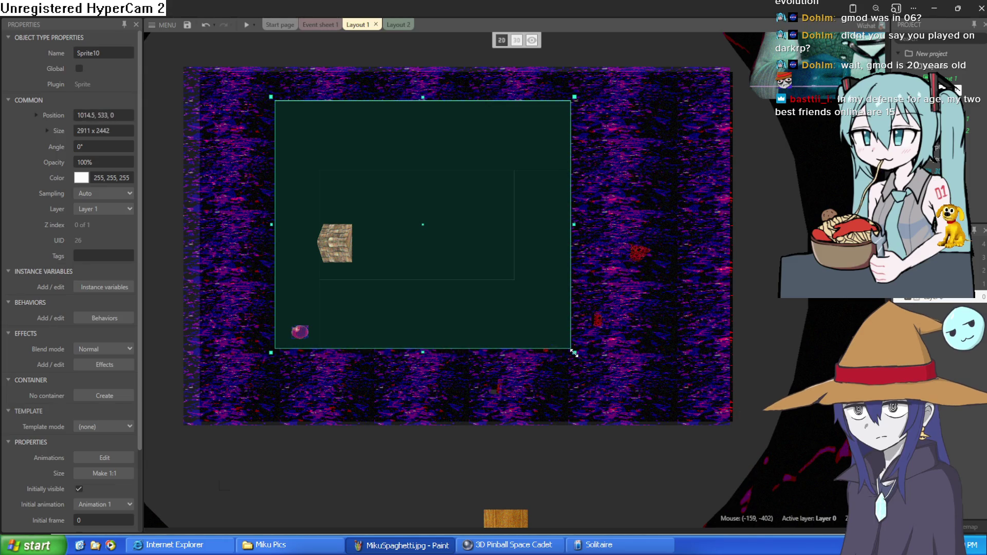
# Add the Tween behavior to Sprite10.
pyautogui.click(116, 318)
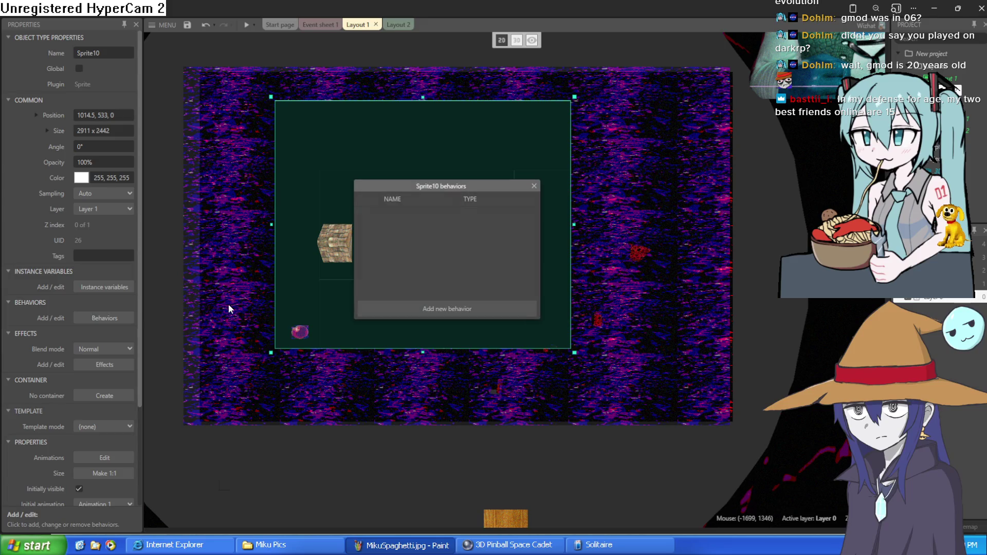
pyautogui.click(423, 311)
pyautogui.doubleClick(390, 238)
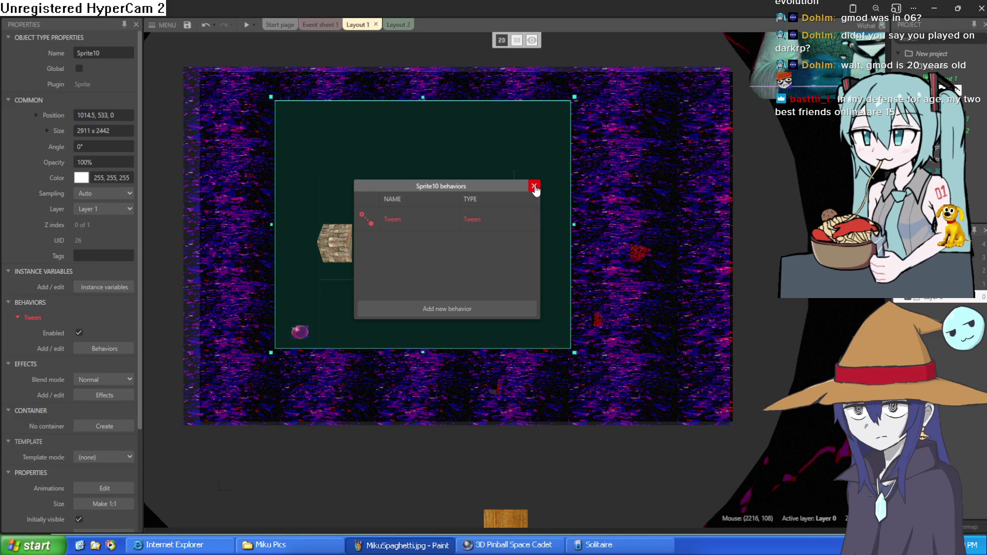
pyautogui.click(534, 186)
# Add the Dot screen effect to Sprite10.
pyautogui.scroll(-3, 98, 394)
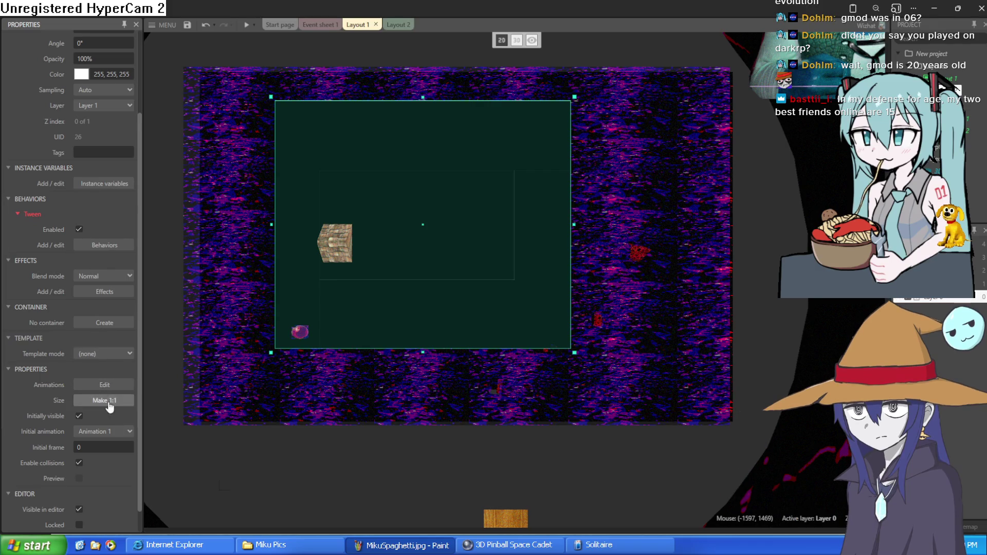
pyautogui.scroll(-1, 106, 402)
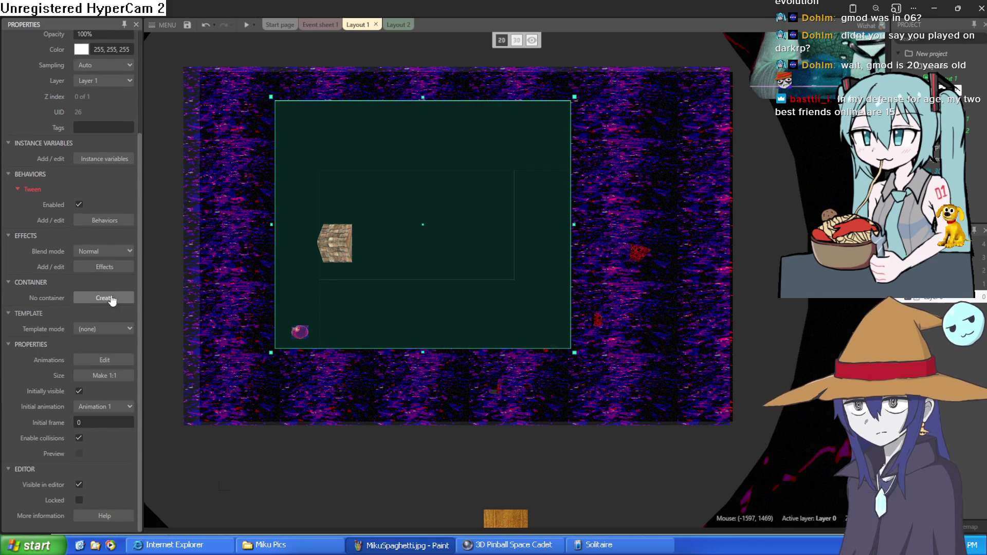
pyautogui.click(105, 266)
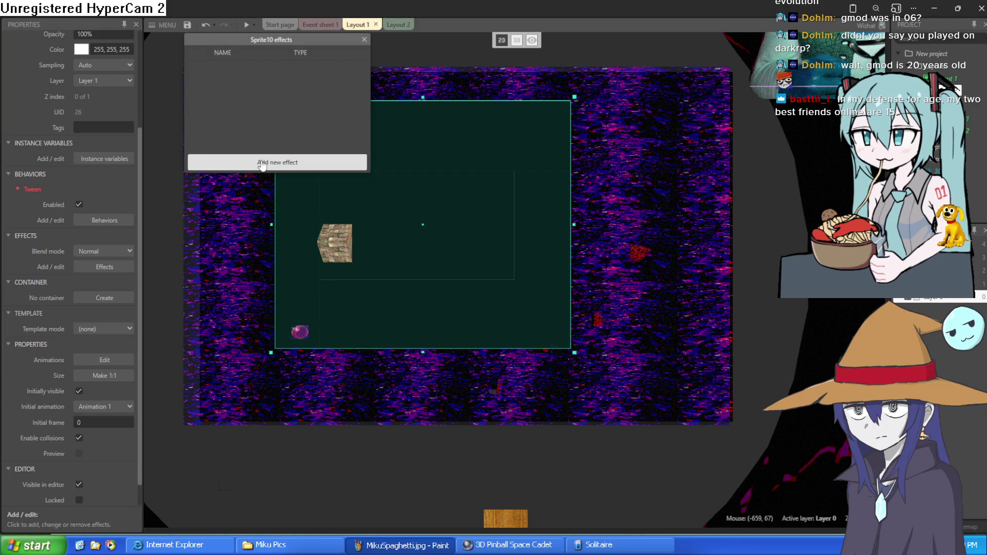
pyautogui.click(278, 162)
pyautogui.write('d')
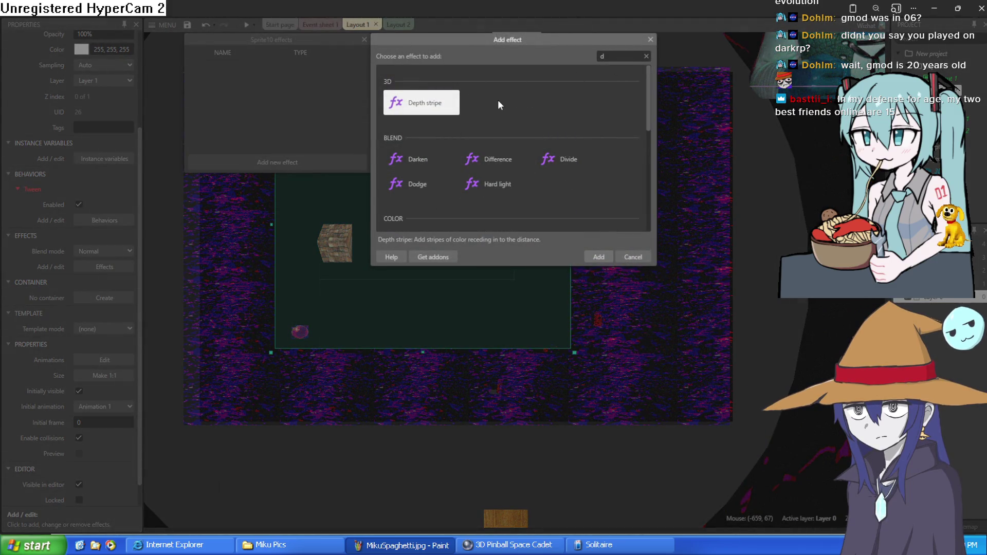
pyautogui.scroll(-3, 496, 118)
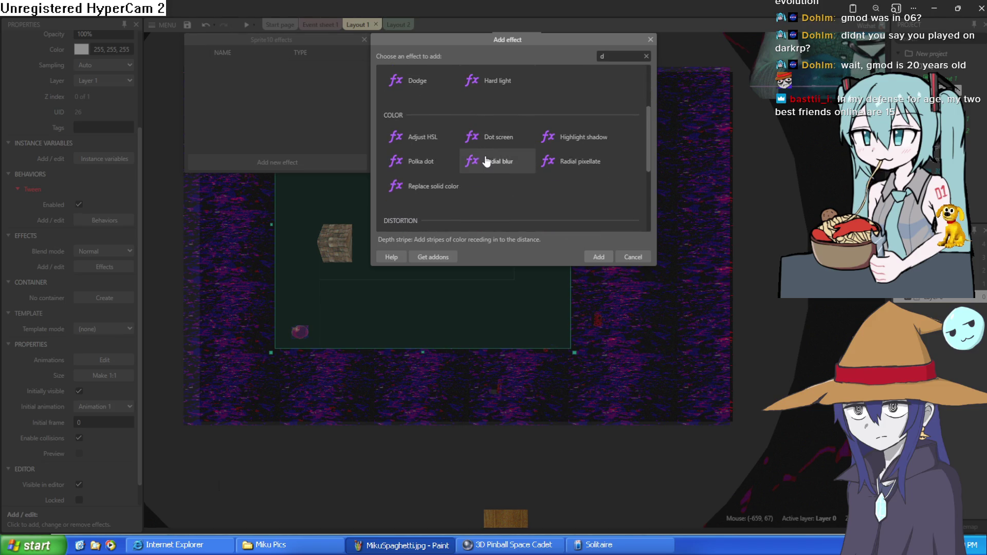
pyautogui.doubleClick(508, 137)
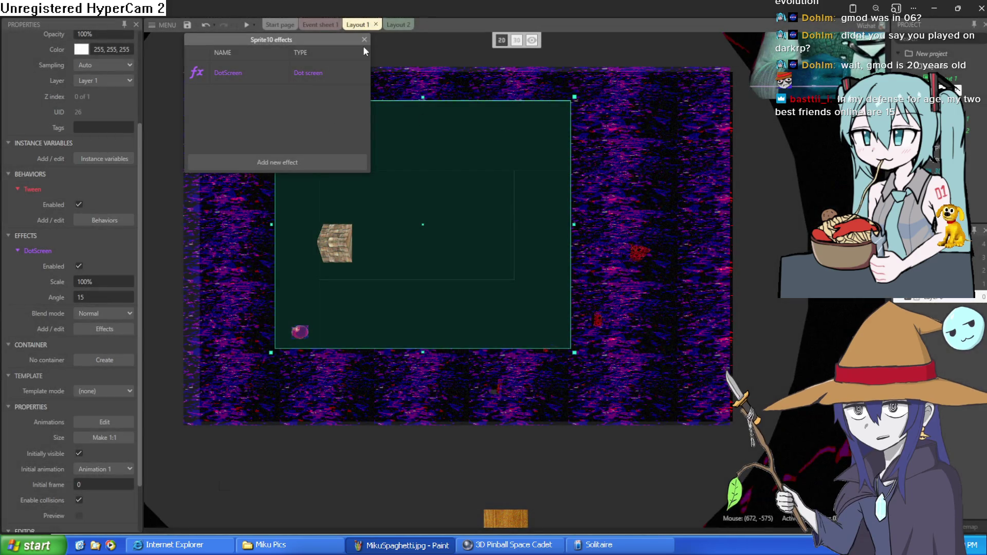
pyautogui.click(365, 40)
# Set the sprite's opacity to about 92% and the DotScreen scale to 101.5%.
pyautogui.scroll(3, 96, 162)
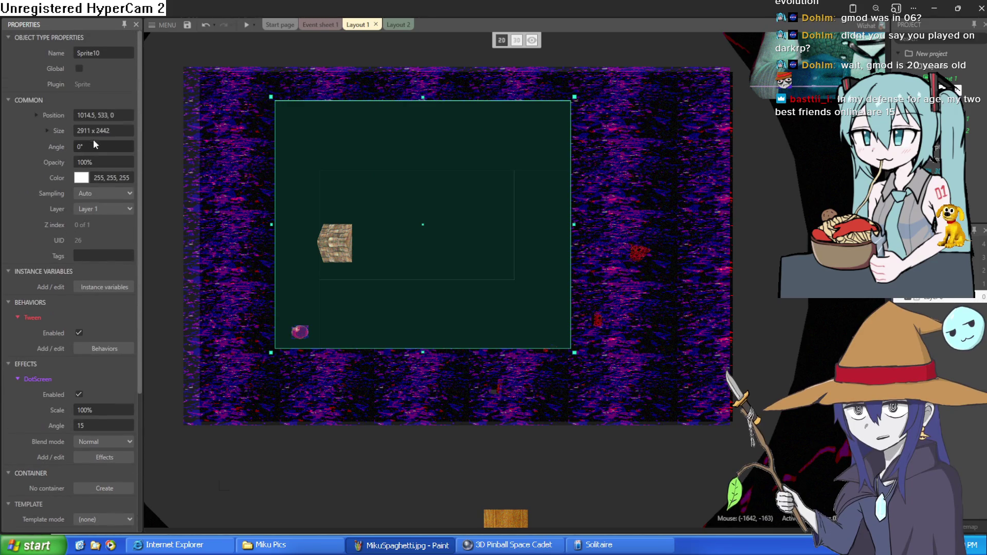
pyautogui.moveTo(102, 162); pyautogui.dragTo(109, 267)
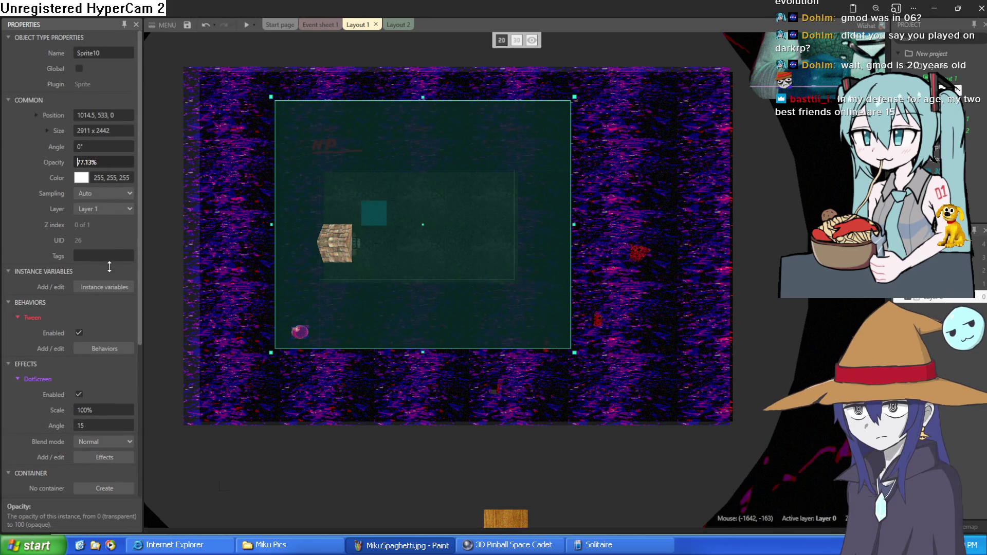
pyautogui.scroll(2, 386, 235)
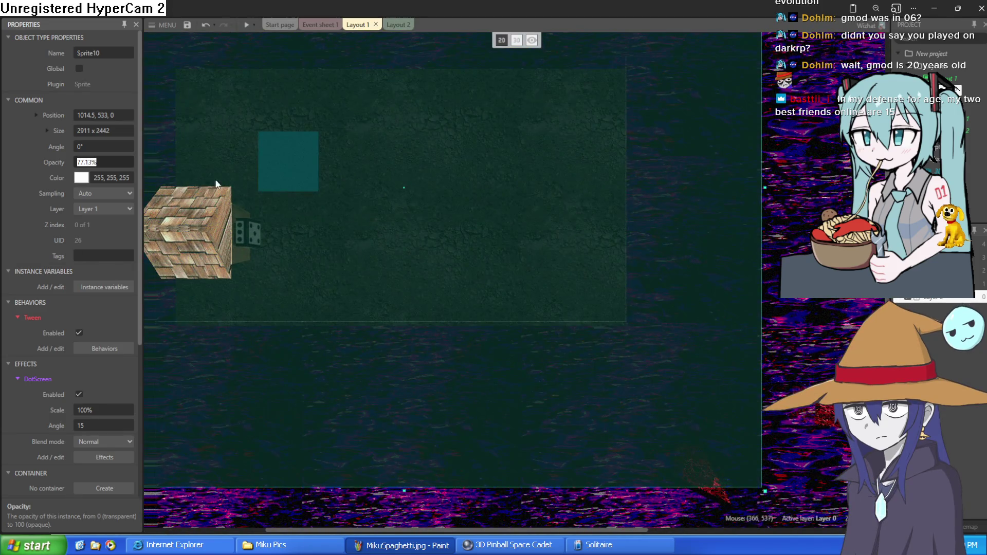
pyautogui.moveTo(103, 162); pyautogui.dragTo(112, 33)
pyautogui.moveTo(114, 414)
pyautogui.mouseDown()
pyautogui.moveTo(112, 432)
pyautogui.moveTo(116, 344)
pyautogui.moveTo(120, 405)
pyautogui.mouseUp()
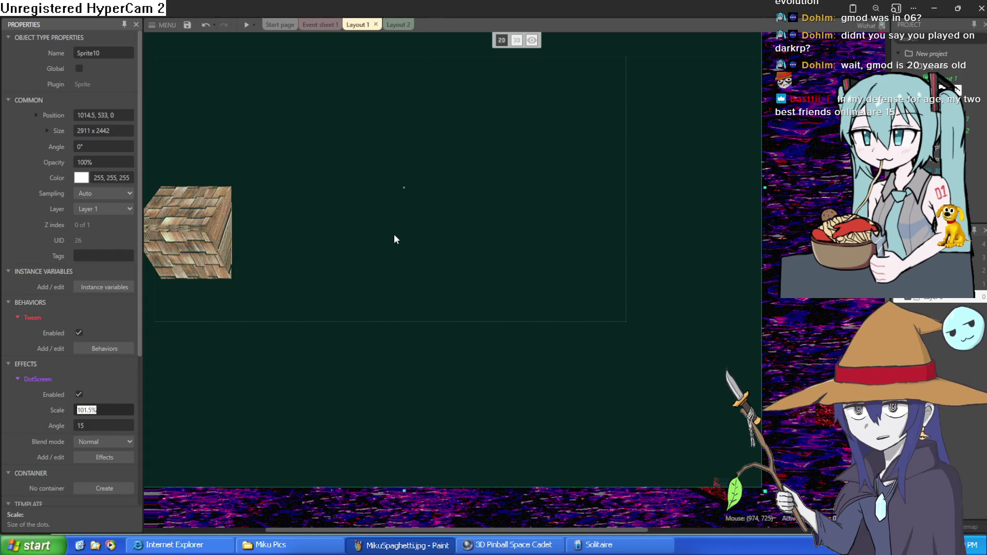
# Shift the background sprite right and down, and change the dot pattern angle.
pyautogui.scroll(-3, 396, 234)
pyautogui.scroll(5, 397, 233)
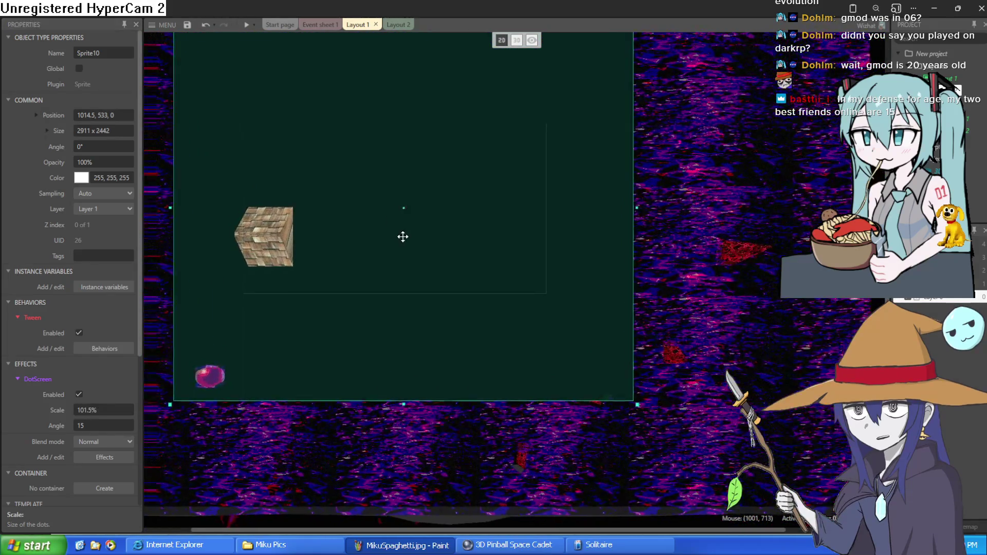
pyautogui.hscroll(-2, 518, 260)
pyautogui.scroll(2, 535, 295)
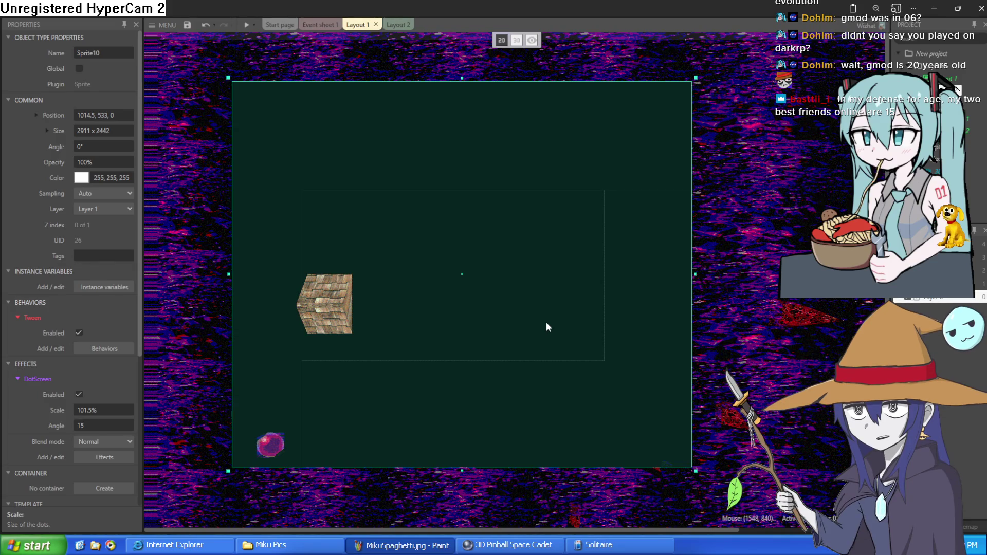
pyautogui.moveTo(553, 317)
pyautogui.mouseDown()
pyautogui.moveTo(563, 330)
pyautogui.moveTo(547, 327)
pyautogui.mouseUp()
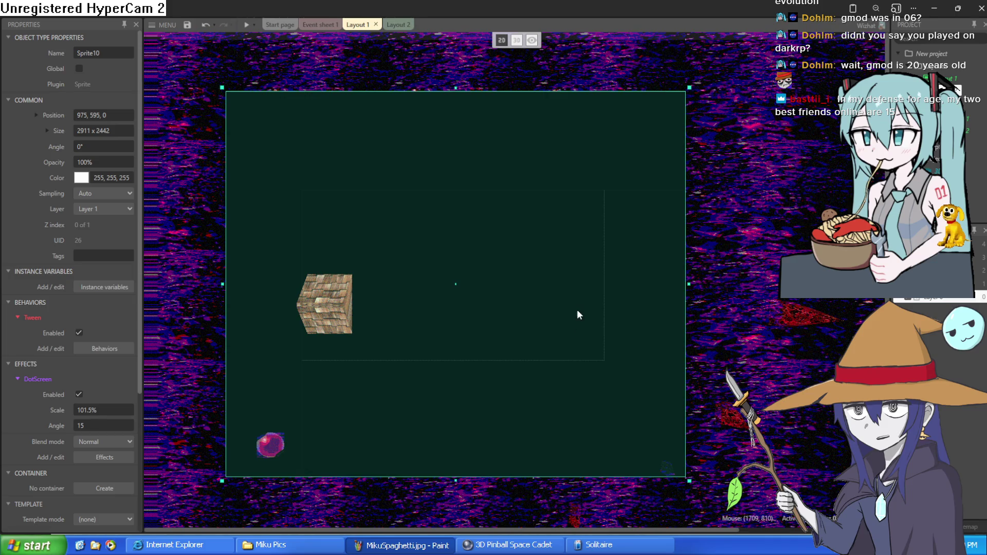
pyautogui.moveTo(577, 310); pyautogui.dragTo(584, 308)
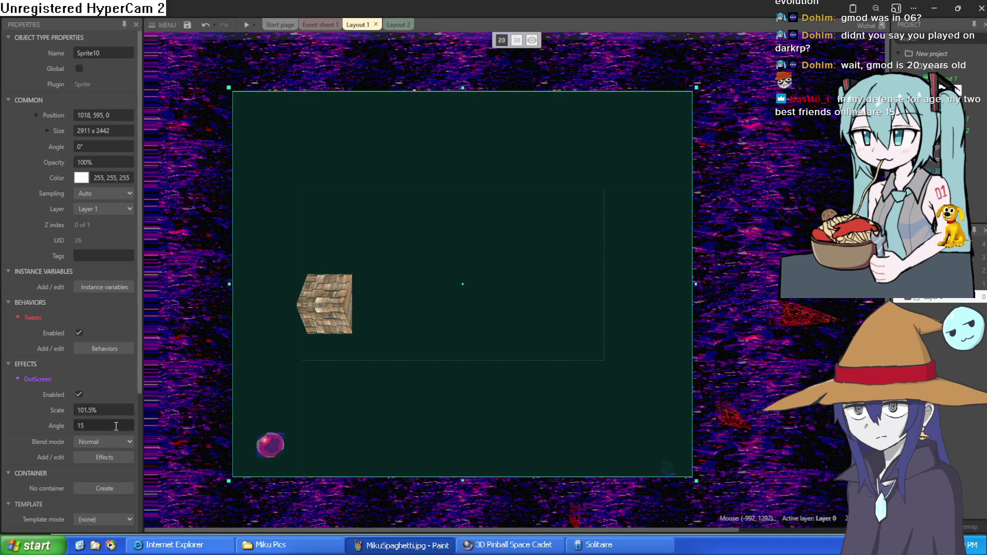
pyautogui.moveTo(107, 421)
pyautogui.mouseDown()
pyautogui.moveTo(114, 446)
pyautogui.moveTo(127, 402)
pyautogui.mouseUp()
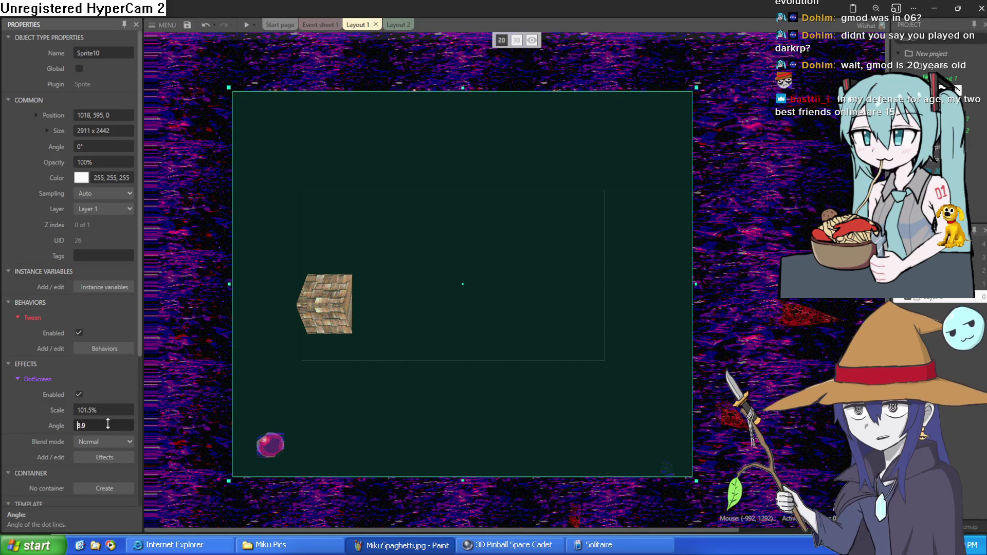
# Flood-fill the background sprite's image with dark grey.
pyautogui.doubleClick(490, 284)
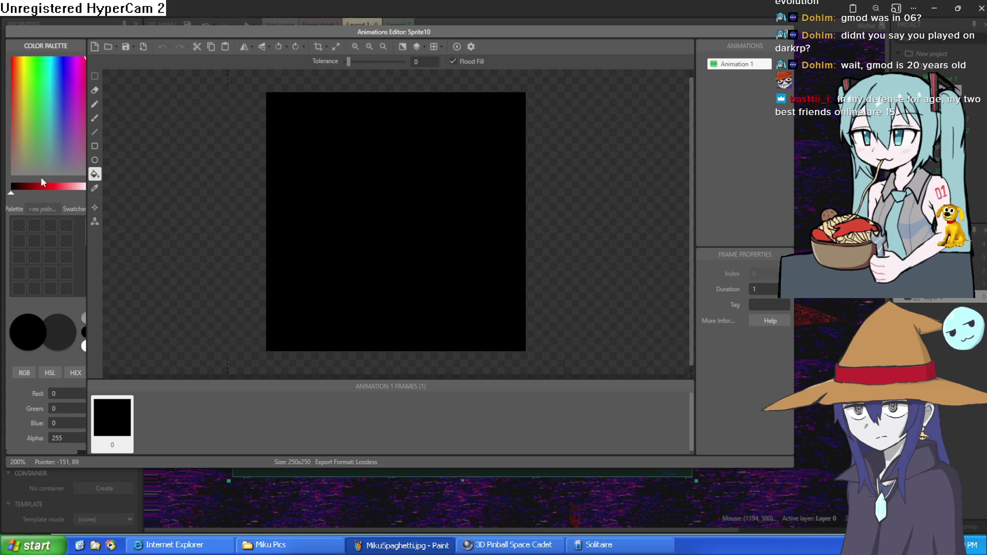
pyautogui.moveTo(19, 116)
pyautogui.mouseDown()
pyautogui.moveTo(1, 174)
pyautogui.moveTo(23, 204)
pyautogui.mouseUp()
pyautogui.click(472, 303)
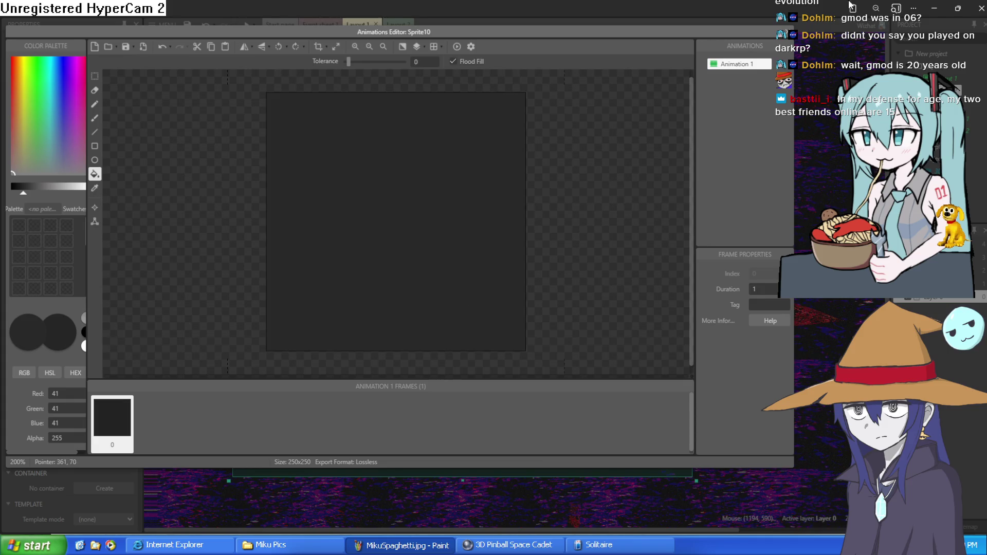
pyautogui.click(787, 31)
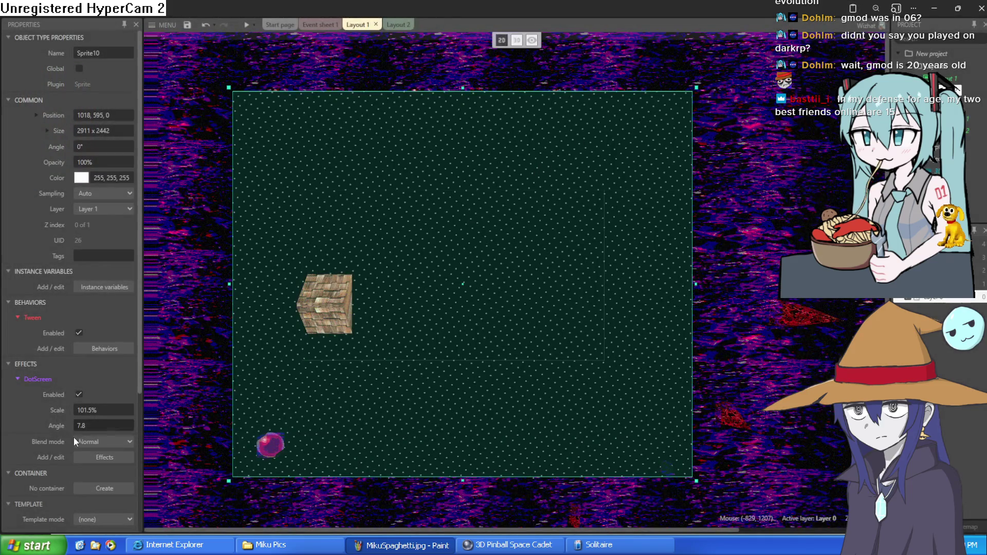
# Raise the DotScreen scale to 1000% and rotate its angle to 492.3.
pyautogui.moveTo(110, 410); pyautogui.dragTo(165, 83)
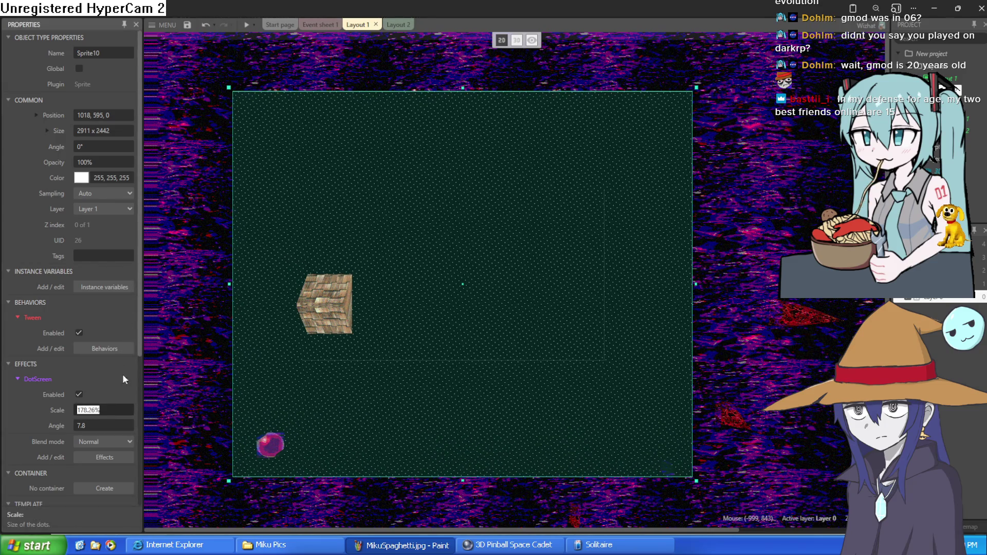
pyautogui.moveTo(110, 409); pyautogui.dragTo(113, 194)
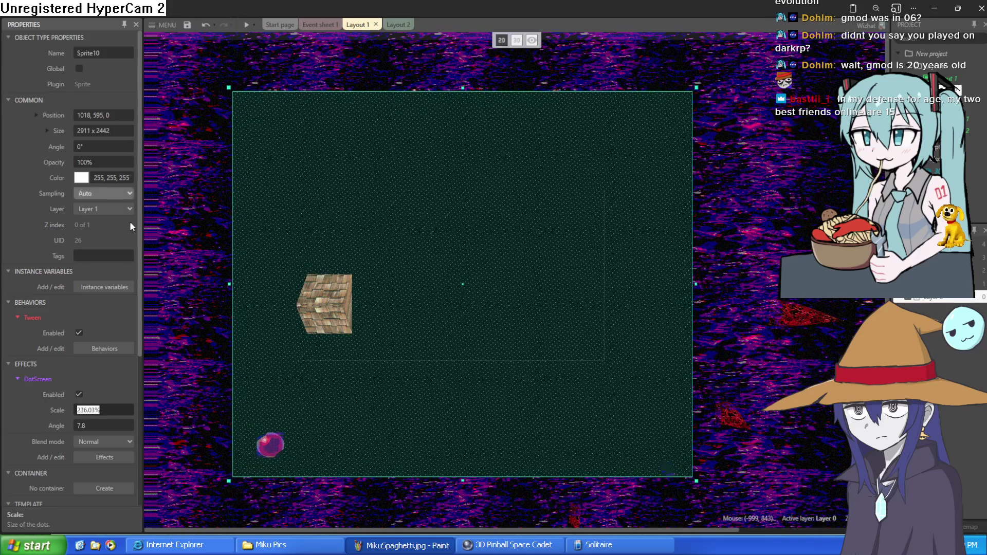
pyautogui.moveTo(112, 427); pyautogui.dragTo(135, 268)
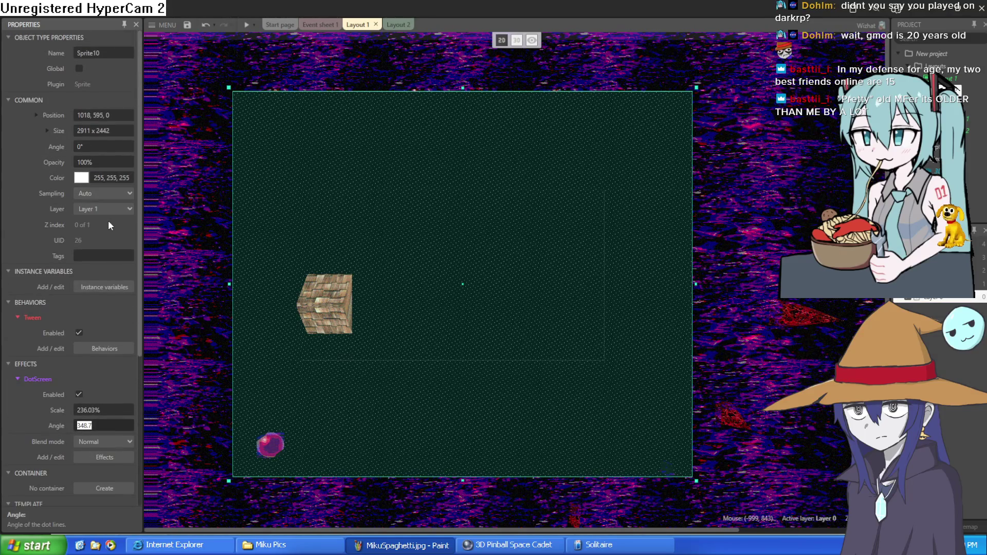
pyautogui.click(93, 162)
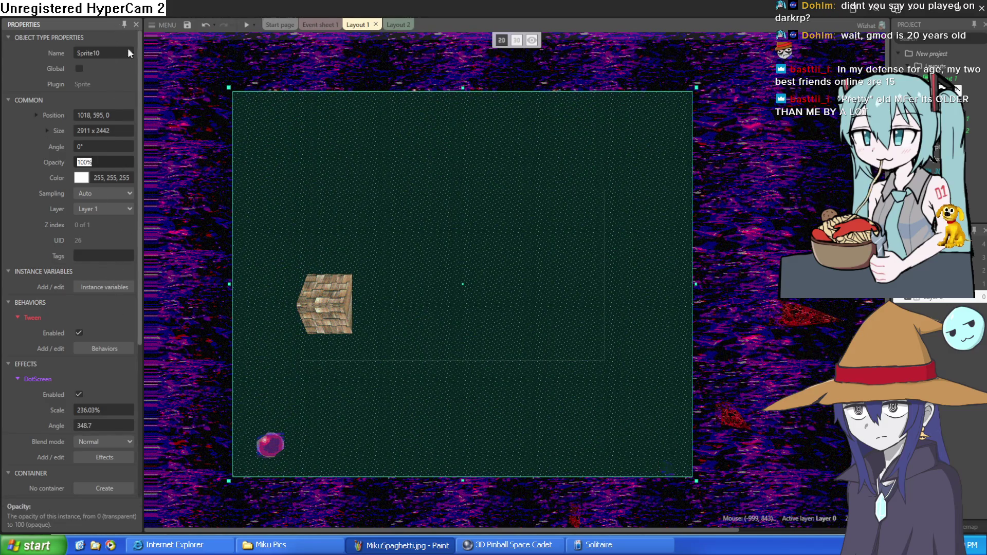
pyautogui.scroll(5, 460, 317)
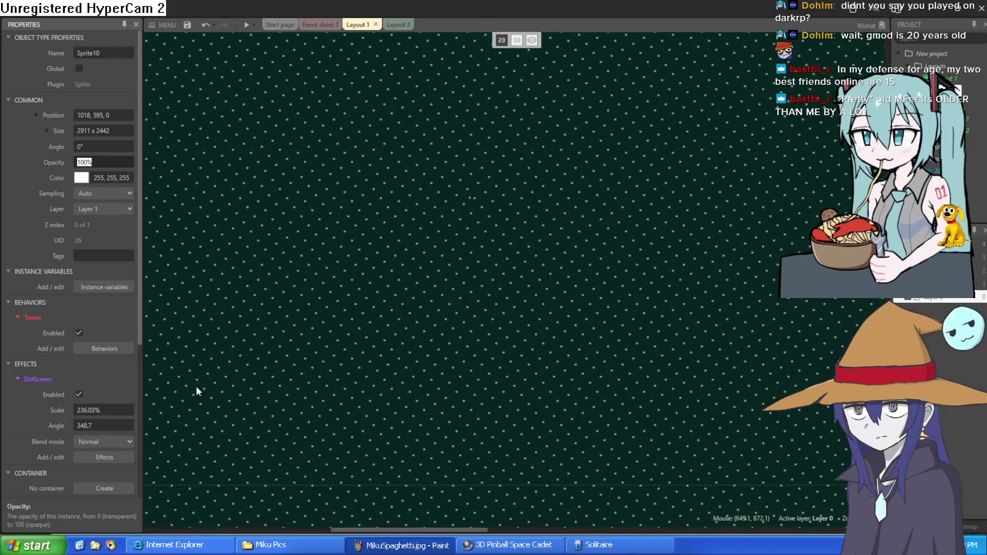
pyautogui.moveTo(124, 426)
pyautogui.mouseDown()
pyautogui.moveTo(129, 361)
pyautogui.moveTo(128, 371)
pyautogui.mouseUp()
pyautogui.moveTo(108, 410)
pyautogui.mouseDown()
pyautogui.moveTo(108, 302)
pyautogui.moveTo(150, 54)
pyautogui.mouseUp()
pyautogui.write('1000')
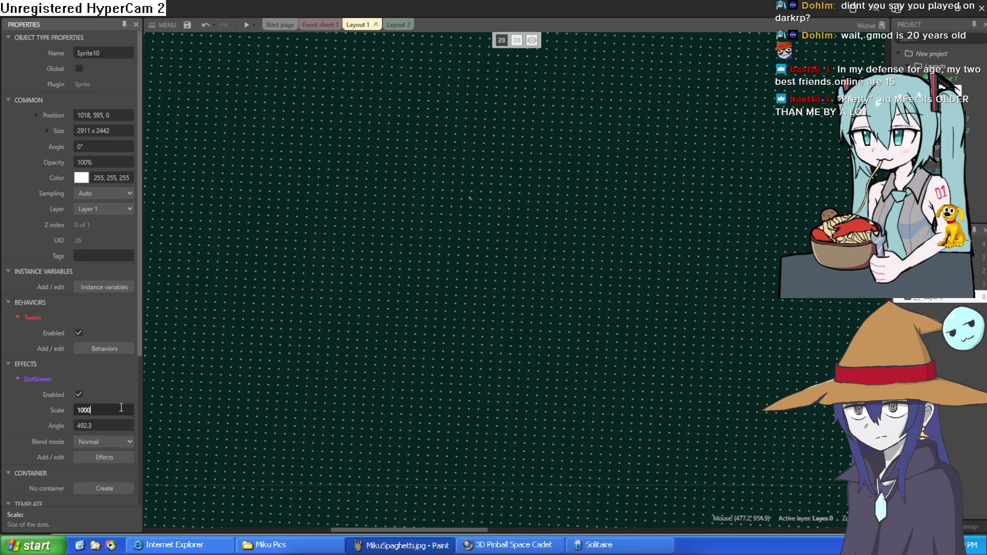
pyautogui.press('Tab')
# Restore the opacity near 100%, disable the DotScreen effect, and delete the sprite.
pyautogui.scroll(-3, 580, 271)
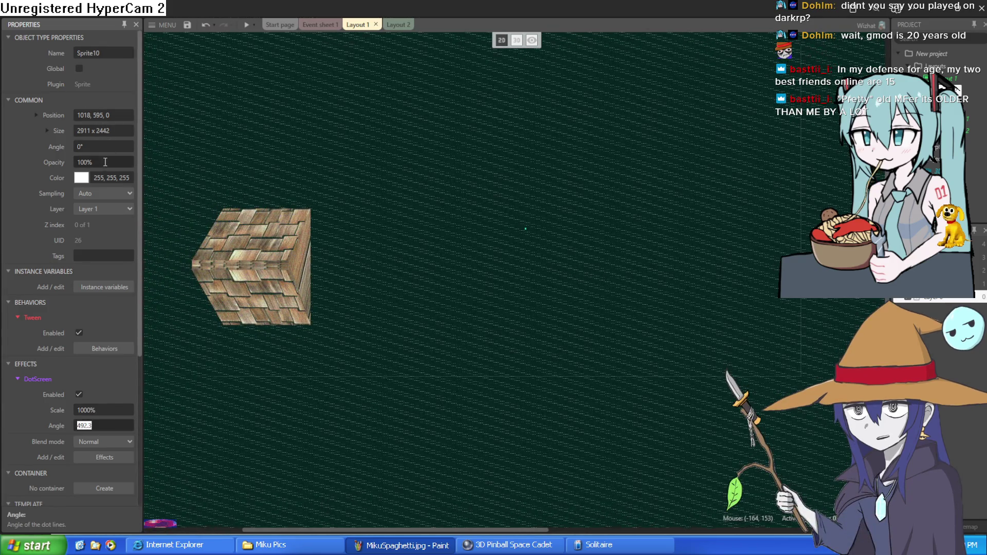
pyautogui.moveTo(105, 162); pyautogui.dragTo(107, 181)
pyautogui.moveTo(118, 227); pyautogui.dragTo(121, 154)
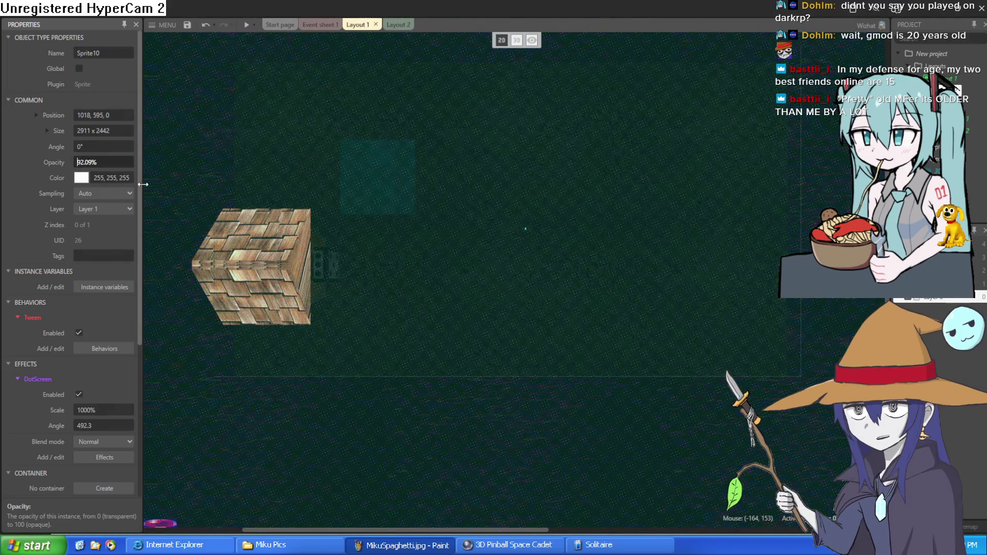
pyautogui.scroll(3, 635, 339)
pyautogui.scroll(-3, 551, 295)
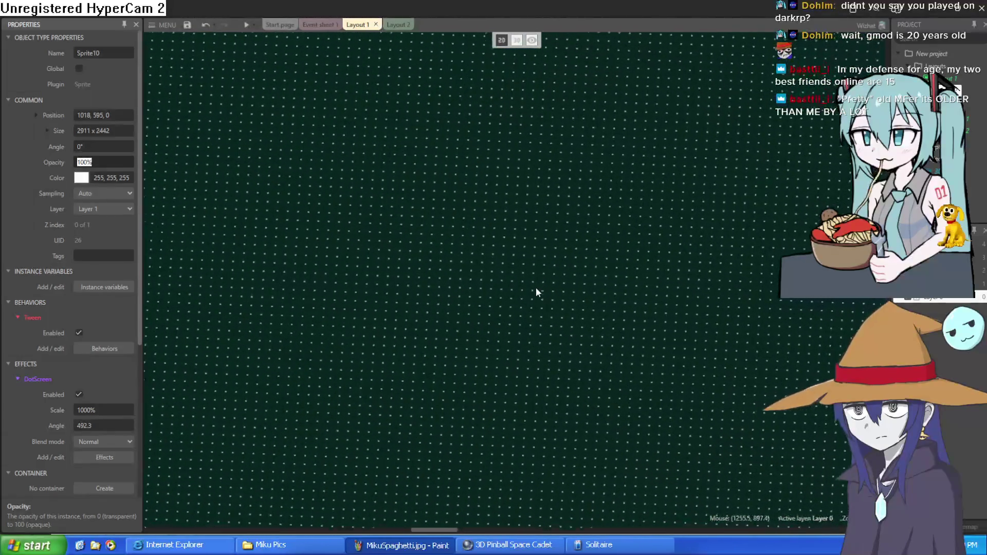
pyautogui.click(79, 395)
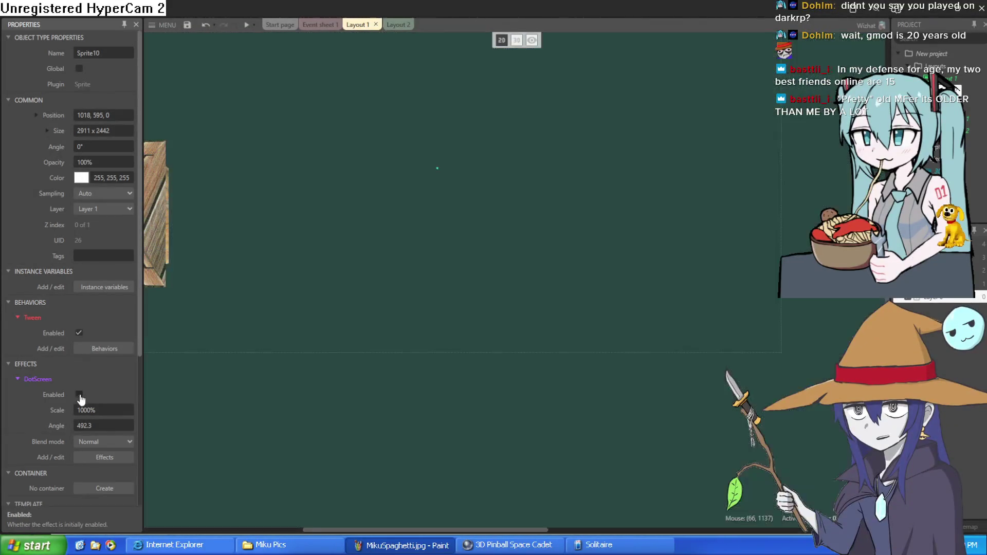
pyautogui.scroll(-3, 524, 224)
pyautogui.scroll(2, 519, 229)
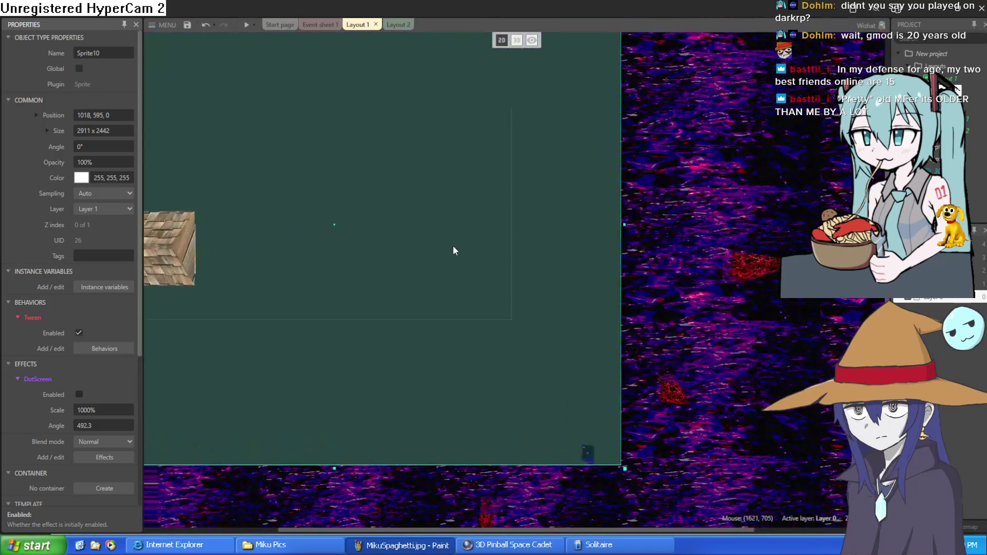
pyautogui.press('Delete')
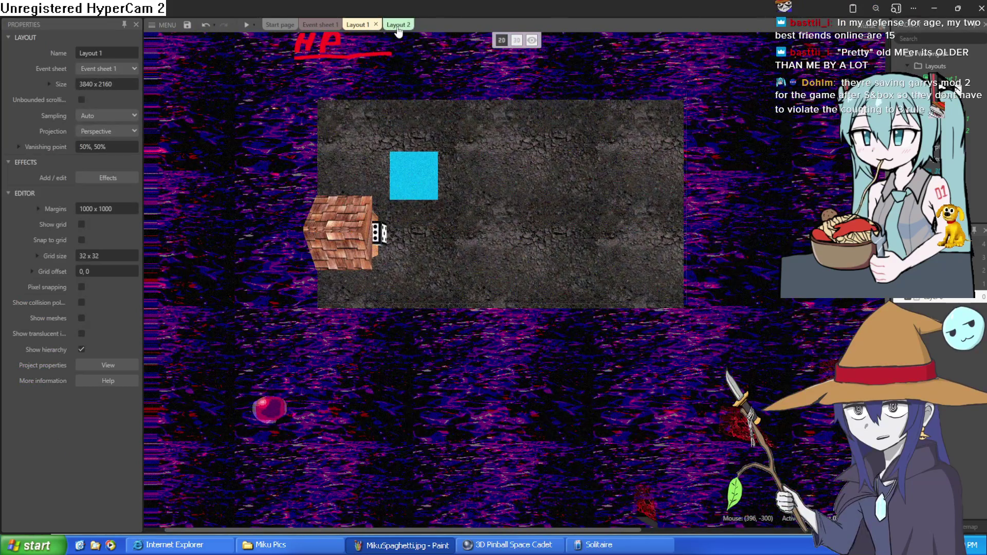
# Switch to Layout 2 and place a new blank Sprite11 on its canvas.
pyautogui.click(397, 25)
pyautogui.click(382, 25)
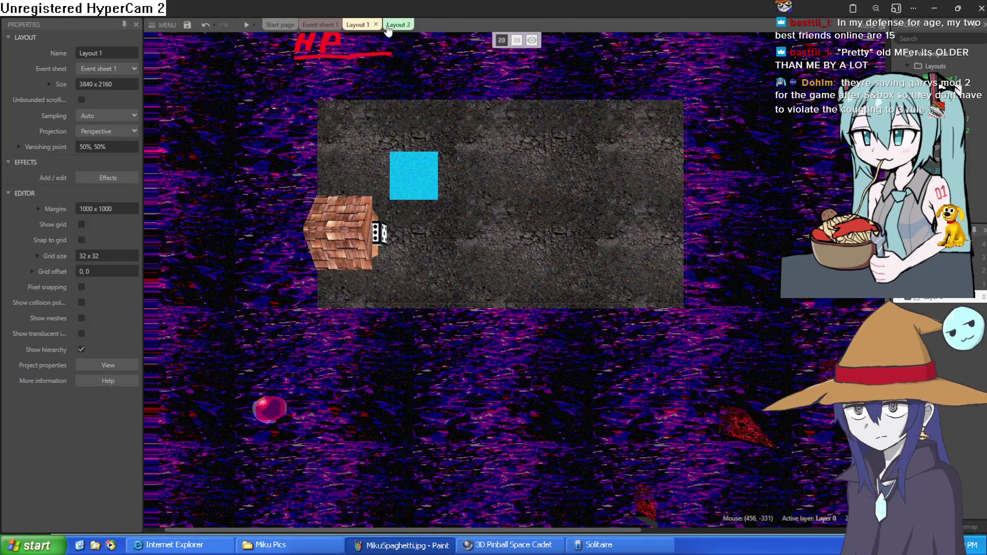
pyautogui.click(397, 25)
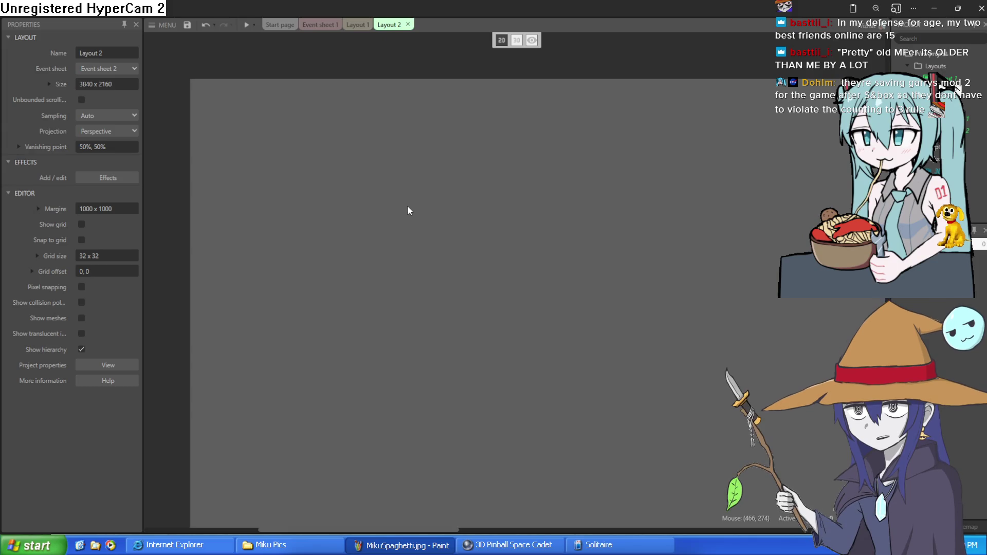
pyautogui.doubleClick(408, 207)
pyautogui.click(581, 139)
pyautogui.doubleClick(404, 245)
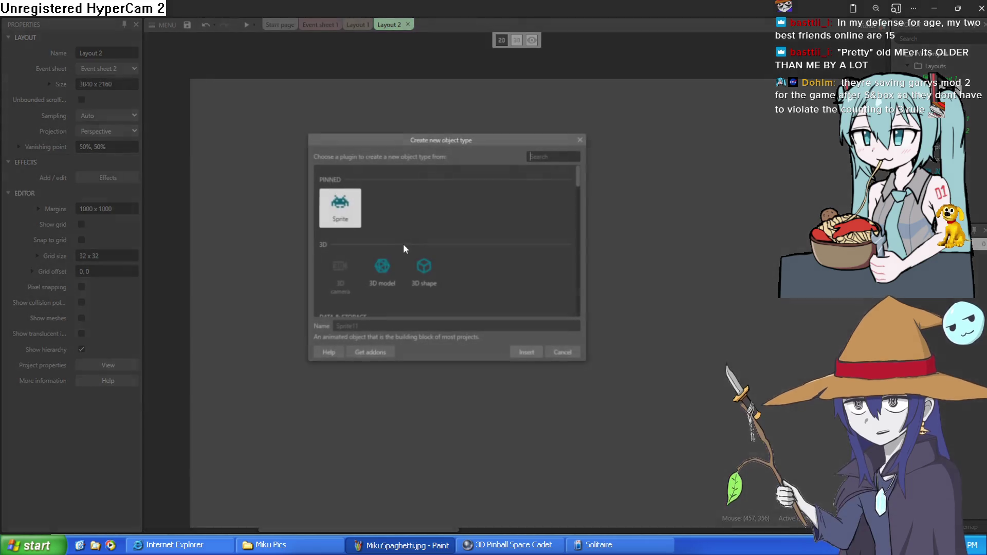
pyautogui.click(521, 355)
pyautogui.click(457, 224)
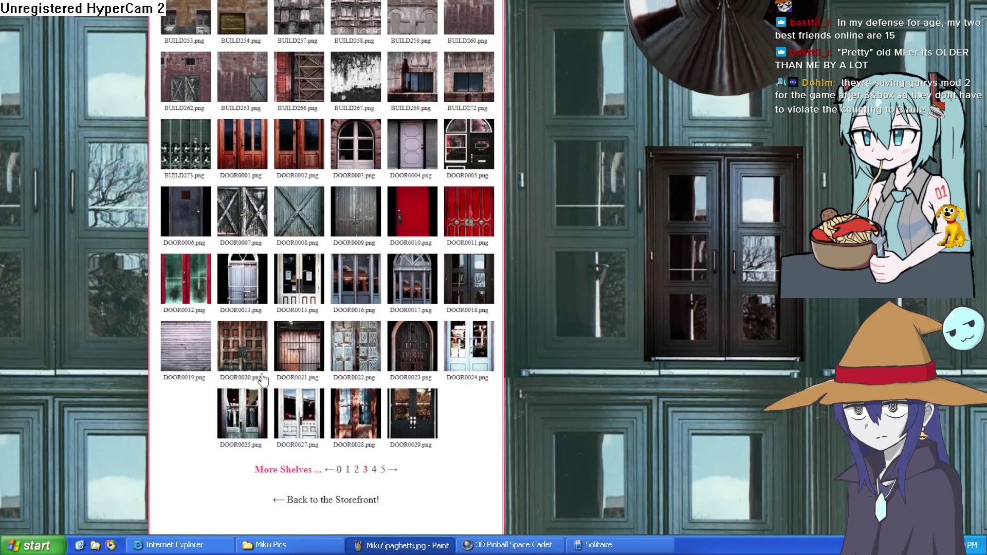
# Leave the door textures and open TextureTown's Wood shelf from the storefront.
pyautogui.scroll(10, 347, 507)
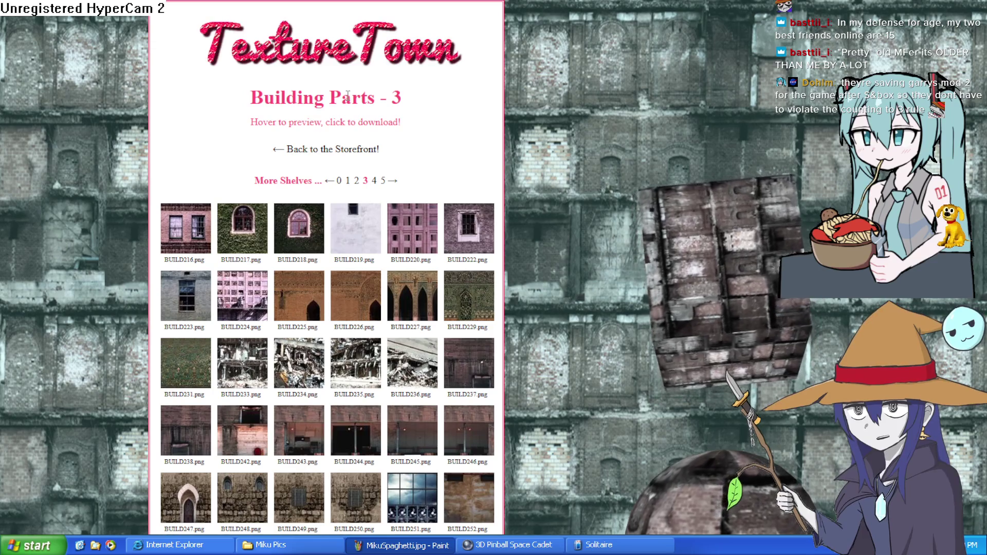
pyautogui.scroll(-10, 384, 428)
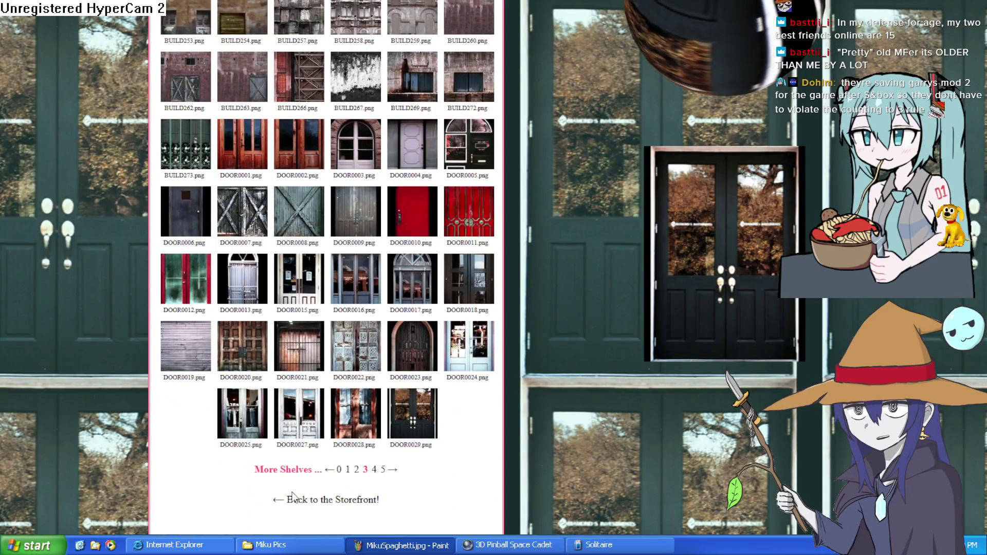
pyautogui.click(296, 498)
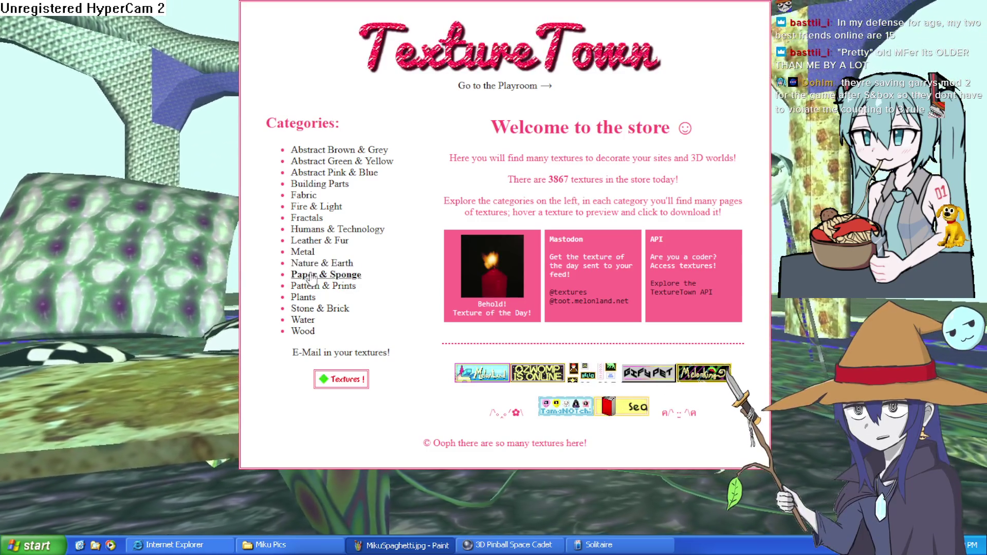
pyautogui.click(315, 332)
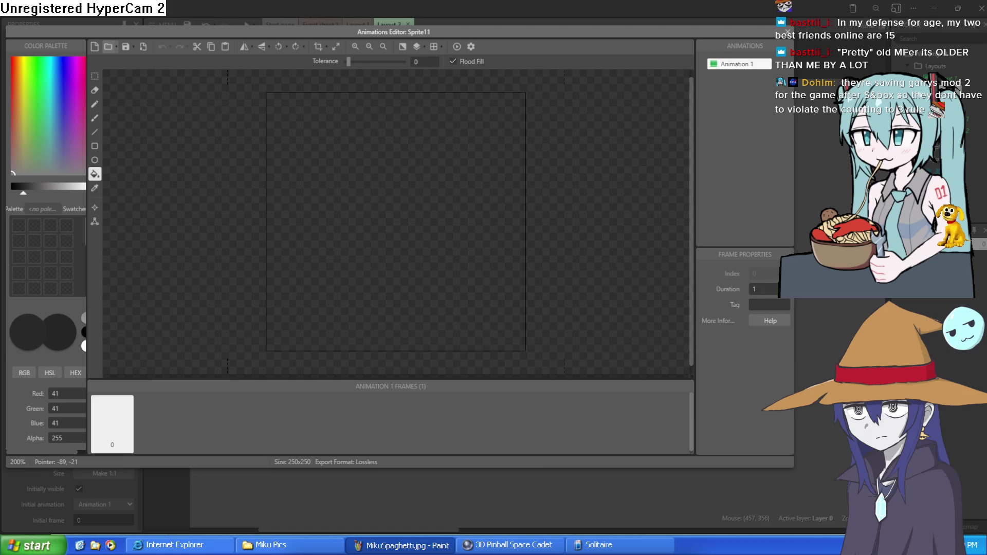
# Paste the wood-plank texture into Sprite11, then undo it away and reopen the new-object list.
pyautogui.hotkey('ctrl', 'v')
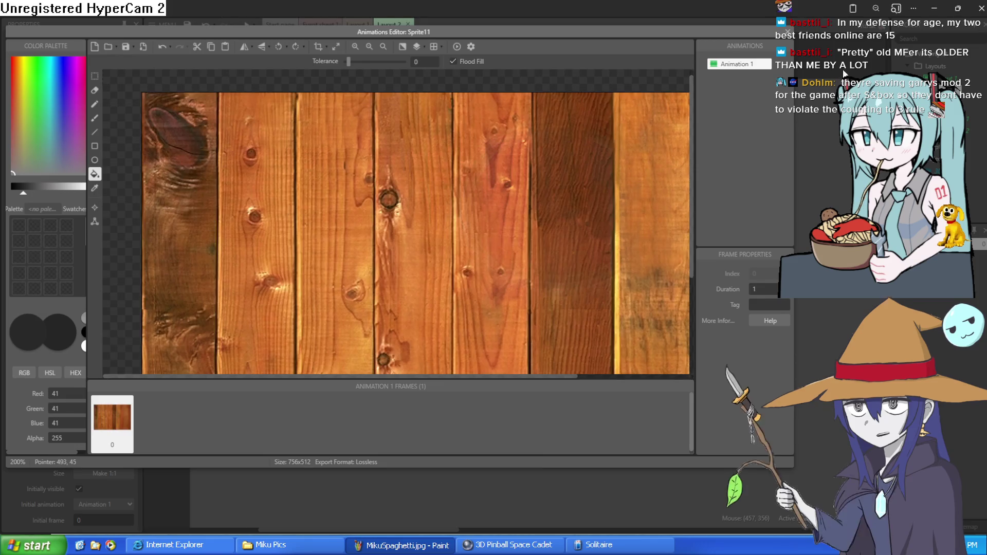
pyautogui.press('Escape')
pyautogui.moveTo(519, 277)
pyautogui.mouseDown()
pyautogui.moveTo(455, 245)
pyautogui.moveTo(424, 251)
pyautogui.mouseUp()
pyautogui.hotkey('ctrl', 'z')
pyautogui.hotkey('ctrl', 'z')
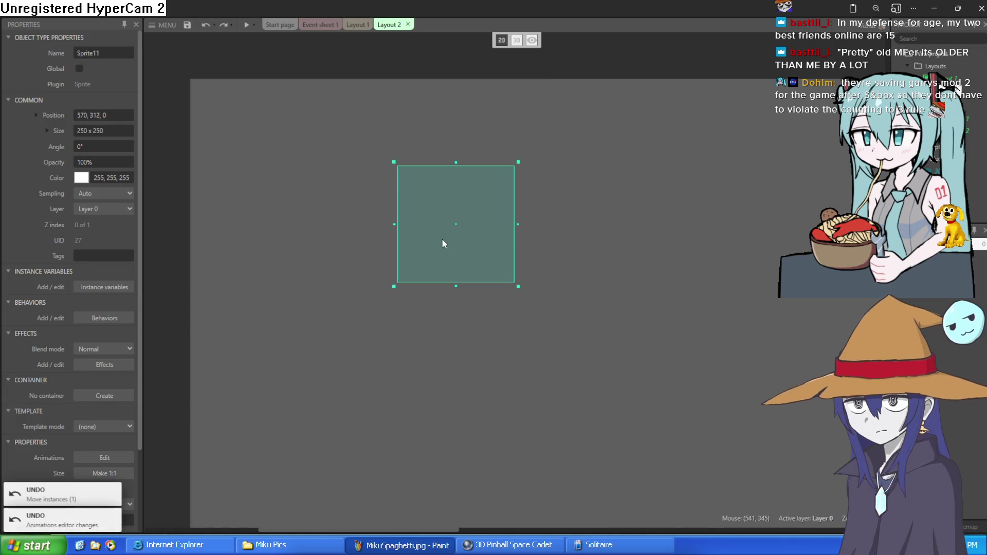
pyautogui.hotkey('ctrl', 'z')
pyautogui.doubleClick(425, 225)
pyautogui.scroll(-5, 401, 251)
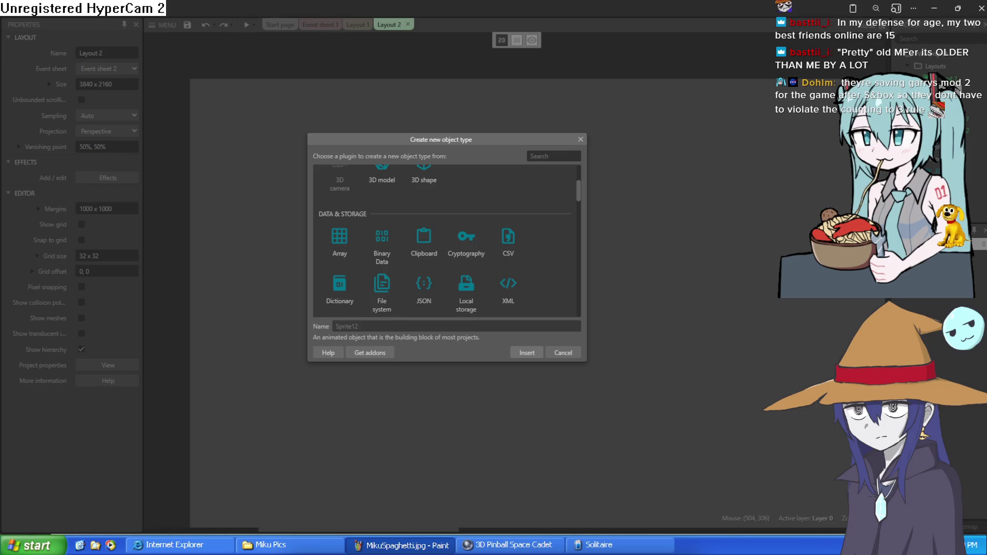
# Pick Tiled Background from the General plugins and place it on Layout 2.
pyautogui.scroll(2, 508, 268)
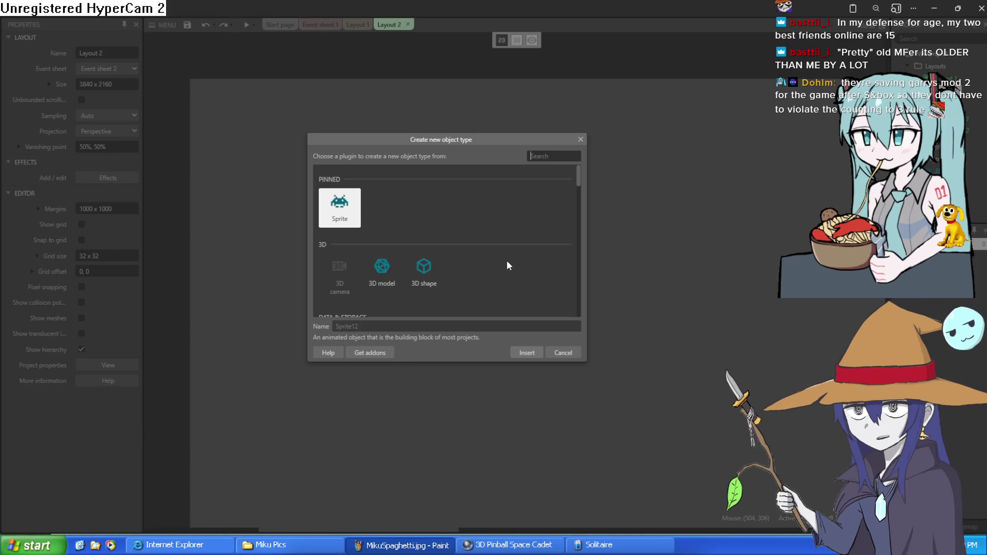
pyautogui.scroll(-5, 504, 257)
pyautogui.scroll(5, 494, 255)
pyautogui.scroll(-2, 470, 243)
pyautogui.scroll(-2, 470, 244)
pyautogui.scroll(2, 476, 255)
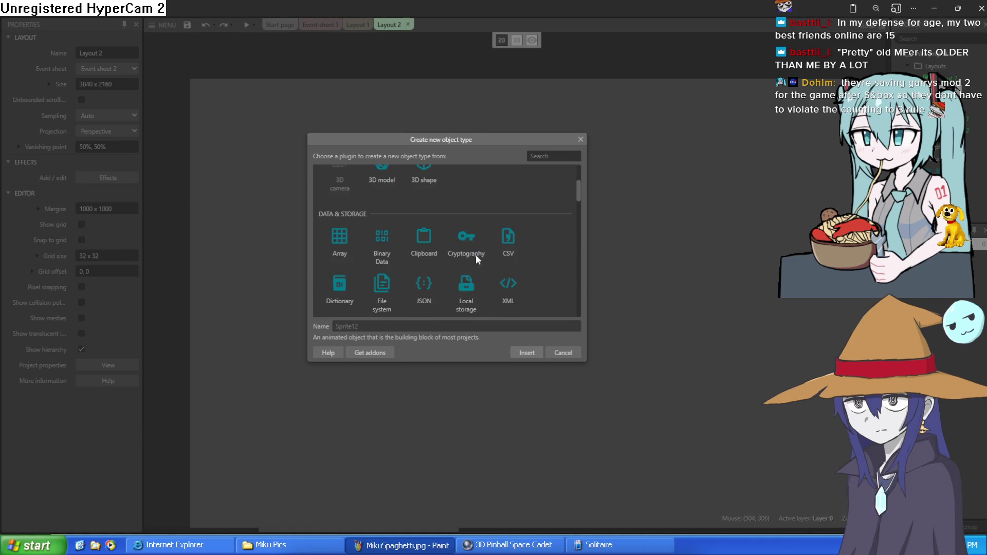
pyautogui.scroll(-2, 480, 266)
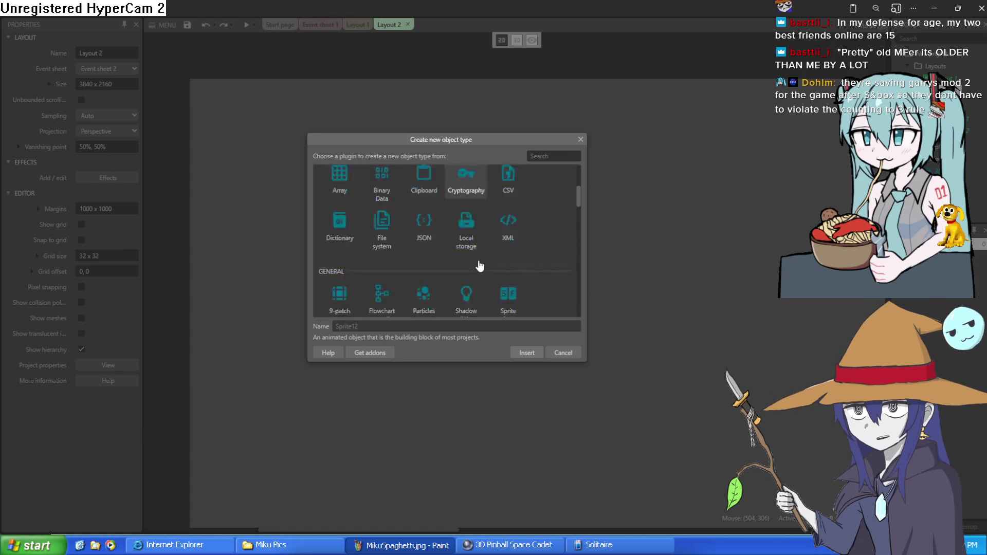
pyautogui.scroll(-2, 479, 266)
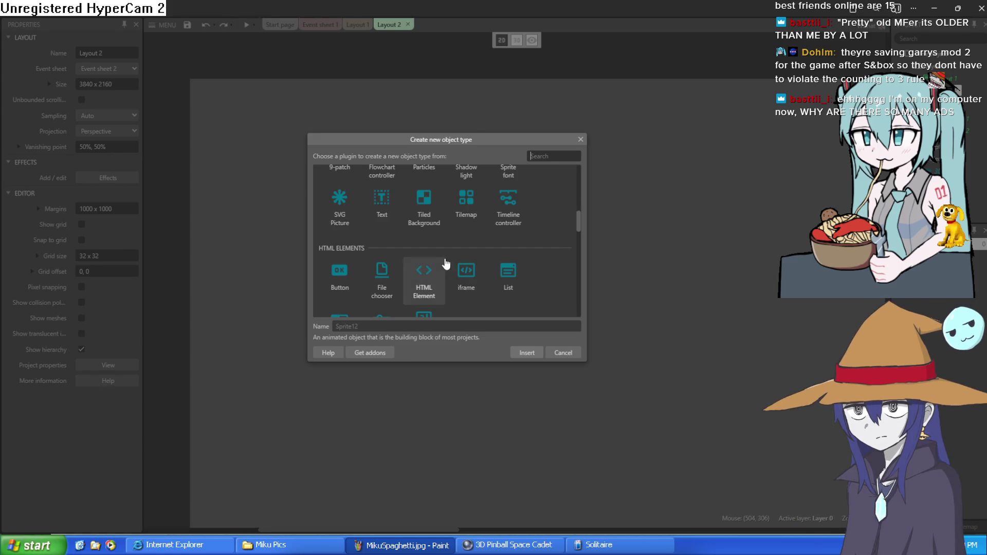
pyautogui.scroll(-3, 458, 237)
pyautogui.scroll(3, 457, 237)
pyautogui.doubleClick(424, 199)
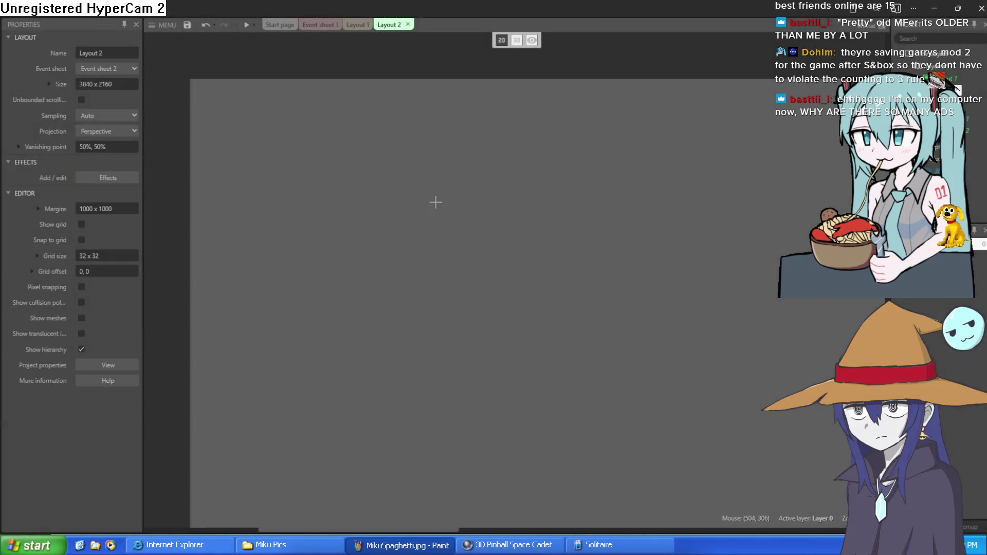
pyautogui.click(435, 199)
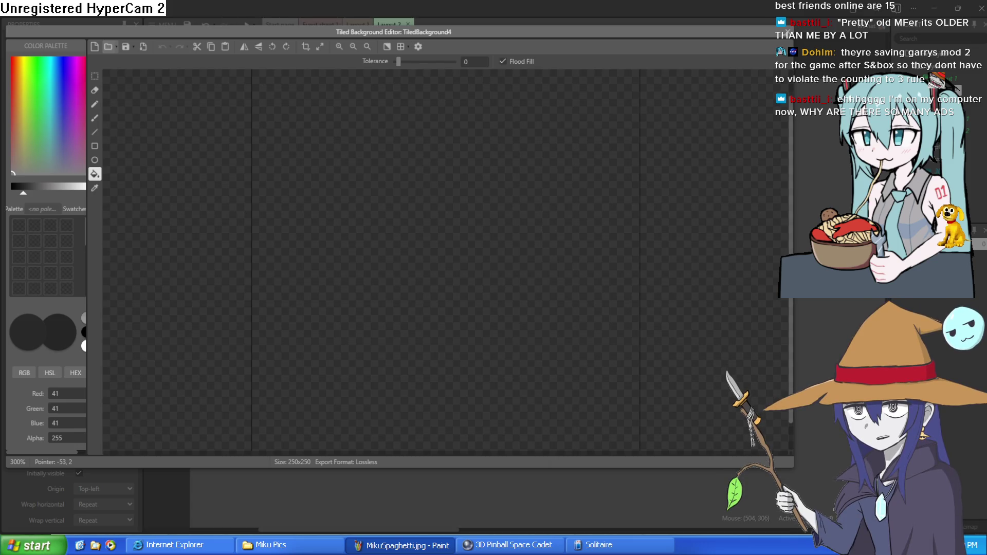
# Paste the wood-plank texture into the tiled background and stretch it to about 2000 by 1127.
pyautogui.hotkey('ctrl', 'v')
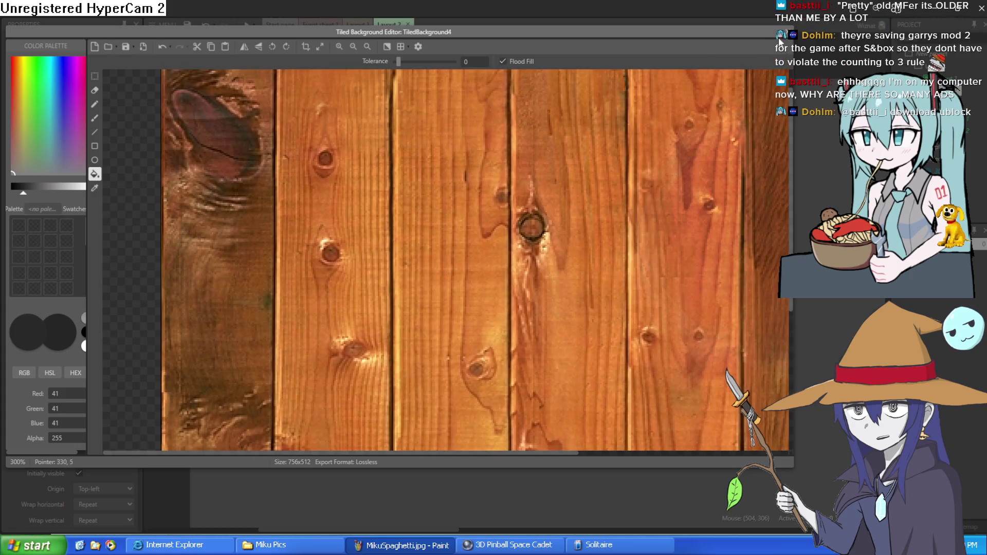
pyautogui.click(788, 34)
pyautogui.moveTo(462, 233)
pyautogui.mouseDown()
pyautogui.moveTo(236, 137)
pyautogui.moveTo(208, 101)
pyautogui.moveTo(278, 159)
pyautogui.mouseUp()
pyautogui.hotkey('ctrl', 'z')
pyautogui.moveTo(242, 127)
pyautogui.mouseDown()
pyautogui.moveTo(412, 246)
pyautogui.moveTo(825, 456)
pyautogui.moveTo(802, 484)
pyautogui.moveTo(772, 498)
pyautogui.moveTo(455, 391)
pyautogui.moveTo(584, 408)
pyautogui.moveTo(728, 471)
pyautogui.mouseUp()
pyautogui.scroll(-4, 627, 381)
pyautogui.moveTo(627, 380)
pyautogui.mouseDown()
pyautogui.moveTo(647, 396)
pyautogui.moveTo(623, 369)
pyautogui.mouseUp()
pyautogui.scroll(-2, 647, 396)
pyautogui.moveTo(674, 426)
pyautogui.mouseDown()
pyautogui.moveTo(819, 472)
pyautogui.moveTo(828, 493)
pyautogui.moveTo(819, 494)
pyautogui.mouseUp()
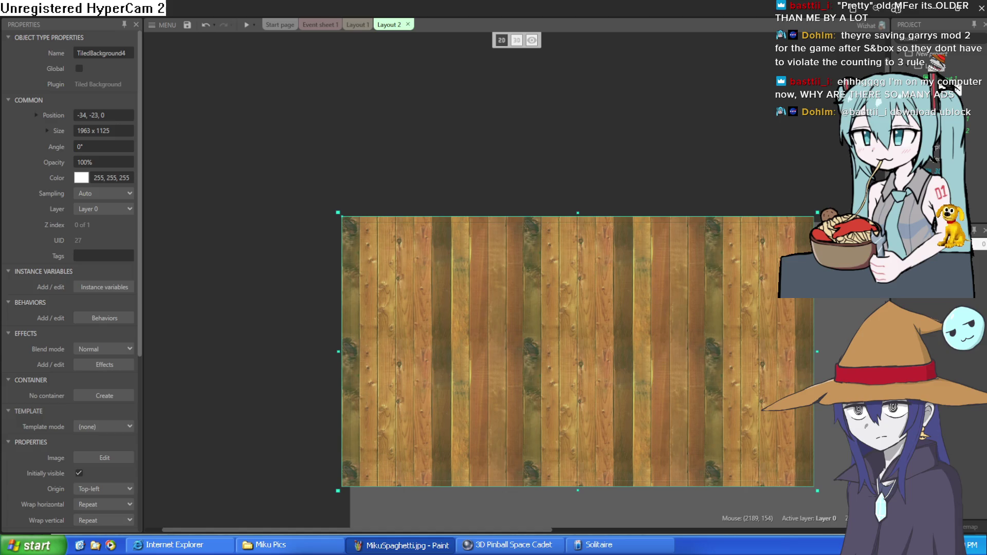
pyautogui.scroll(-3, 946, 87)
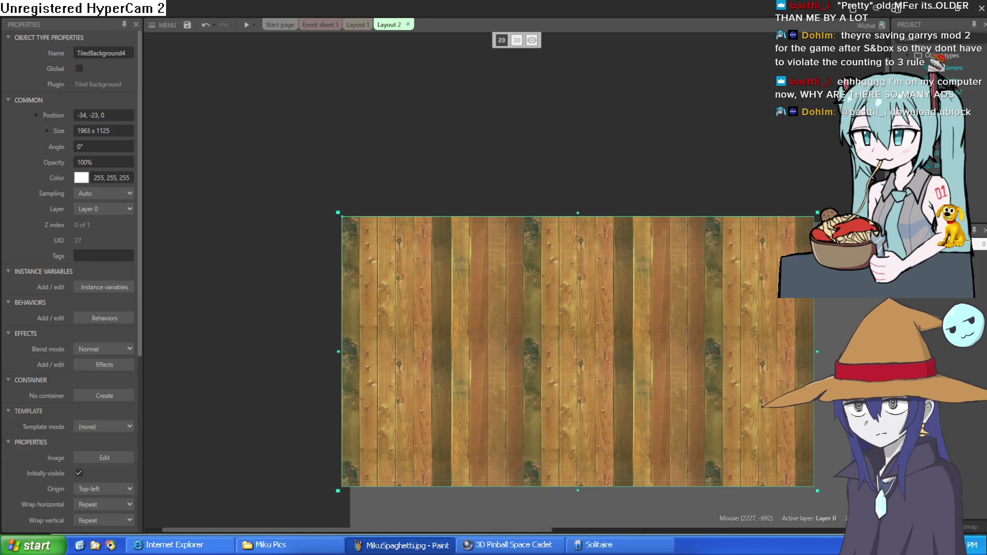
pyautogui.scroll(3, 927, 48)
# Drag the cyan Car-behavior Sprite2 into Layout 2 and arrange it beside the wood floor.
pyautogui.moveTo(936, 64)
pyautogui.mouseDown()
pyautogui.moveTo(760, 237)
pyautogui.moveTo(546, 284)
pyautogui.moveTo(480, 273)
pyautogui.mouseUp()
pyautogui.hotkey('ctrl', 'z')
pyautogui.moveTo(551, 270)
pyautogui.mouseDown()
pyautogui.moveTo(567, 54)
pyautogui.moveTo(557, 59)
pyautogui.mouseUp()
pyautogui.moveTo(560, 343); pyautogui.dragTo(272, 306)
pyautogui.moveTo(643, 180)
pyautogui.mouseDown()
pyautogui.moveTo(648, 411)
pyautogui.moveTo(639, 447)
pyautogui.mouseUp()
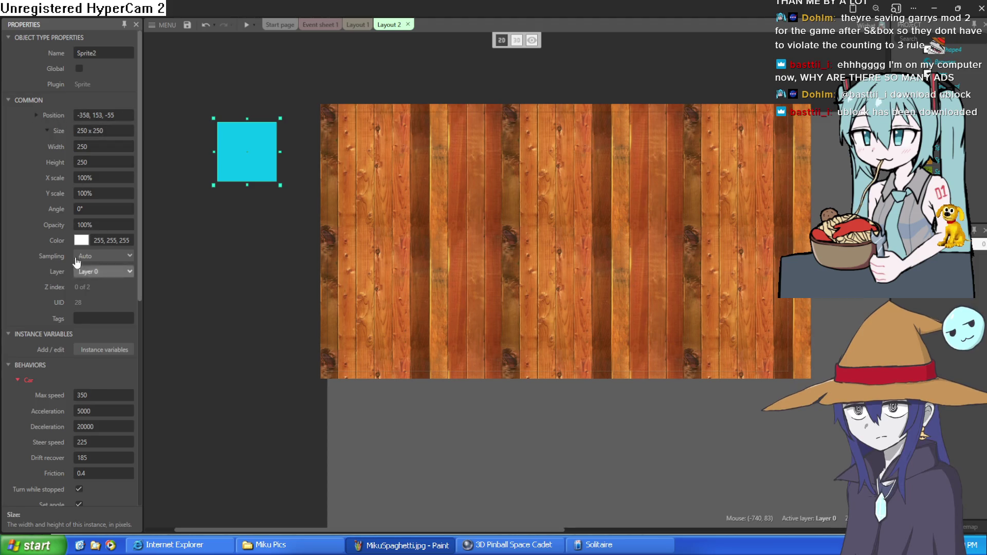
# Select the cyan Sprite2 and raise its Z position from -55 to 28.3.
pyautogui.scroll(-4, 85, 241)
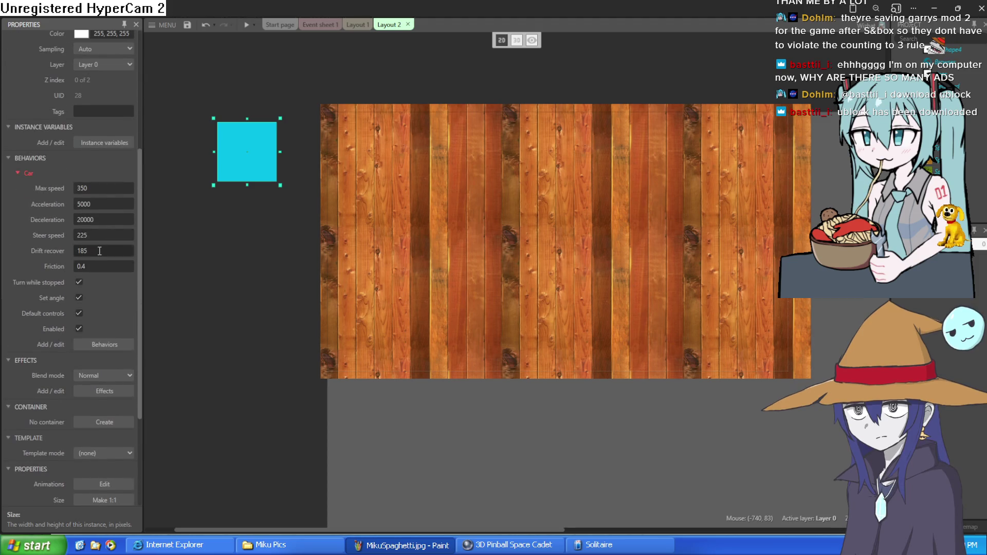
pyautogui.scroll(4, 99, 252)
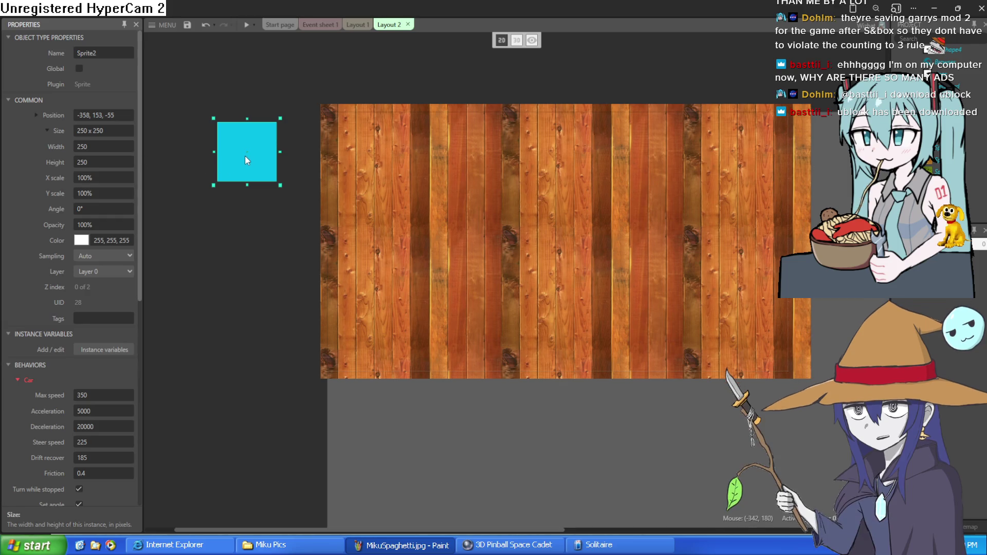
pyautogui.click(980, 244)
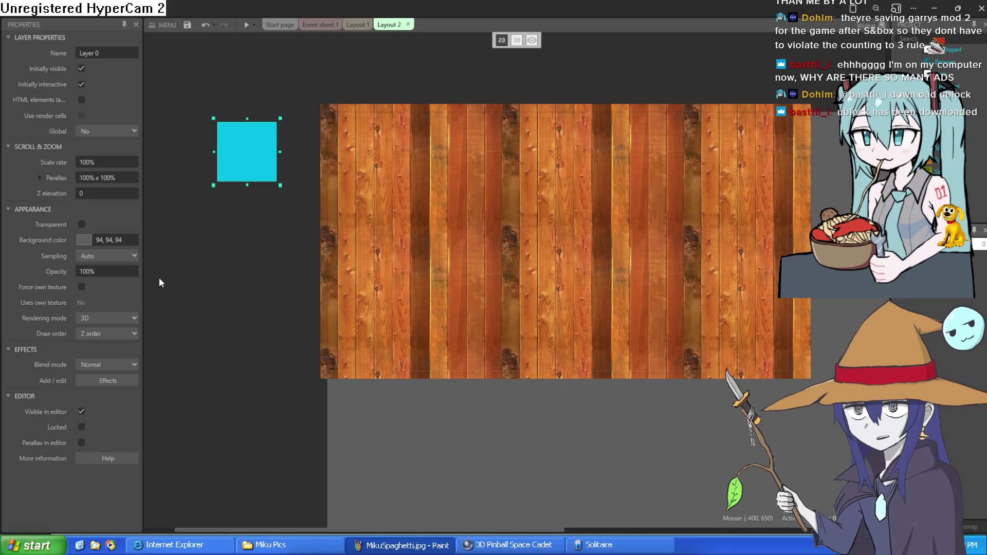
pyautogui.click(249, 161)
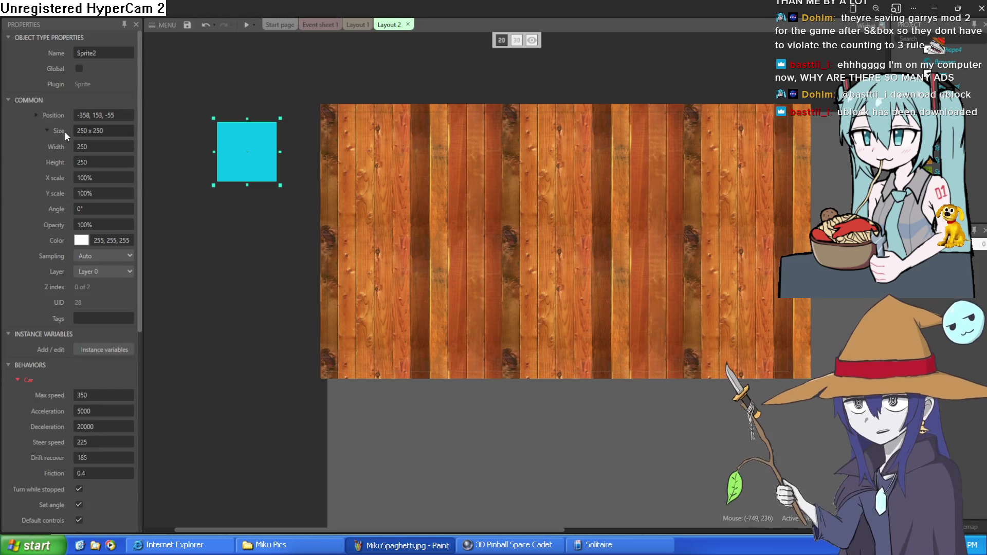
pyautogui.click(37, 116)
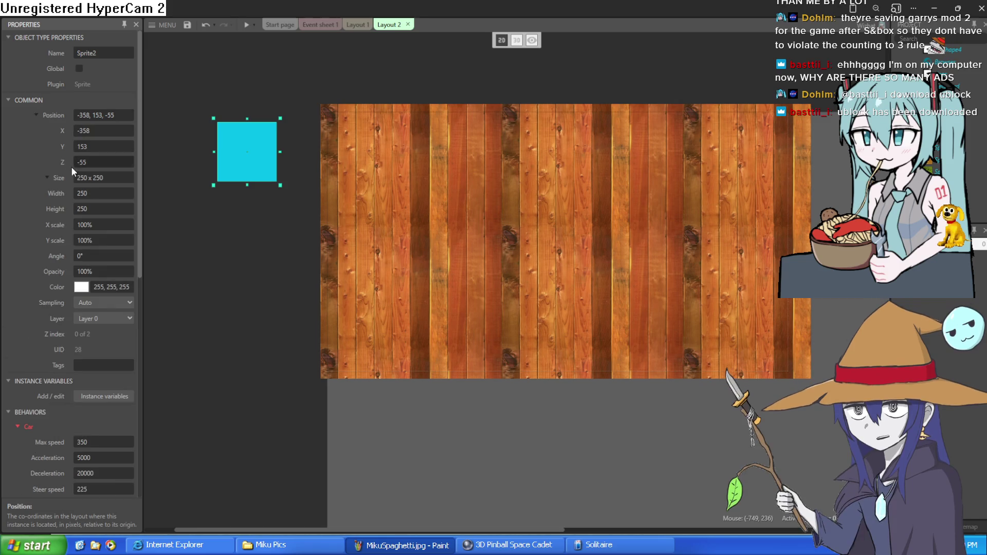
pyautogui.moveTo(108, 163); pyautogui.dragTo(106, 125)
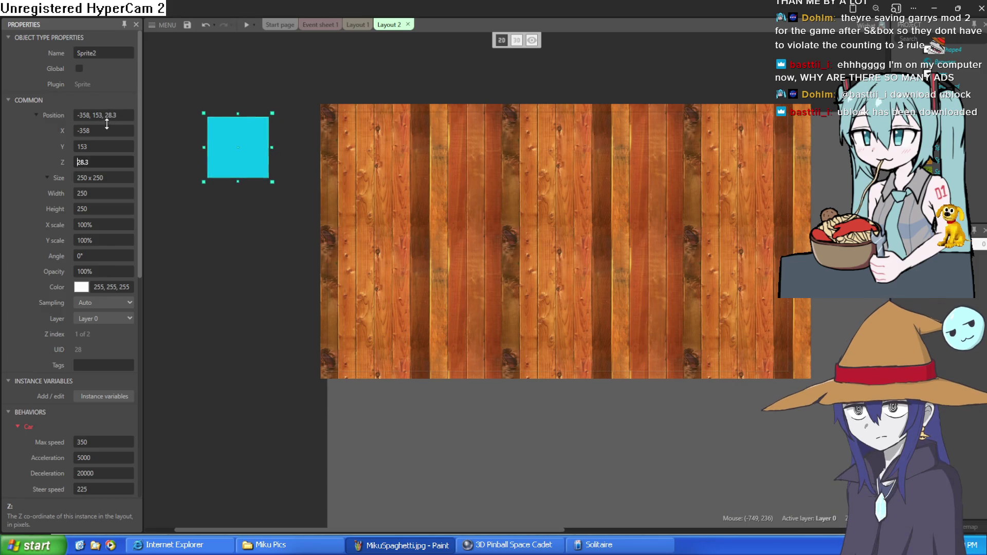
pyautogui.click(517, 40)
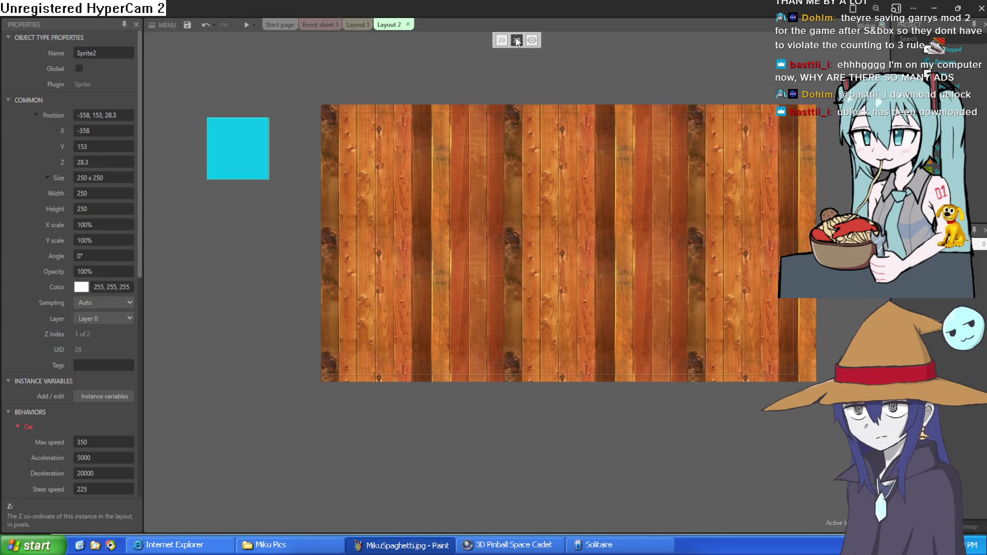
# Change the 3D camera orientation and orbit the view to bring the wood floor into sight.
pyautogui.click(535, 40)
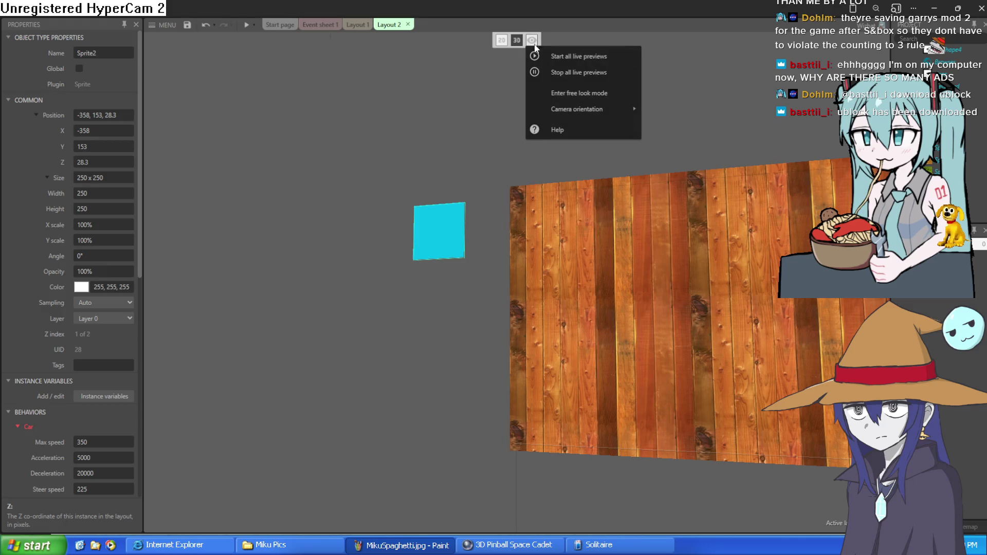
pyautogui.moveTo(591, 109)
pyautogui.click(686, 124)
pyautogui.moveTo(519, 360)
pyautogui.mouseDown()
pyautogui.moveTo(519, 422)
pyautogui.moveTo(438, 422)
pyautogui.mouseUp()
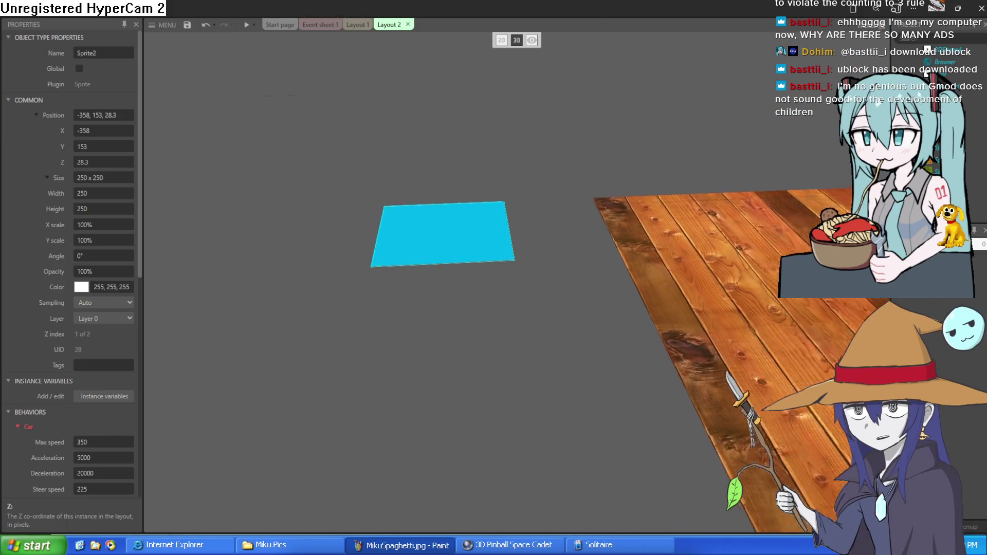
# Place the cyan sprite on the wood floor near X 323, Y 371, raised to Z 97.6.
pyautogui.moveTo(470, 265); pyautogui.dragTo(665, 275)
pyautogui.moveTo(562, 406)
pyautogui.mouseDown()
pyautogui.moveTo(562, 458)
pyautogui.moveTo(581, 415)
pyautogui.mouseUp()
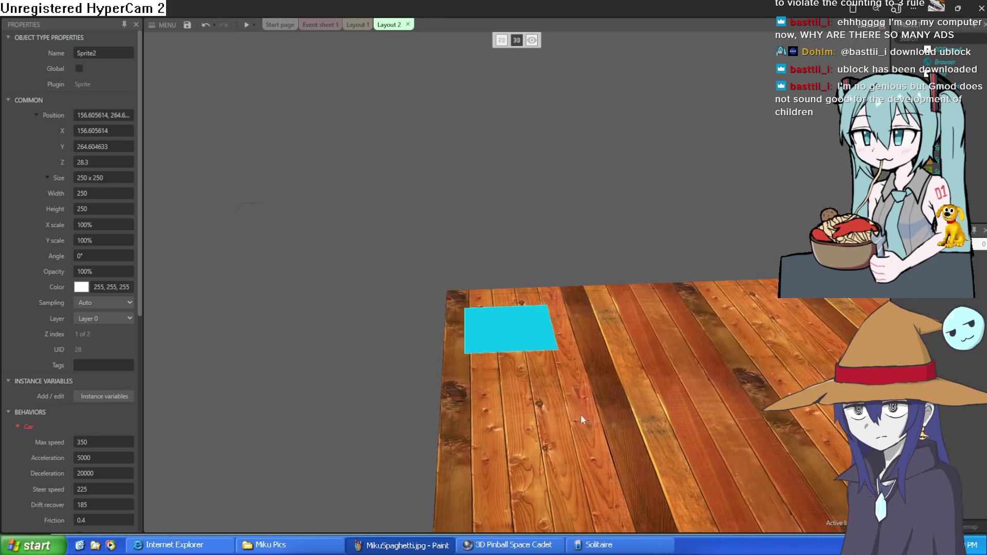
pyautogui.moveTo(514, 344); pyautogui.dragTo(504, 332)
pyautogui.moveTo(114, 161); pyautogui.dragTo(115, 126)
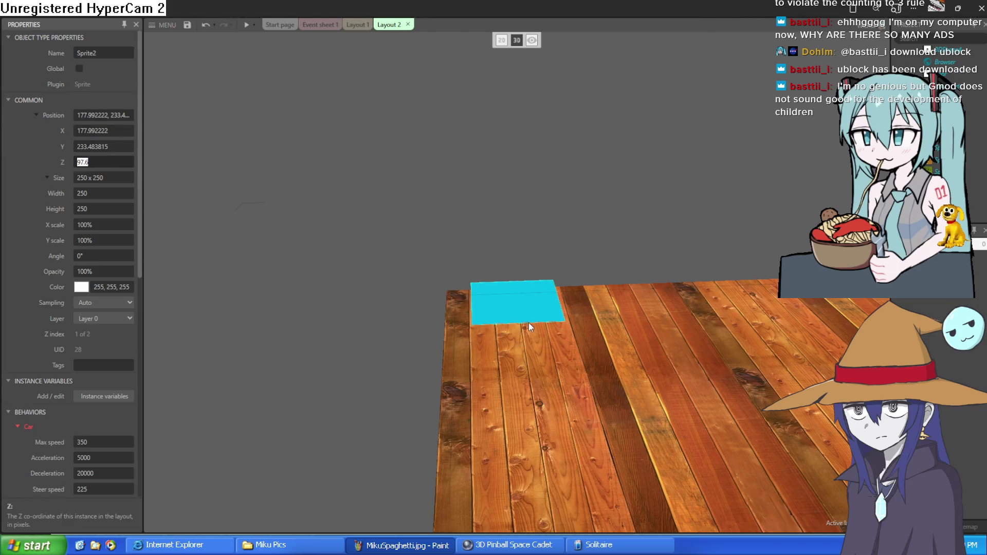
pyautogui.moveTo(545, 305); pyautogui.dragTo(602, 328)
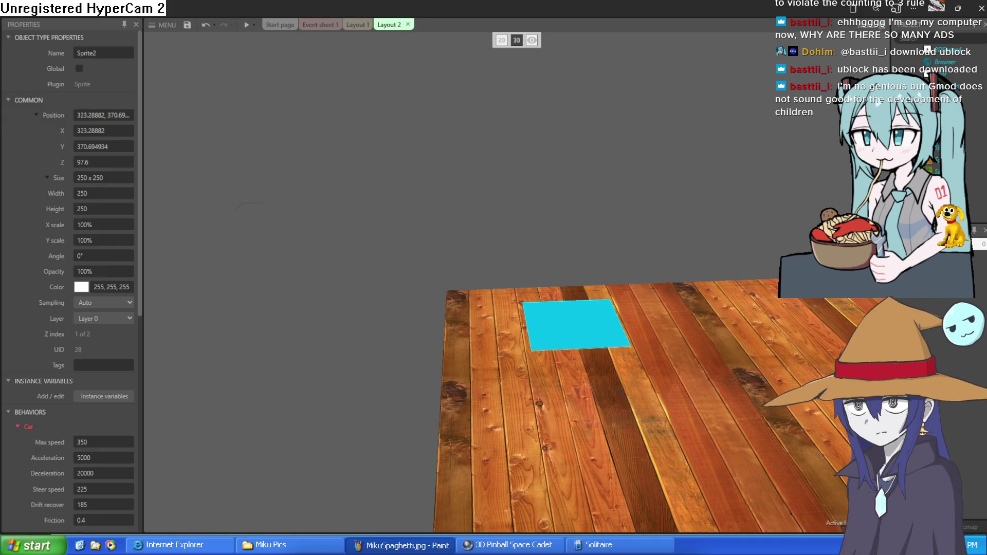
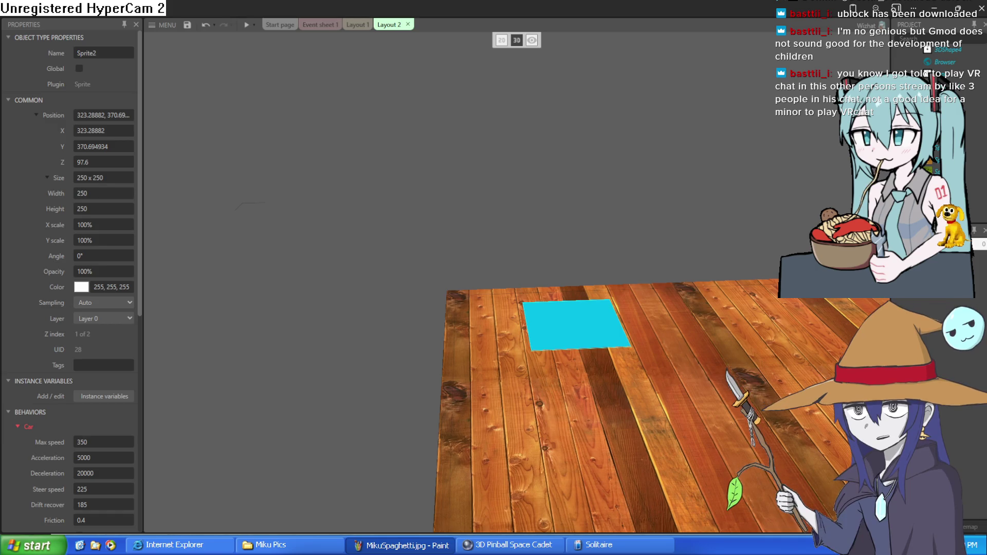
# Drag the cyan sprite left to about X 276.89, Y 399.99, then fly the 3D camera around it.
pyautogui.moveTo(597, 334)
pyautogui.mouseDown()
pyautogui.moveTo(561, 328)
pyautogui.moveTo(588, 338)
pyautogui.mouseUp()
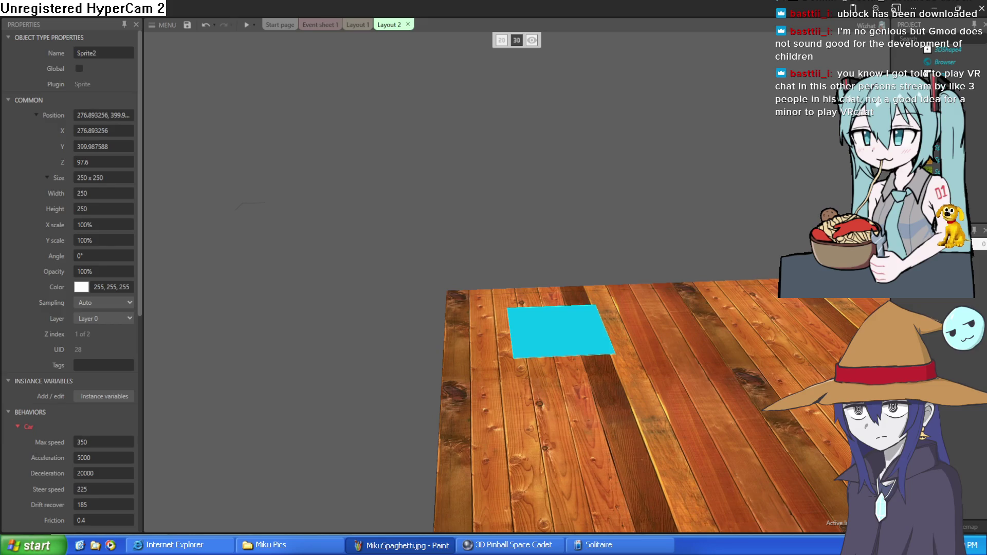
pyautogui.press('d')
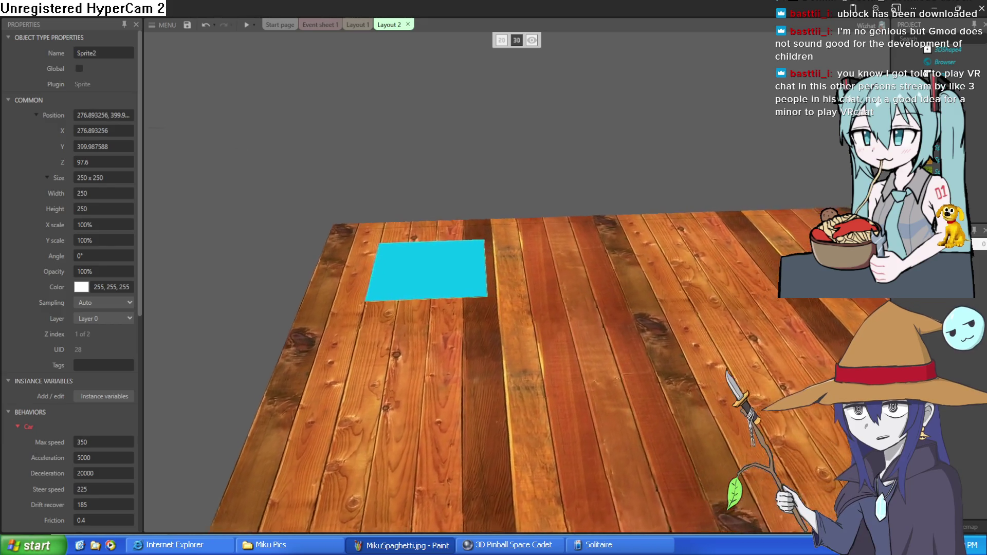
pyautogui.press('s')
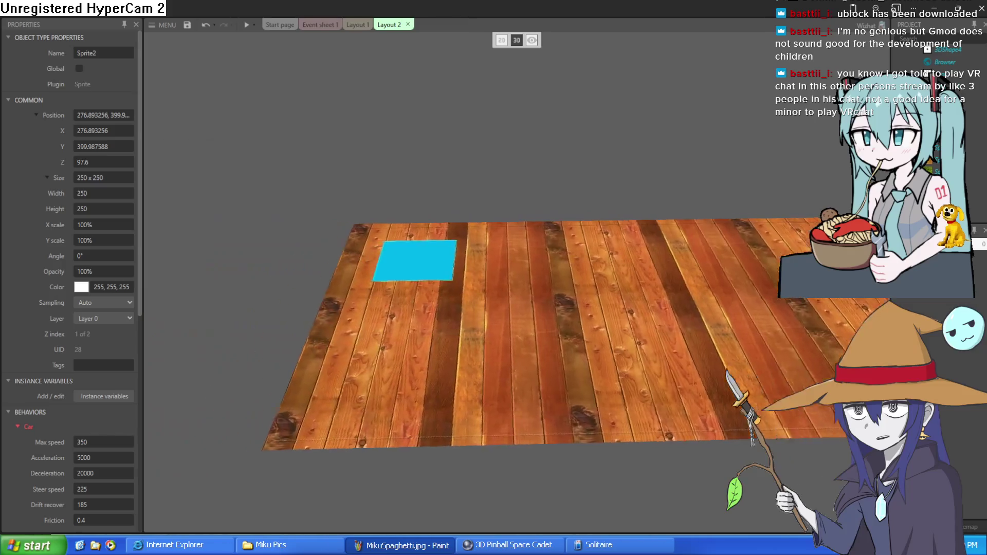
pyautogui.press('w')
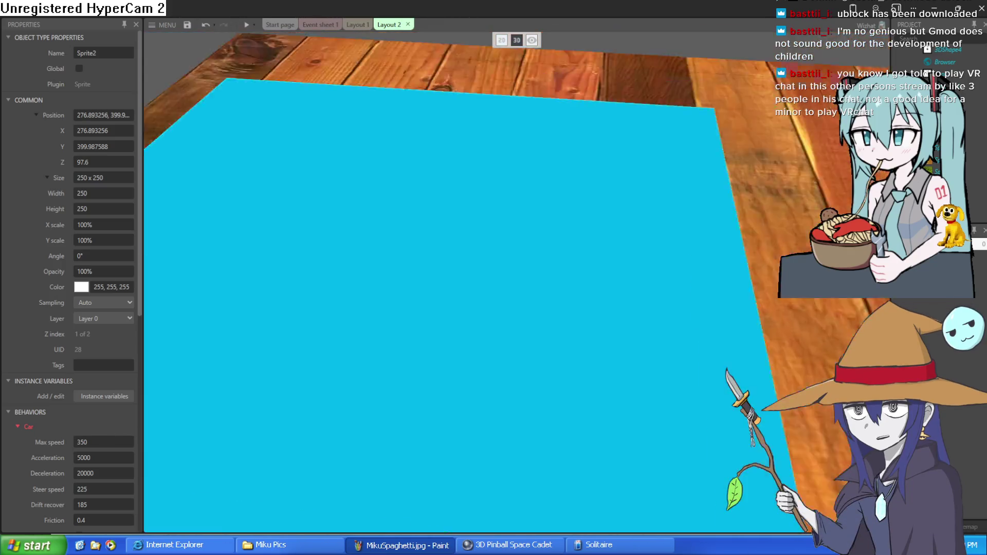
pyautogui.press('s')
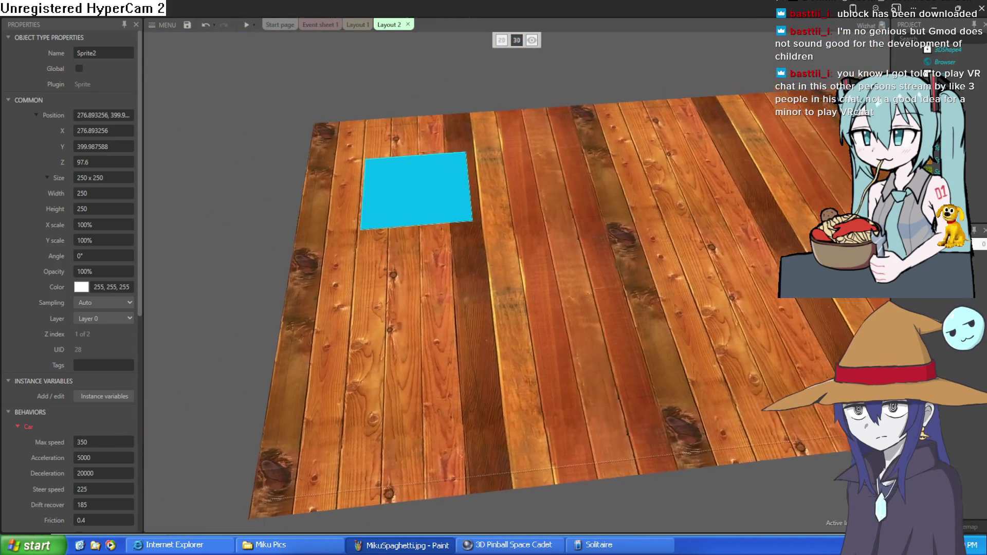
pyautogui.press('Left')
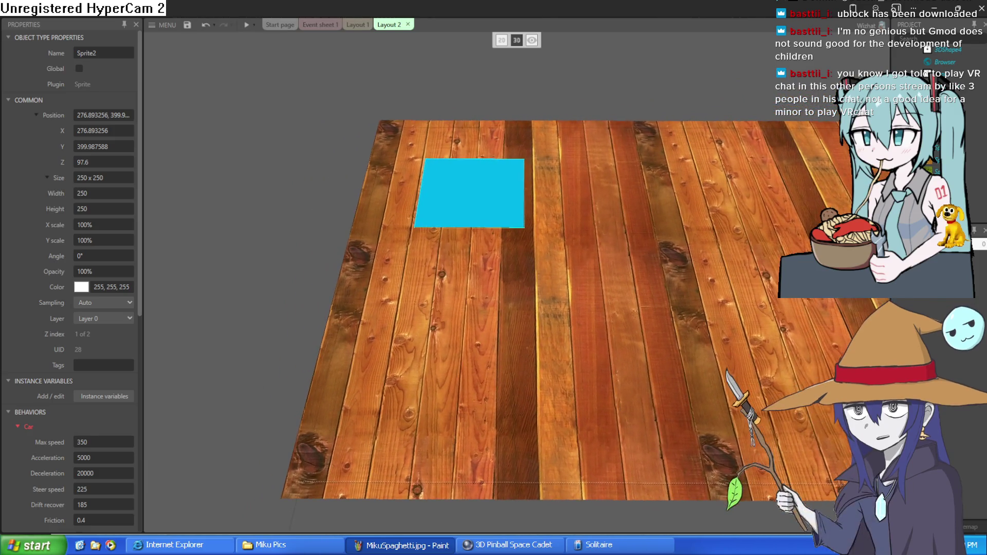
pyautogui.press('s')
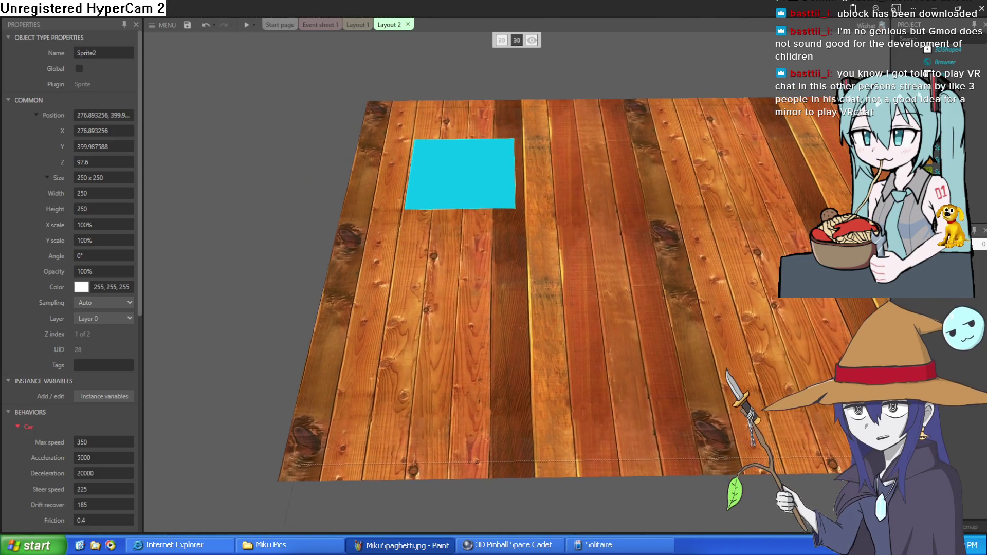
pyautogui.press('s')
pyautogui.press('w')
pyautogui.press('w')
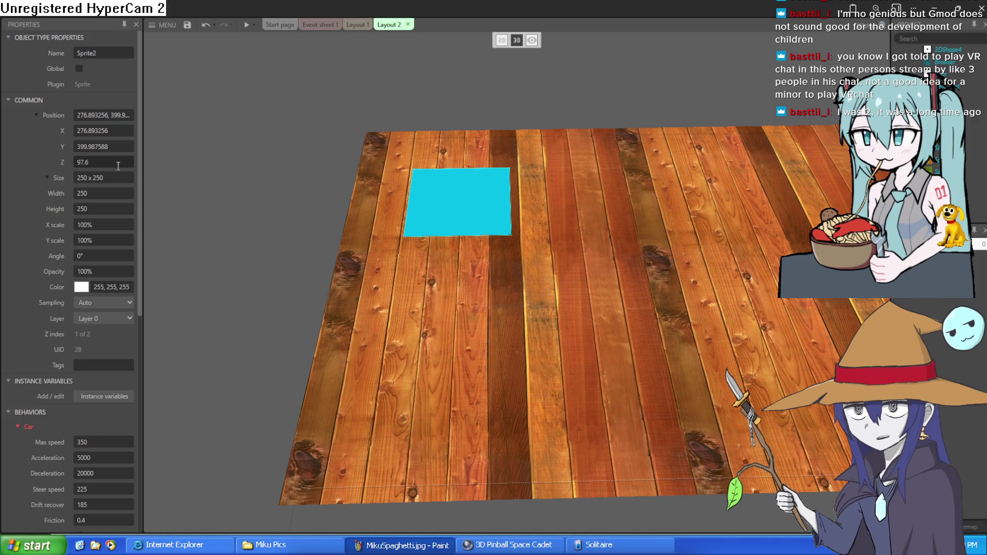
# Add a 2-second System Wait to event 8's door collision, placed above Go to Layout 1.
pyautogui.click(354, 29)
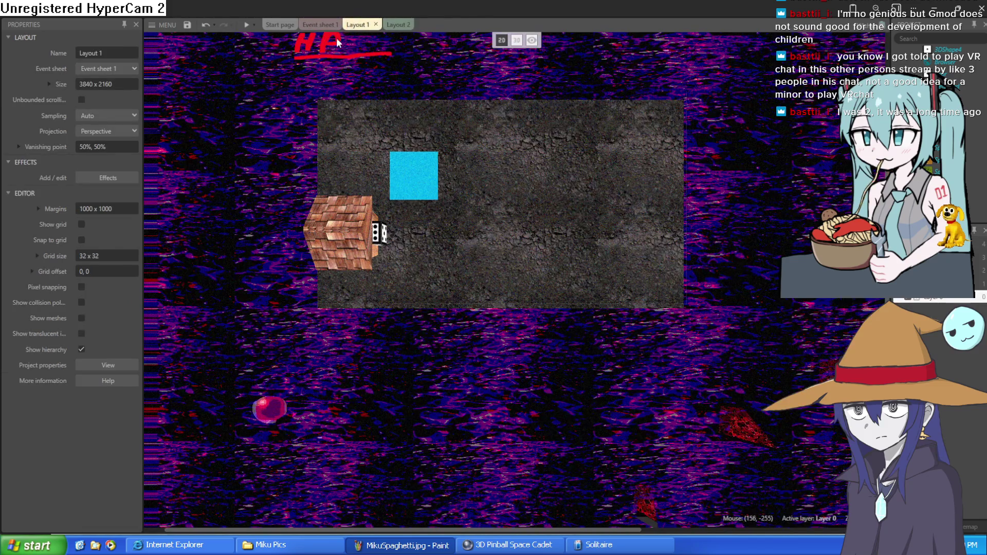
pyautogui.click(320, 25)
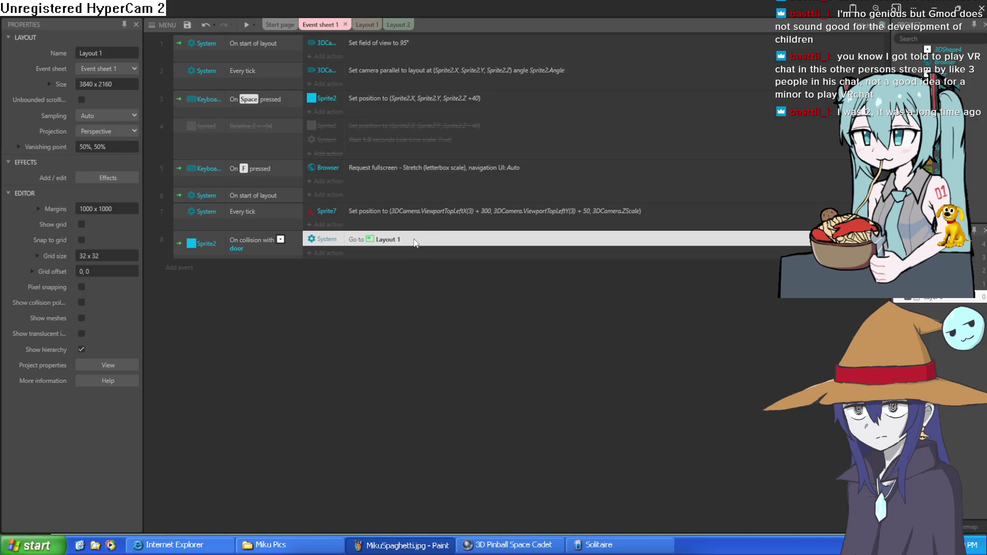
pyautogui.click(343, 252)
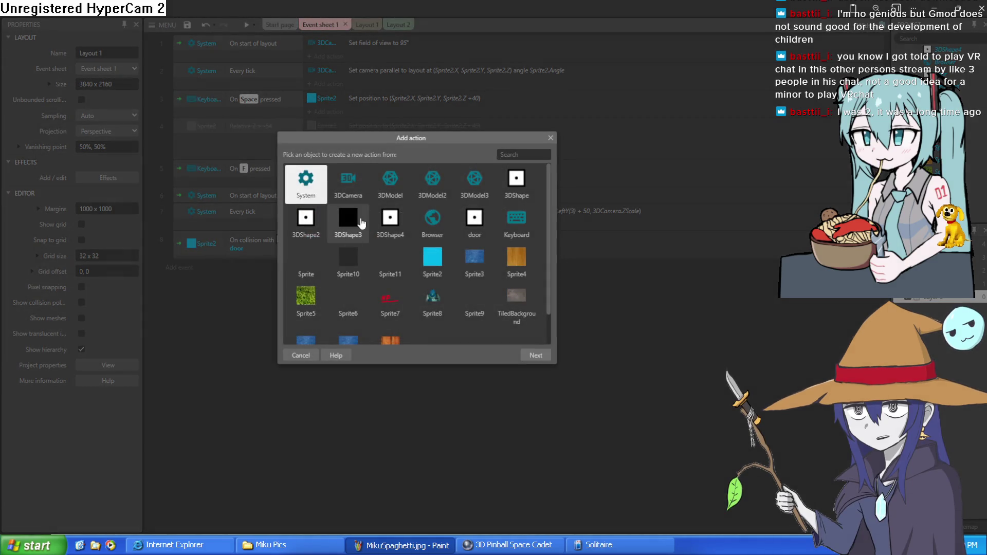
pyautogui.doubleClick(307, 177)
pyautogui.write('s')
pyautogui.press('BackSpace')
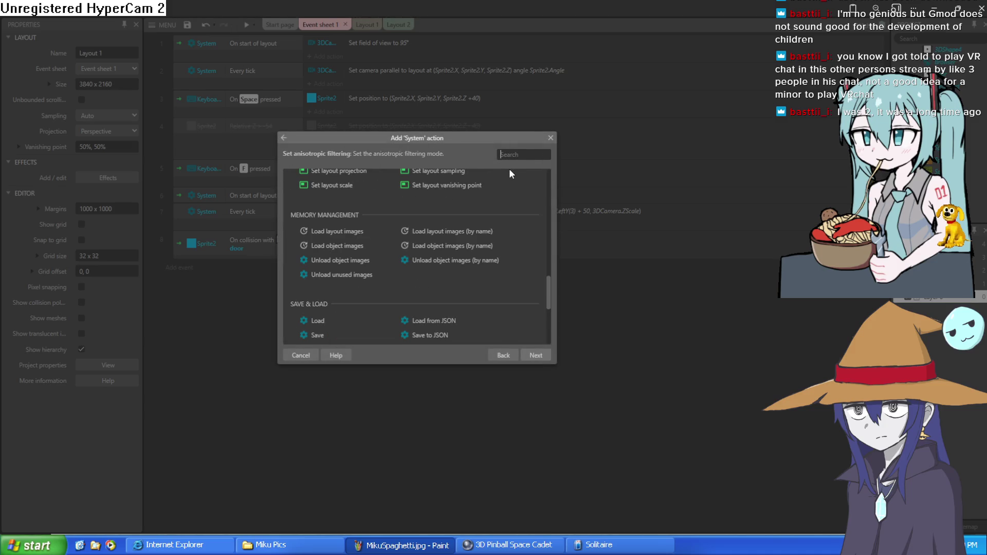
pyautogui.write('wait')
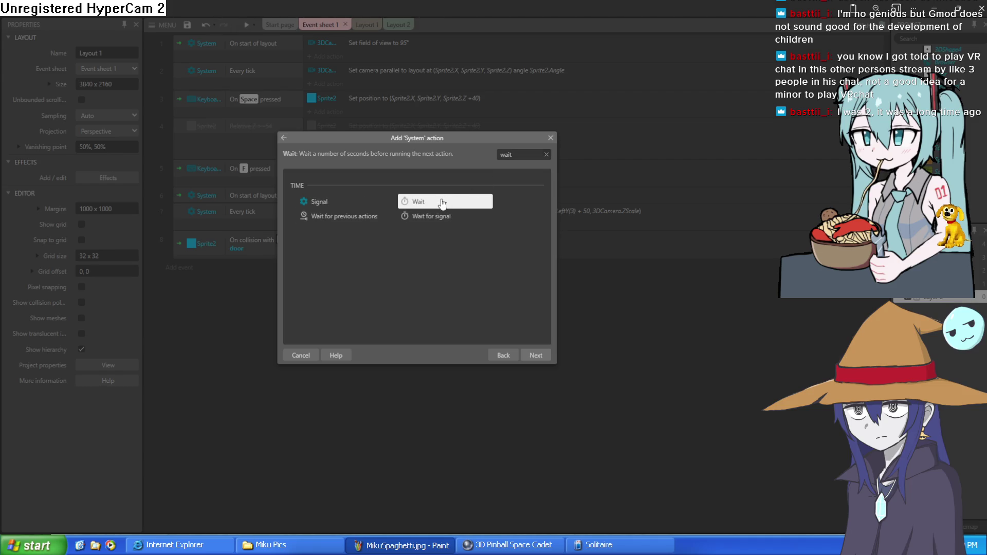
pyautogui.doubleClick(443, 202)
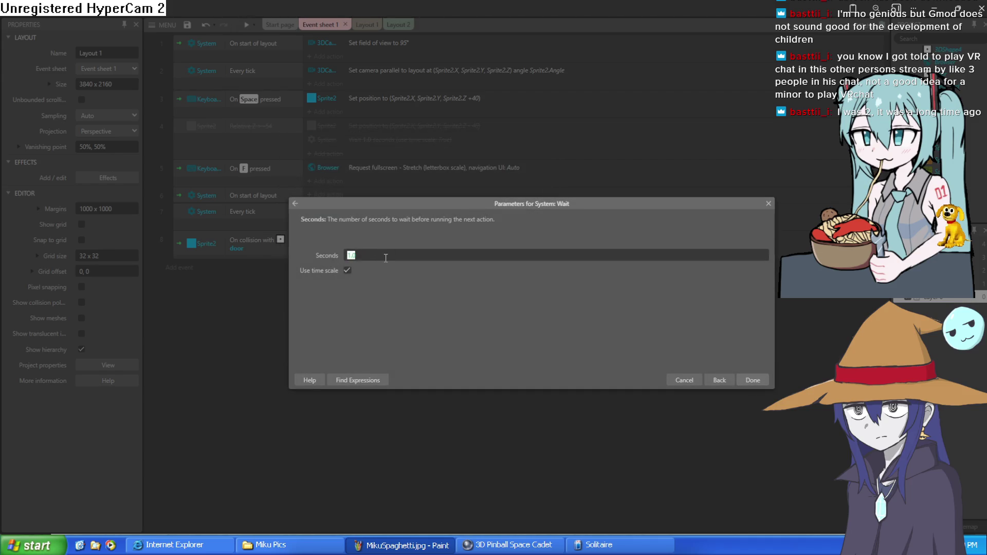
pyautogui.write('2')
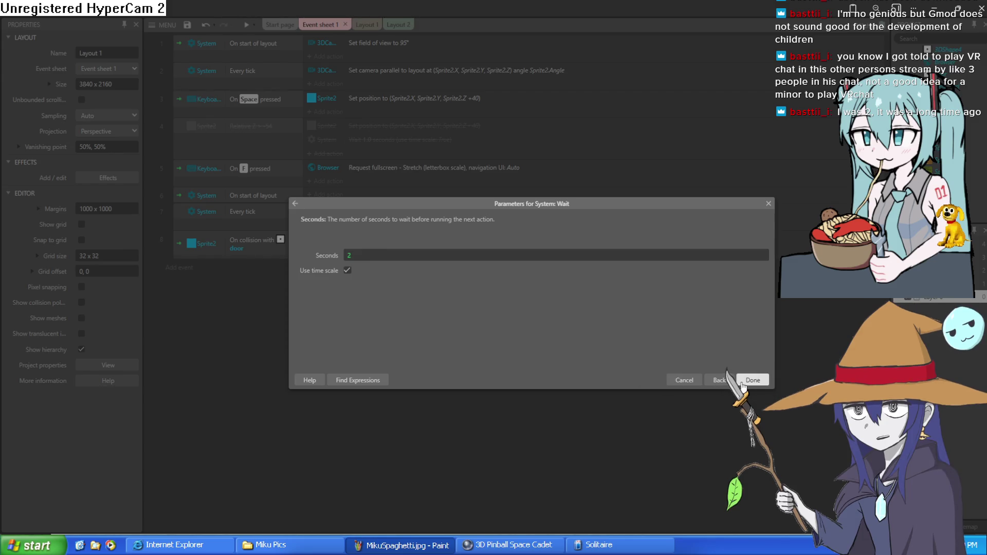
pyautogui.click(752, 381)
pyautogui.moveTo(370, 257); pyautogui.dragTo(370, 238)
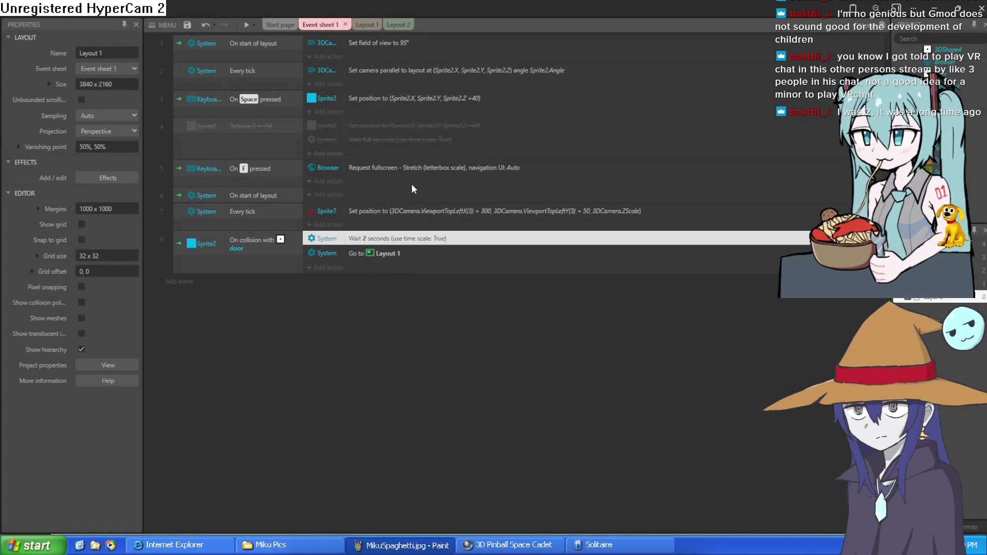
pyautogui.click(363, 25)
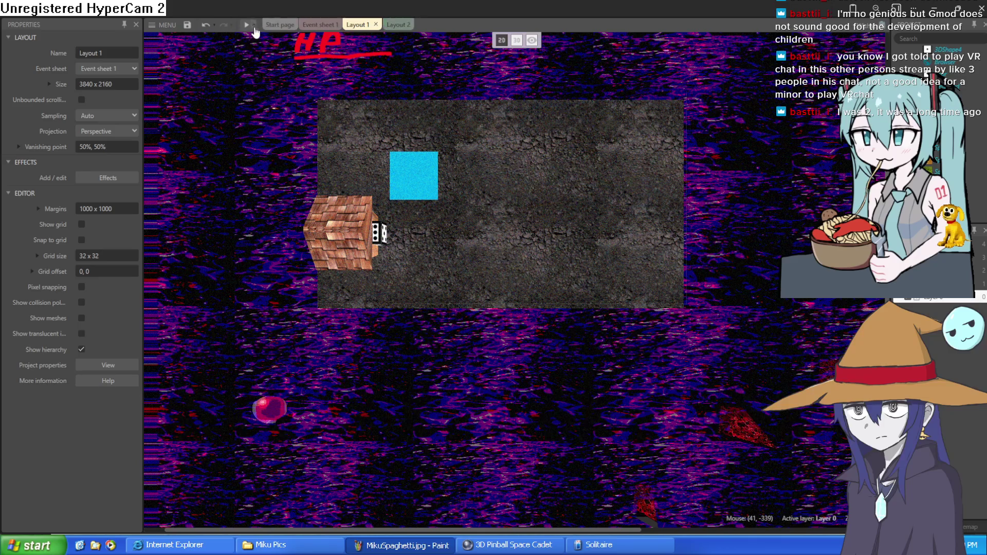
# Run and close a quick game preview, then select Layout 1's road background.
pyautogui.click(246, 26)
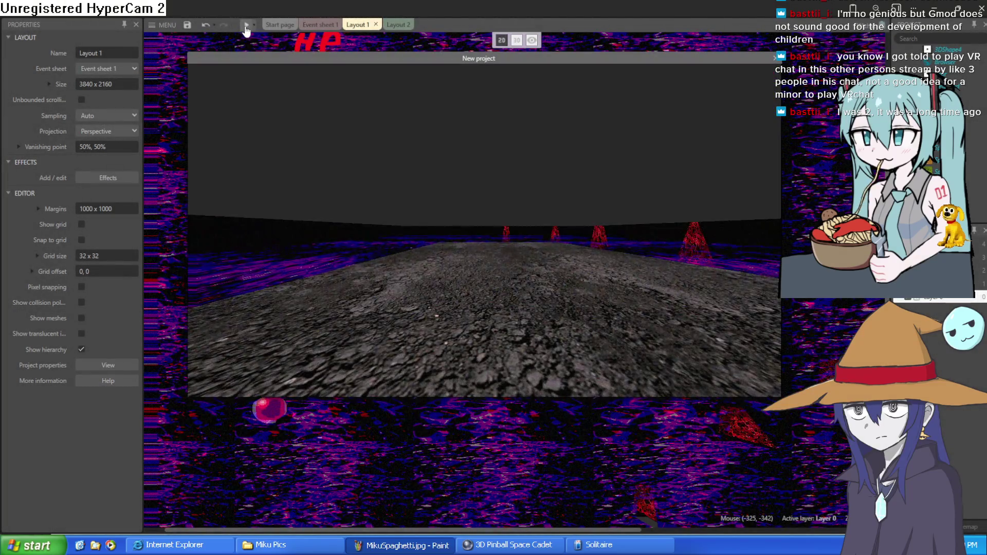
pyautogui.click(775, 59)
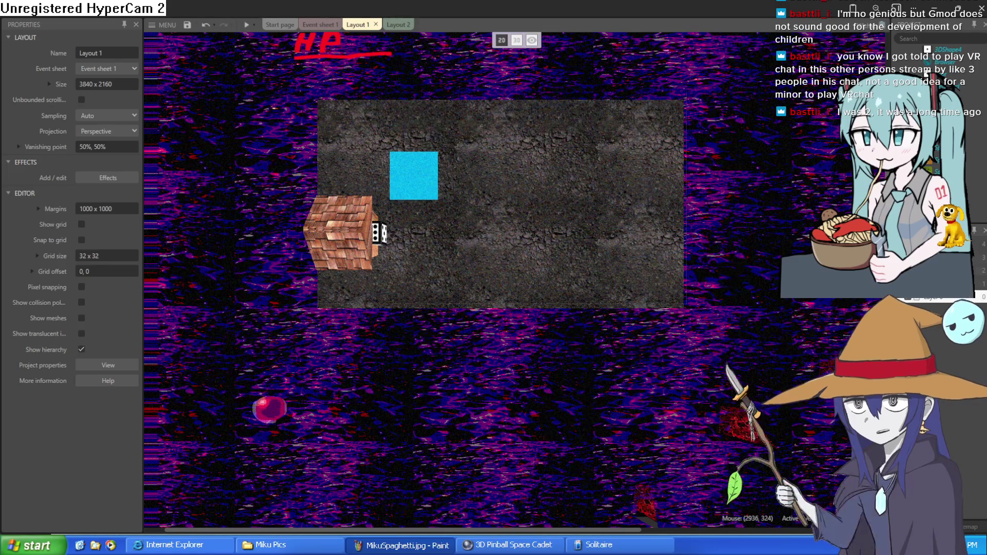
pyautogui.click(925, 297)
pyautogui.click(714, 204)
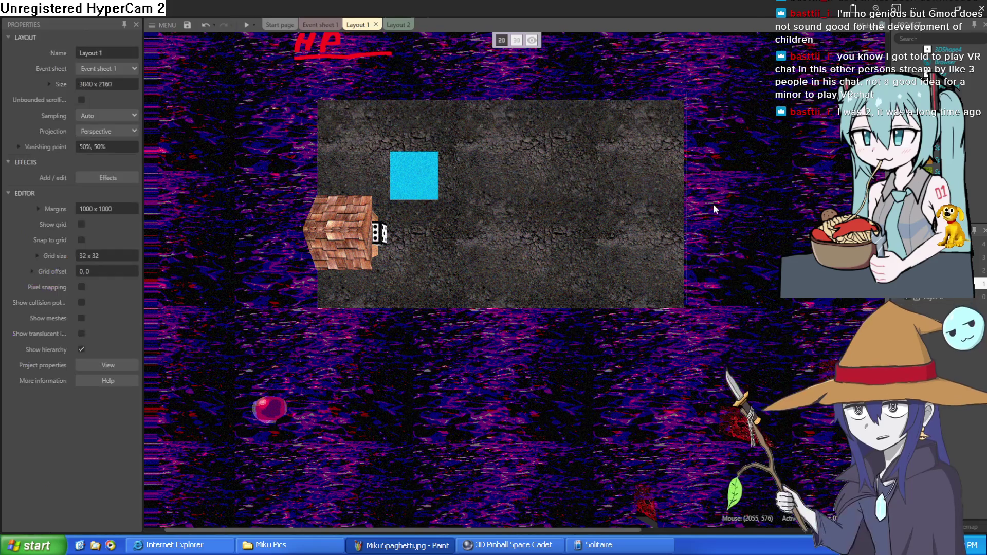
pyautogui.rightClick(714, 204)
# Switch Layout 1 to 3D perspective, orbit to reveal the cyan tile, and preview the scene.
pyautogui.click(531, 42)
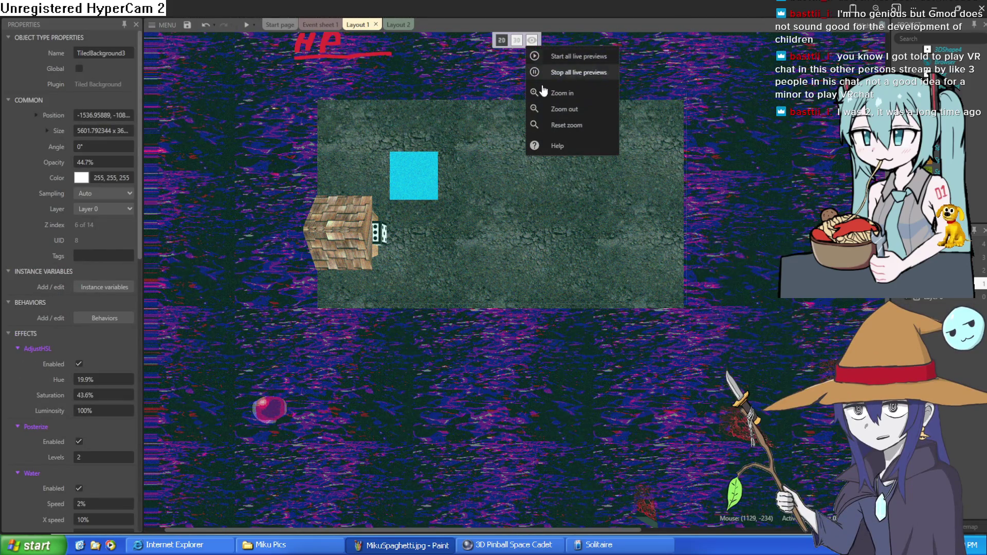
pyautogui.click(517, 41)
pyautogui.moveTo(501, 210); pyautogui.dragTo(391, 232)
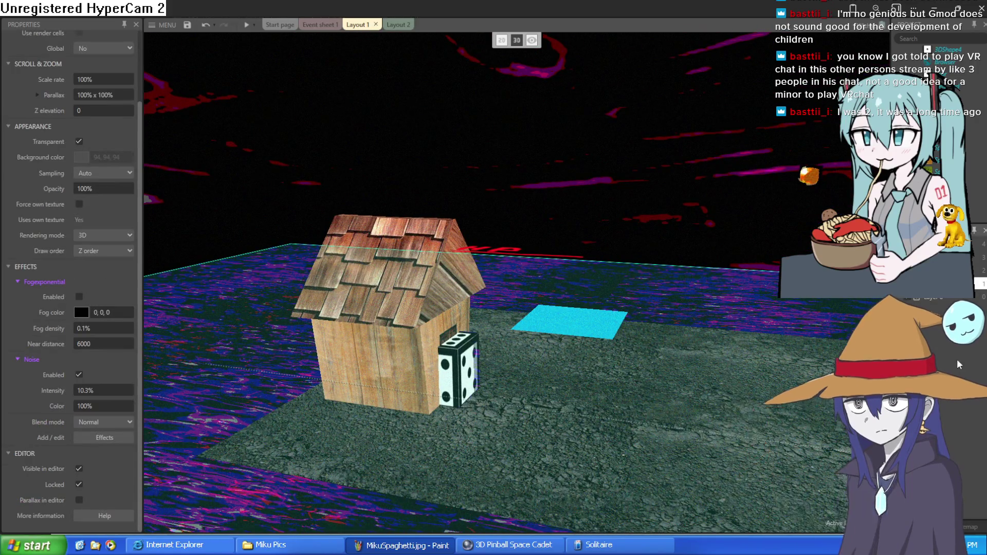
pyautogui.click(979, 270)
pyautogui.click(980, 258)
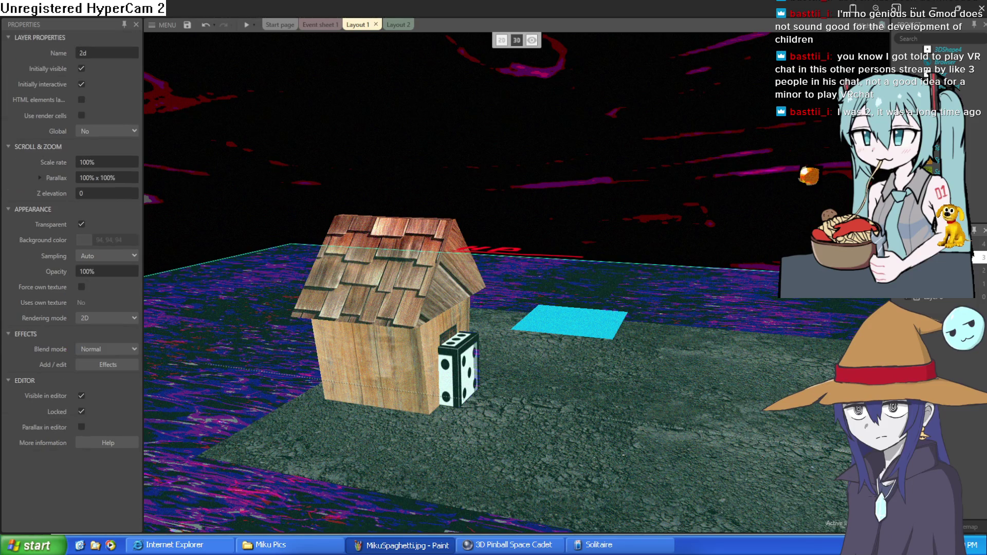
pyautogui.click(246, 25)
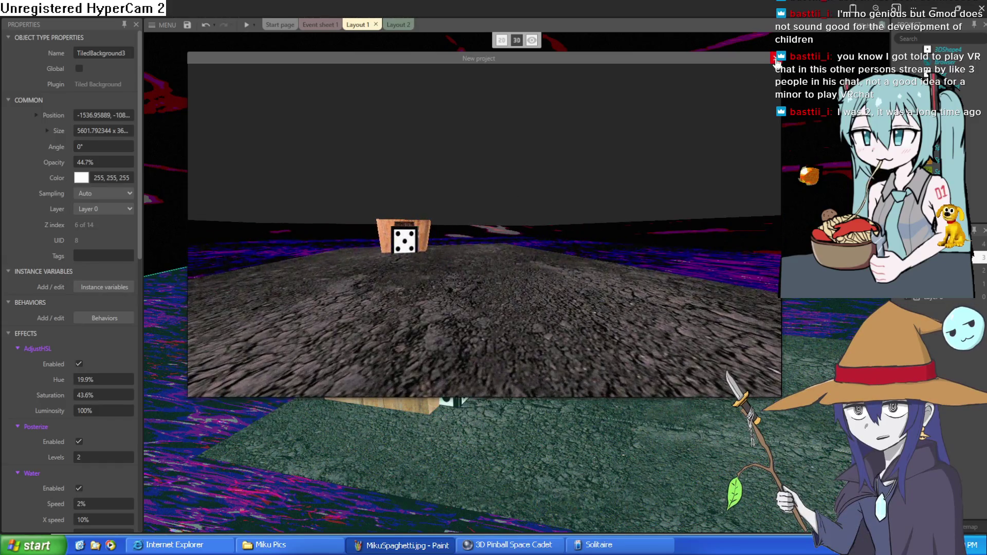
# Move the green plane Sprite10 down onto the ground and turn off its Initially visible.
pyautogui.click(775, 59)
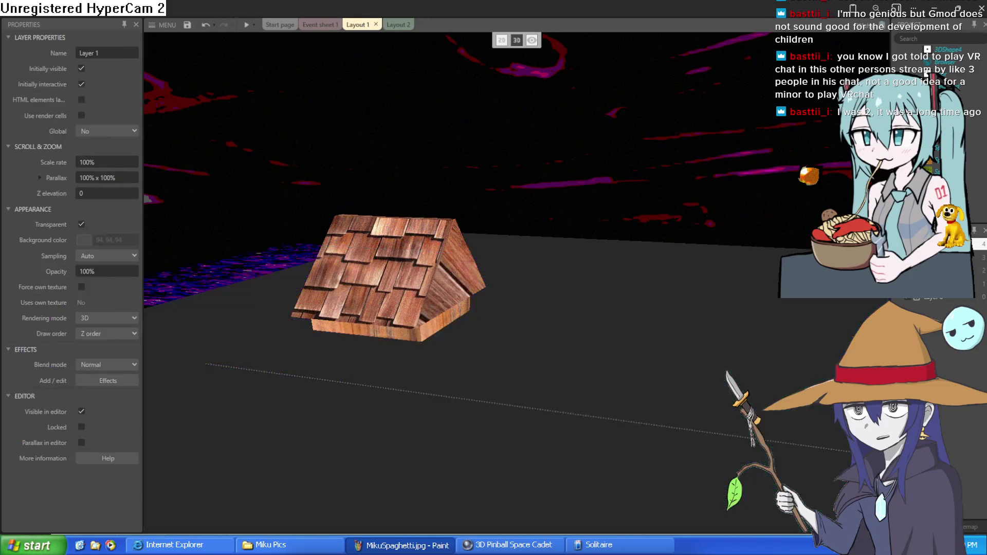
pyautogui.click(461, 360)
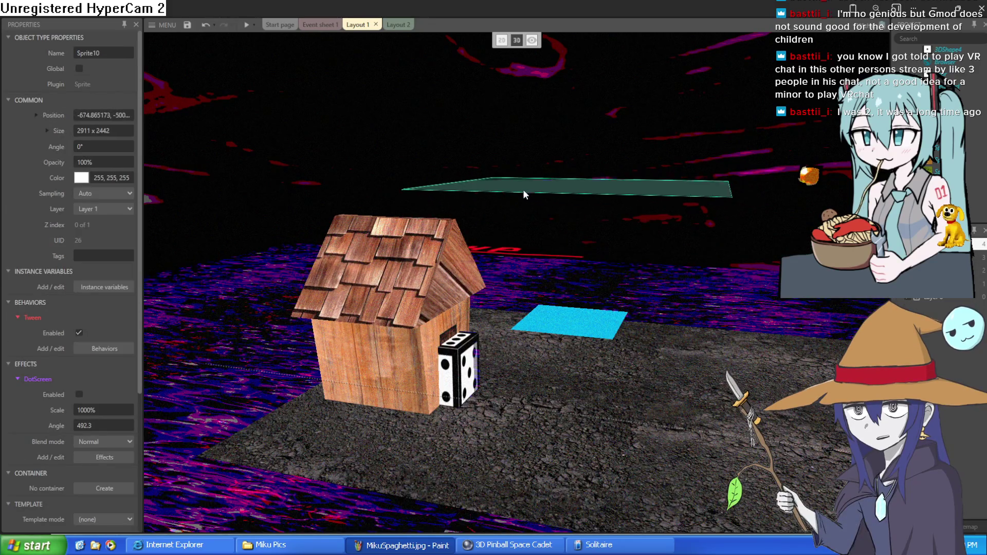
pyautogui.moveTo(523, 189); pyautogui.dragTo(502, 317)
pyautogui.scroll(-5, 77, 407)
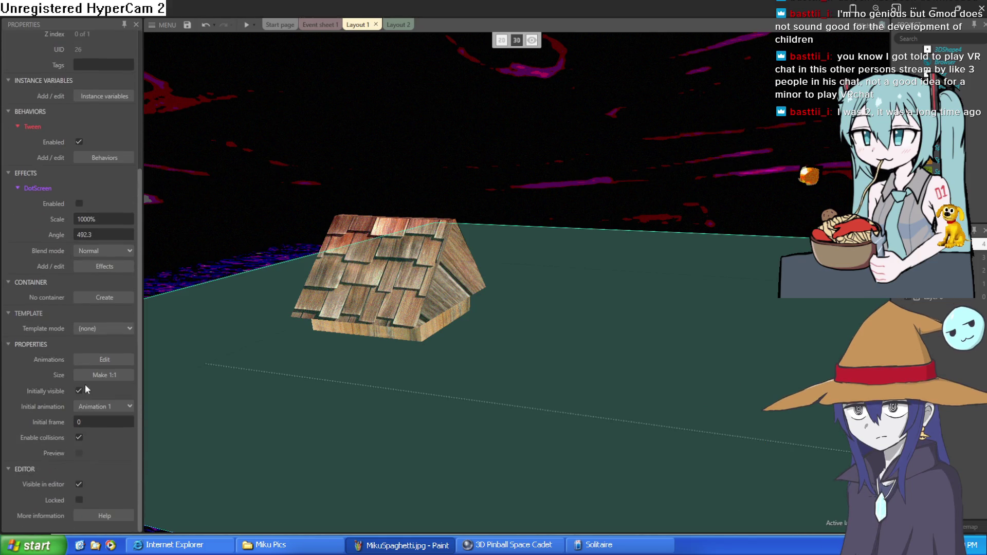
pyautogui.click(78, 391)
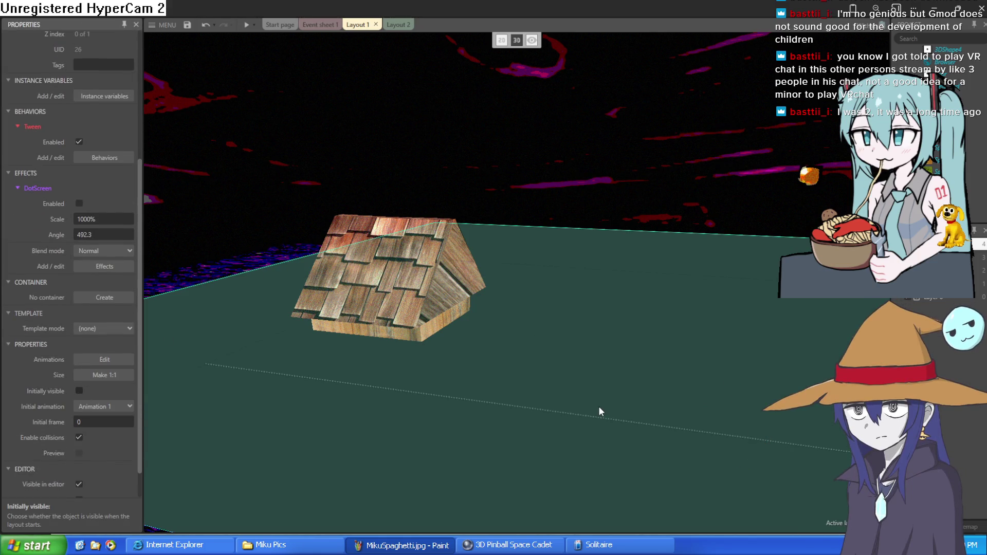
# Lift the green plane into the sky, preview it, then reposition it over the house.
pyautogui.moveTo(603, 225); pyautogui.dragTo(553, 196)
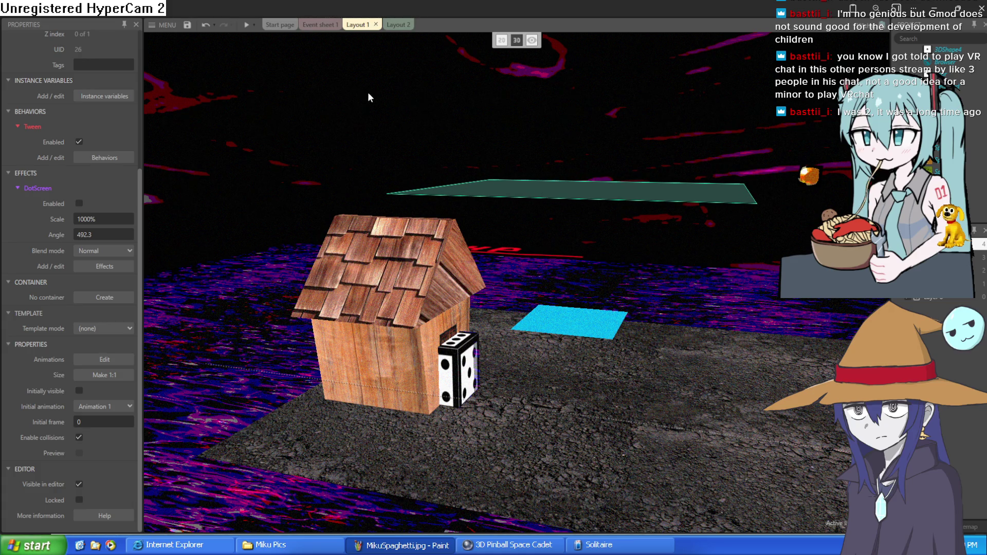
pyautogui.click(245, 28)
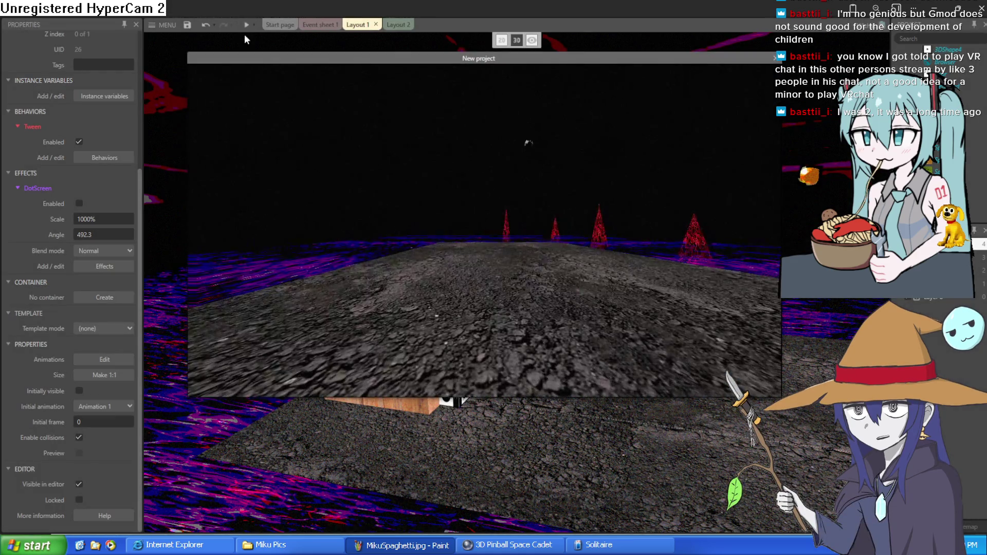
pyautogui.click(774, 59)
pyautogui.moveTo(593, 197)
pyautogui.mouseDown()
pyautogui.moveTo(567, 375)
pyautogui.moveTo(539, 350)
pyautogui.moveTo(552, 260)
pyautogui.mouseUp()
pyautogui.scroll(3, 552, 261)
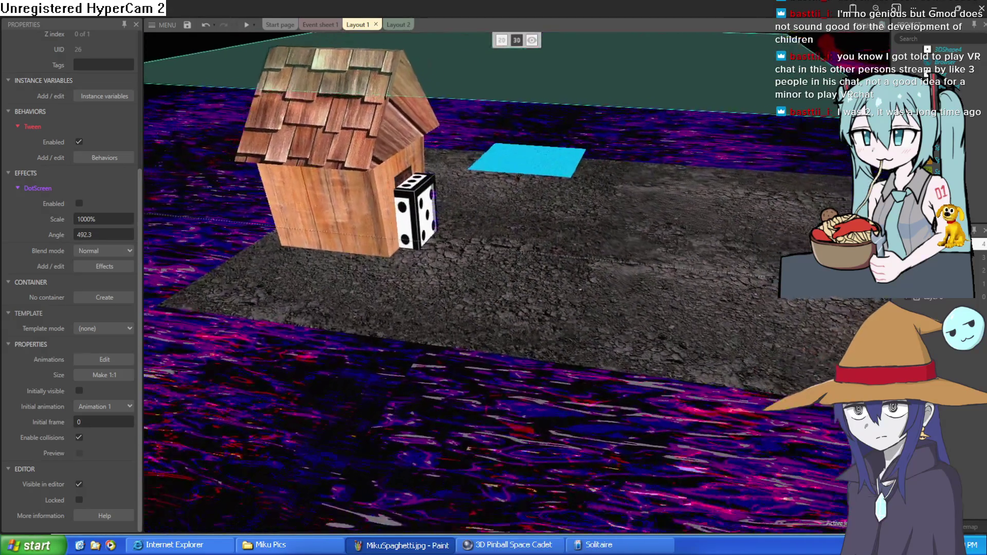
pyautogui.scroll(-5, 514, 288)
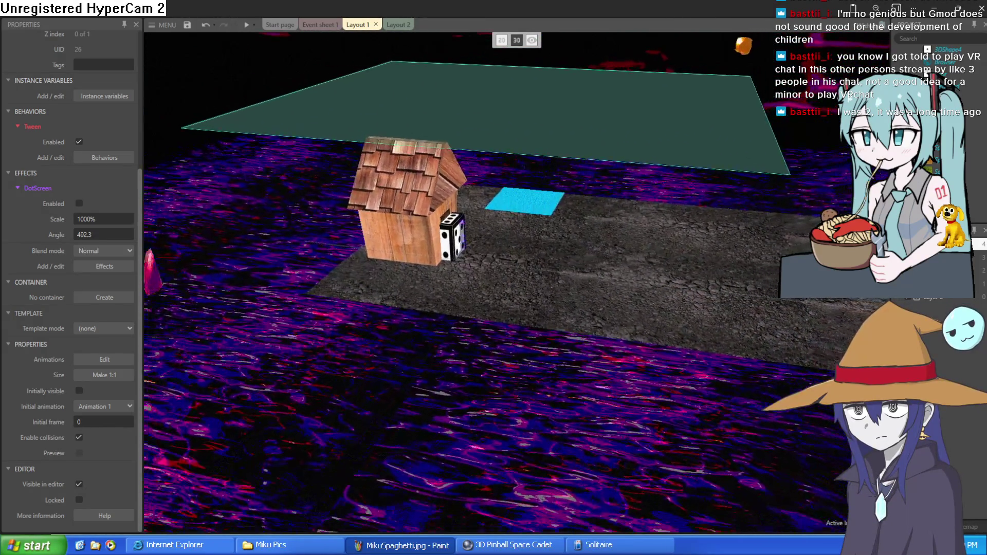
# Enable black exponential fog on the 3D scene's layer in Properties.
pyautogui.press('Escape')
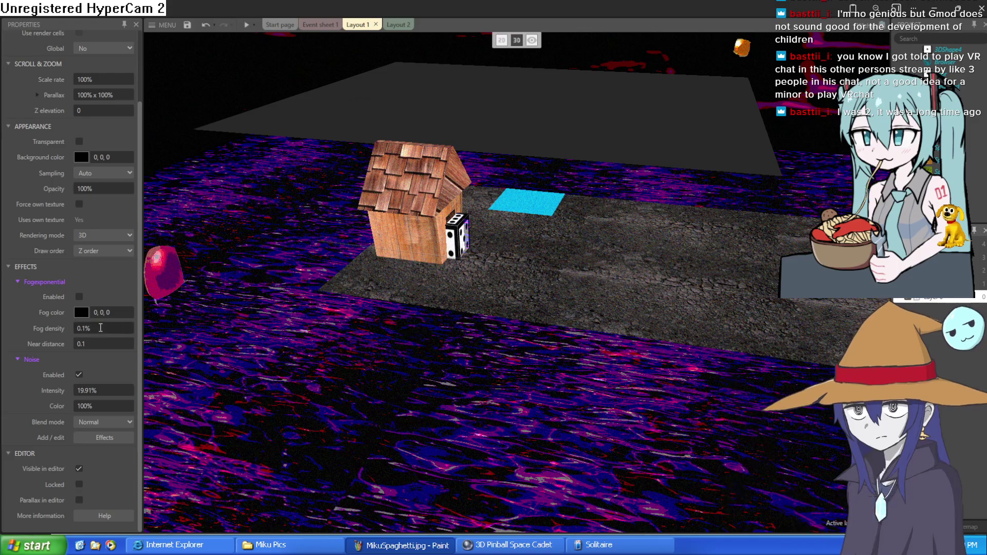
pyautogui.click(80, 297)
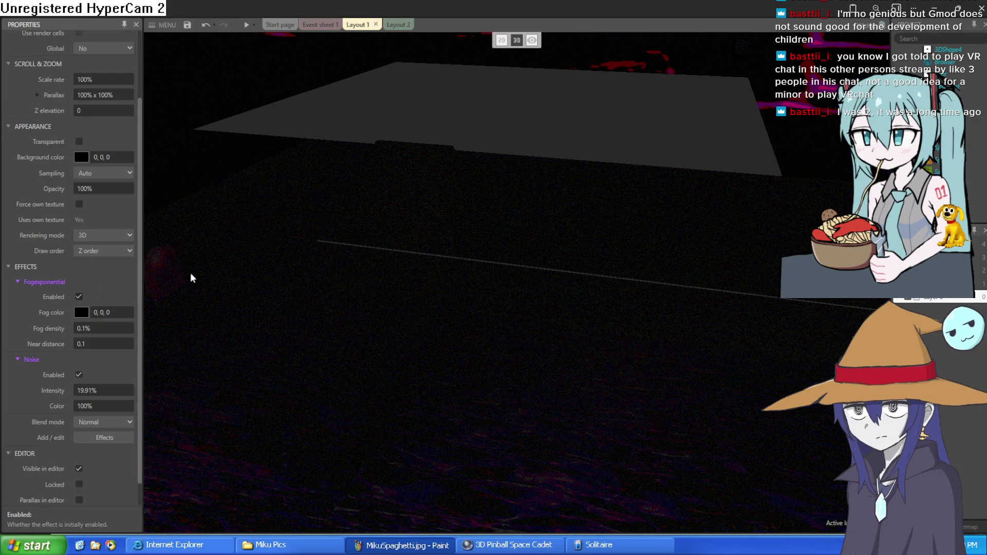
pyautogui.click(526, 315)
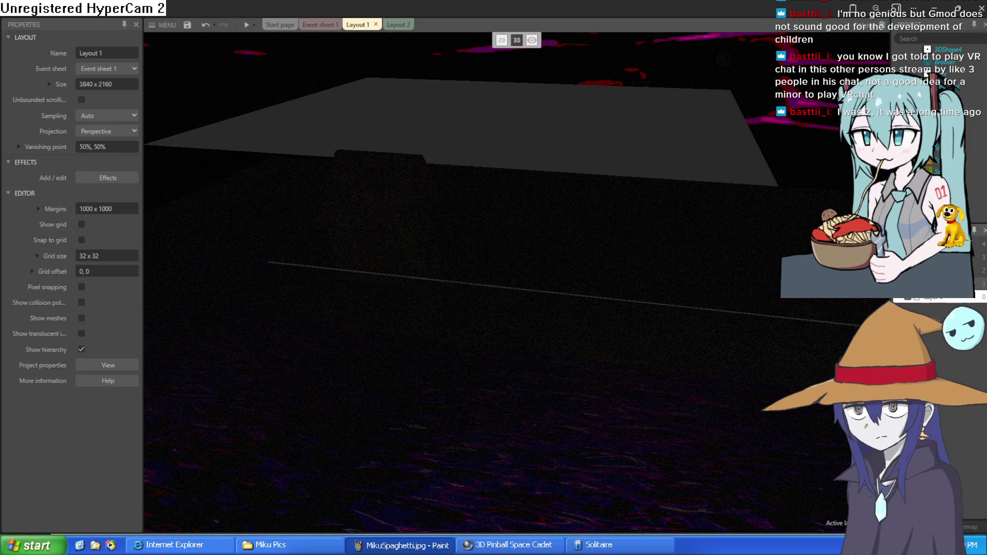
pyautogui.click(980, 284)
pyautogui.click(80, 300)
pyautogui.click(268, 270)
pyautogui.scroll(-5, 268, 270)
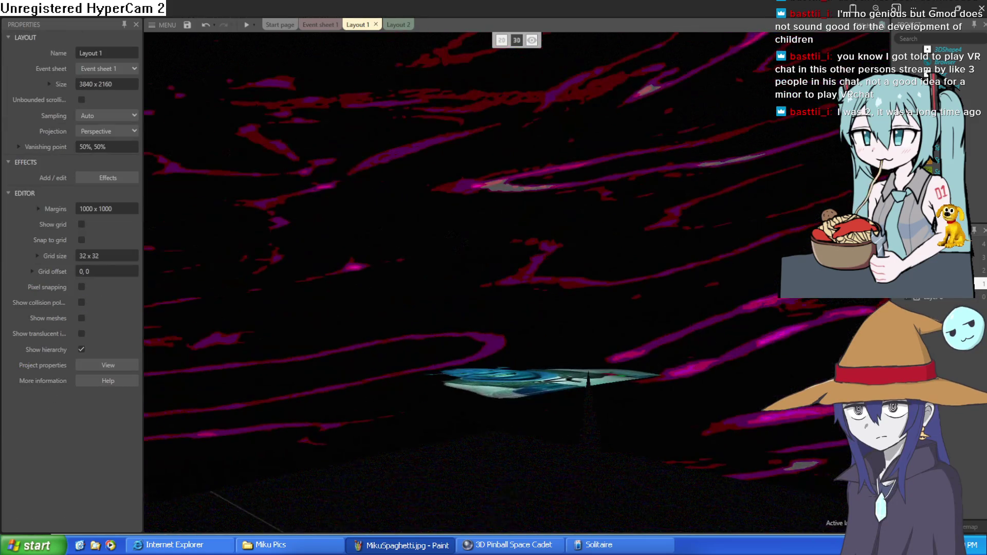
pyautogui.scroll(5, 411, 271)
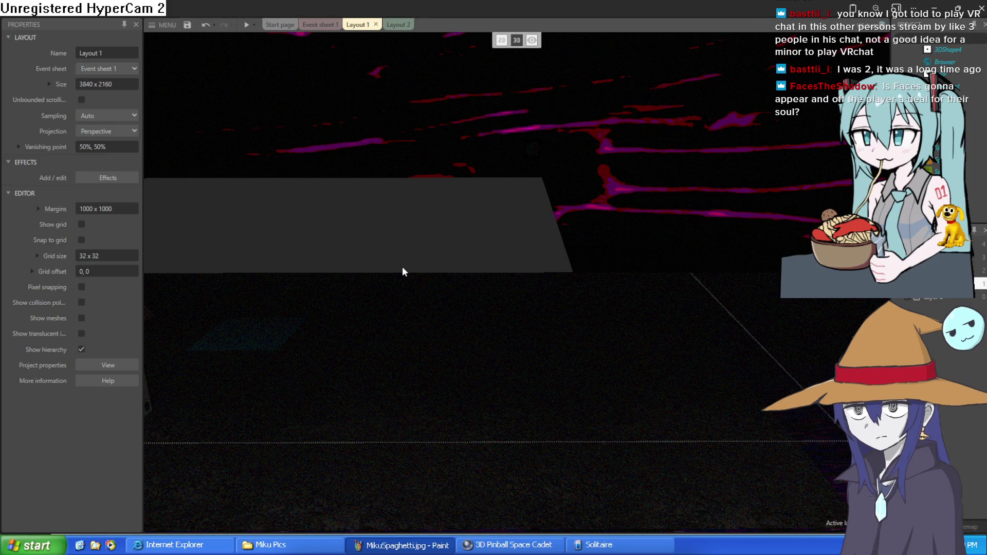
# Orbit to bring the house and dice into view, then preview the fogged scene.
pyautogui.moveTo(396, 269)
pyautogui.mouseDown()
pyautogui.moveTo(396, 237)
pyautogui.moveTo(320, 119)
pyautogui.mouseUp()
pyautogui.click(246, 26)
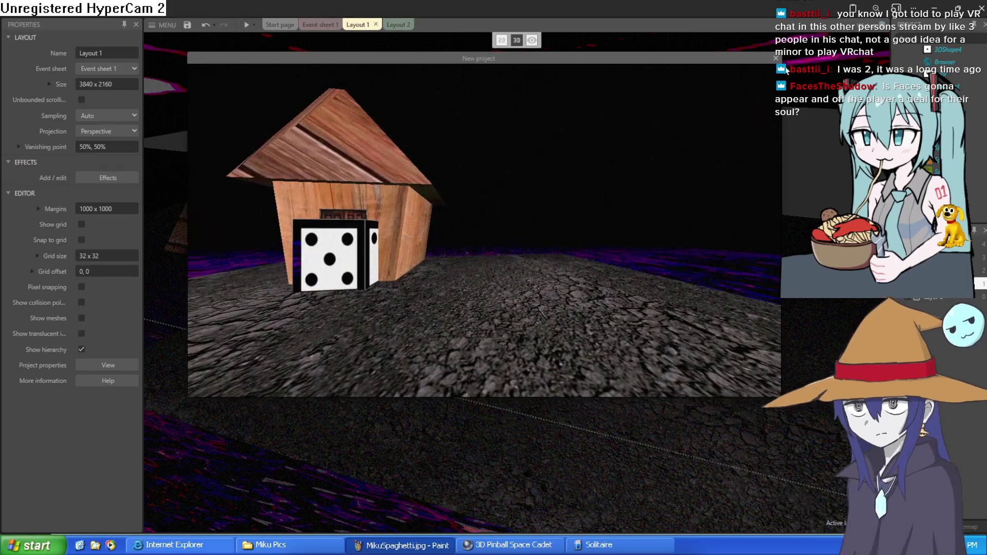
pyautogui.click(400, 26)
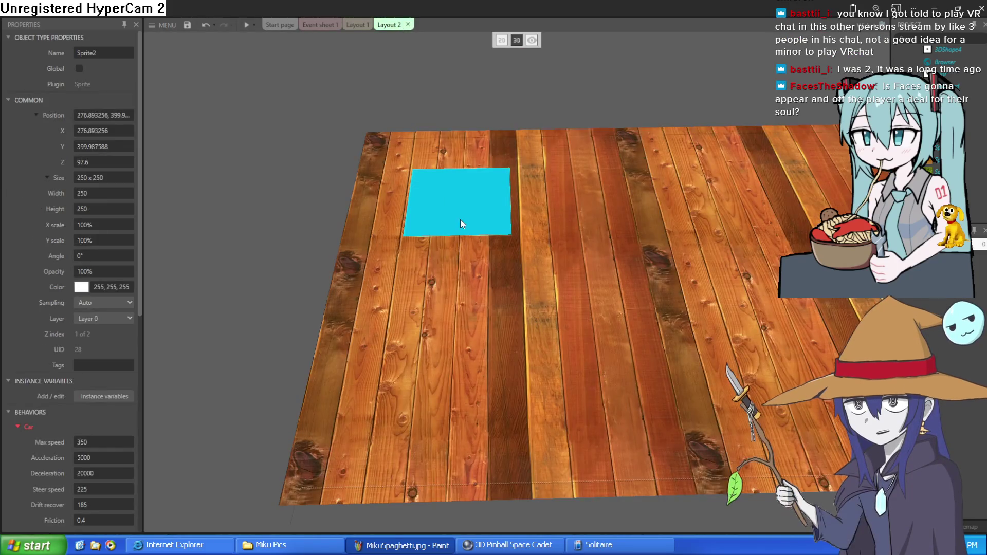
# Retarget the door event's Go to layout action to Layout 2.
pyautogui.click(311, 25)
pyautogui.doubleClick(404, 261)
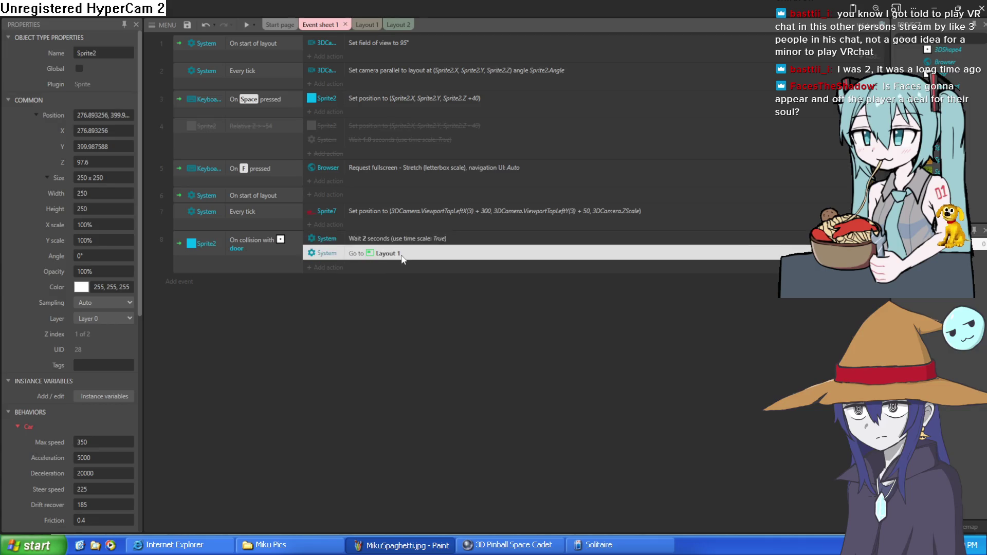
pyautogui.scroll(-1, 404, 255)
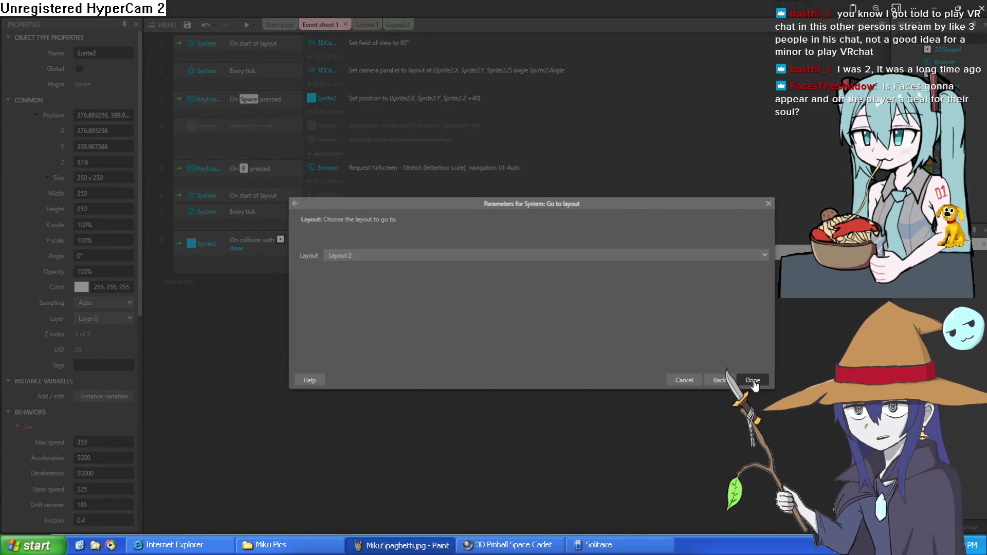
pyautogui.click(752, 381)
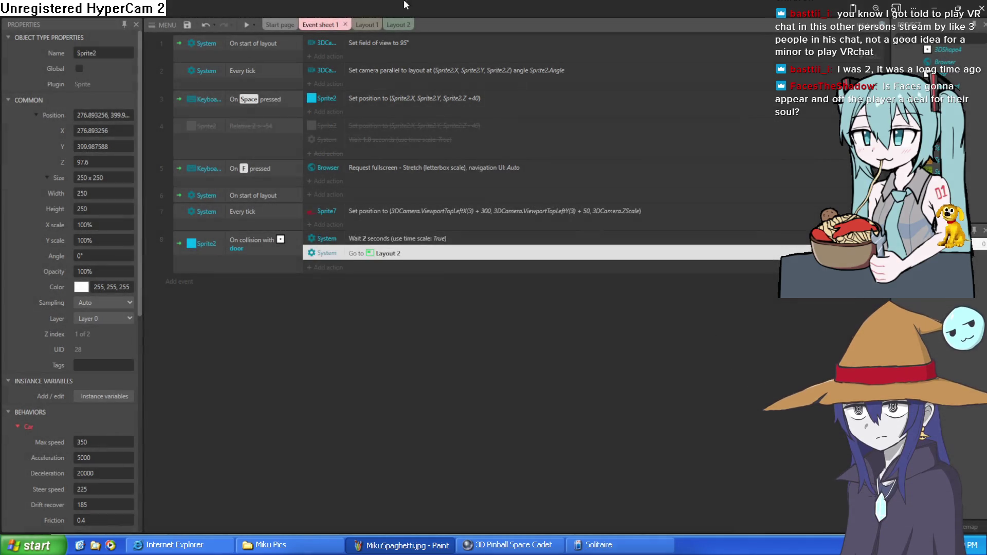
# Change the wait to 0.5 seconds, preview the game, and return to Layout 1.
pyautogui.doubleClick(394, 236)
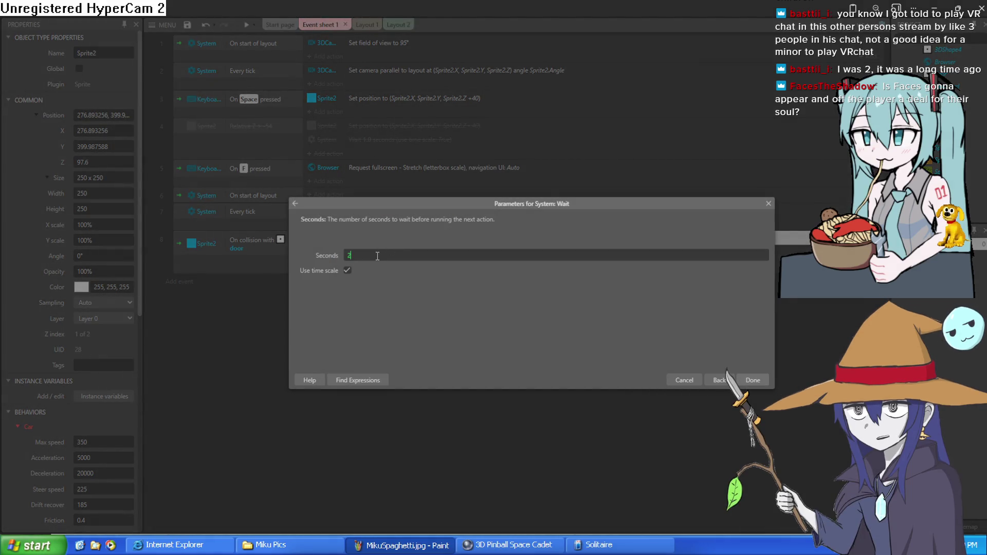
pyautogui.press('BackSpace')
pyautogui.click(753, 379)
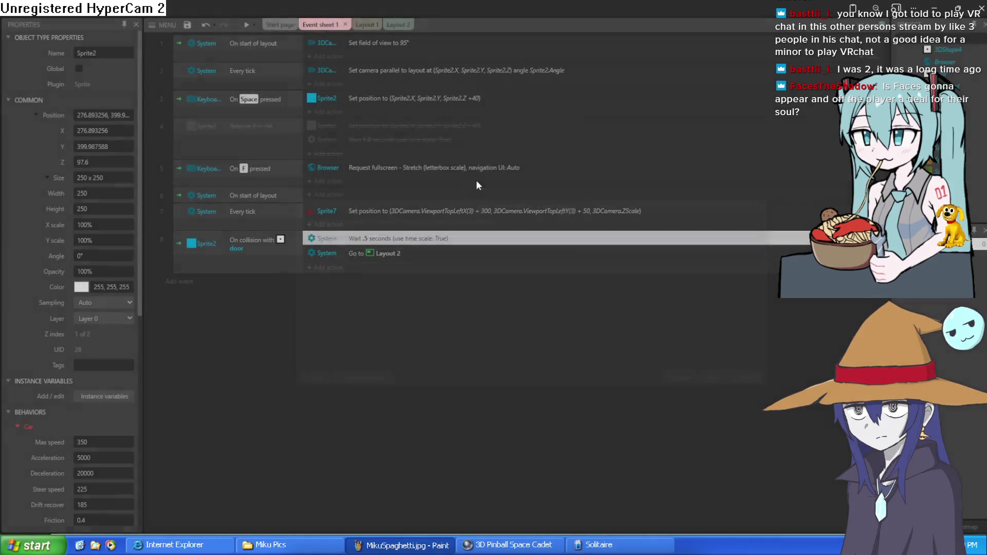
pyautogui.click(246, 26)
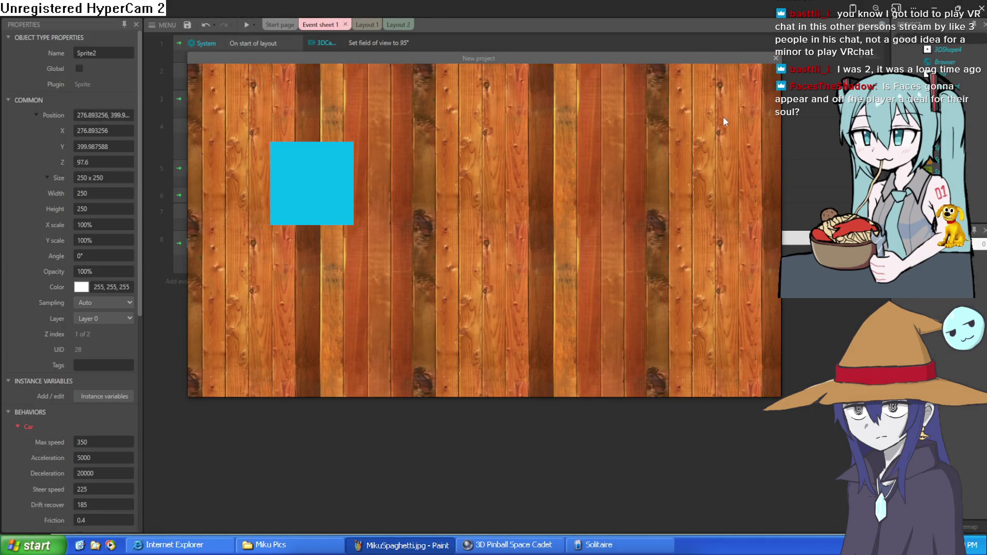
pyautogui.click(776, 58)
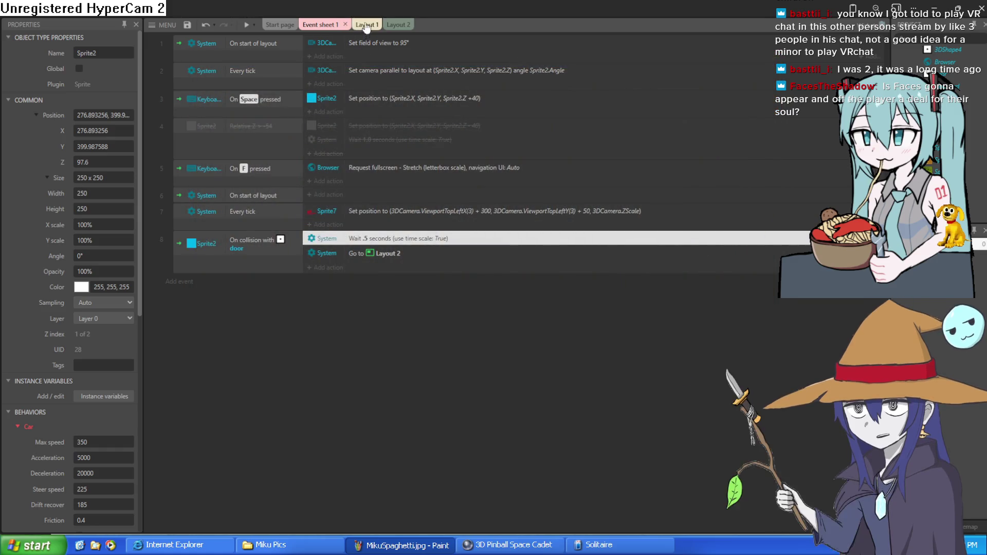
pyautogui.click(357, 26)
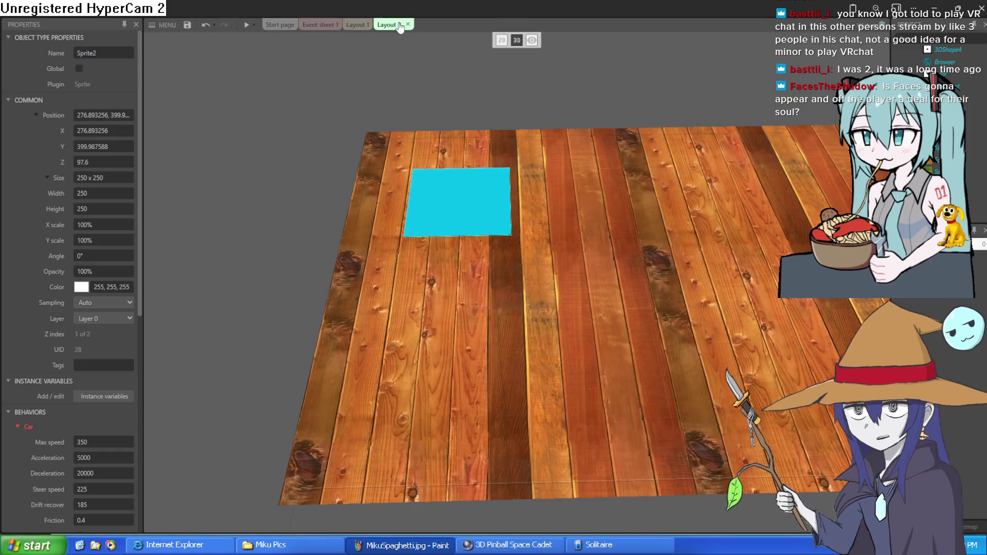
pyautogui.click(407, 26)
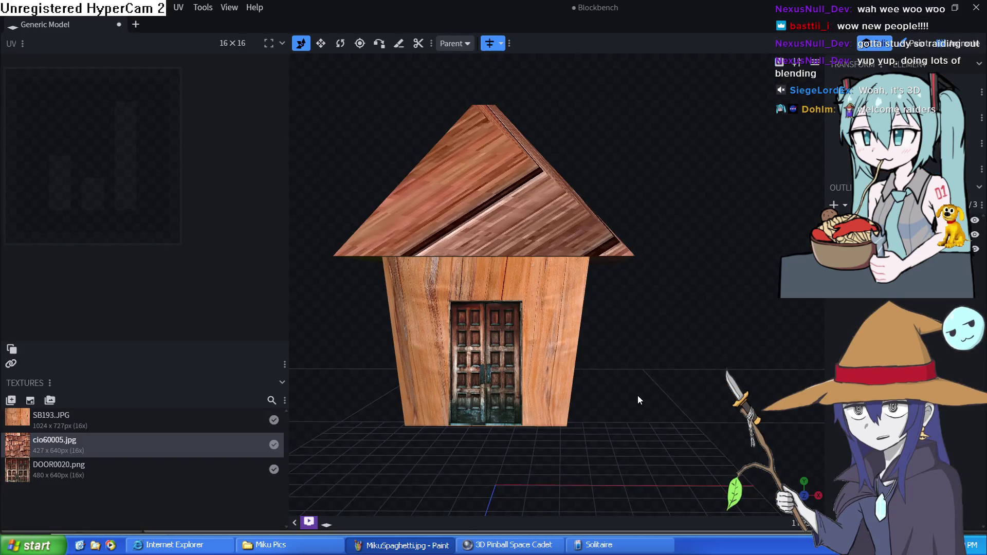
pyautogui.moveTo(639, 400)
pyautogui.mouseDown()
pyautogui.moveTo(631, 410)
pyautogui.moveTo(685, 391)
pyautogui.moveTo(752, 409)
pyautogui.moveTo(730, 419)
pyautogui.moveTo(697, 393)
pyautogui.moveTo(642, 379)
pyautogui.moveTo(600, 407)
pyautogui.moveTo(590, 454)
pyautogui.moveTo(647, 518)
pyautogui.moveTo(732, 325)
pyautogui.moveTo(771, 370)
pyautogui.moveTo(792, 421)
pyautogui.moveTo(802, 402)
pyautogui.moveTo(703, 406)
pyautogui.mouseUp()
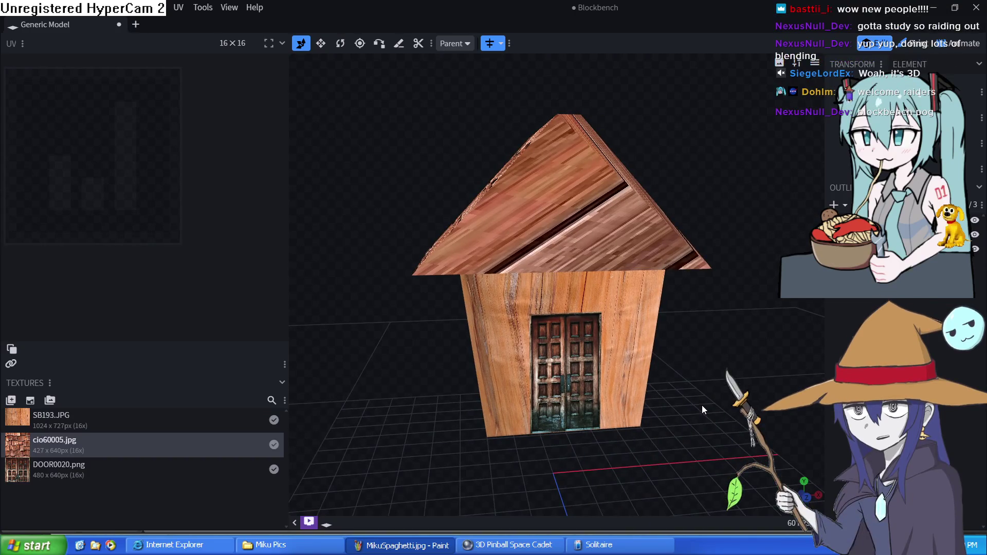
pyautogui.moveTo(688, 399)
pyautogui.mouseDown()
pyautogui.moveTo(681, 376)
pyautogui.moveTo(667, 384)
pyautogui.moveTo(671, 368)
pyautogui.moveTo(659, 386)
pyautogui.moveTo(698, 393)
pyautogui.moveTo(720, 361)
pyautogui.moveTo(702, 359)
pyautogui.mouseUp()
pyautogui.scroll(-2, 683, 380)
pyautogui.scroll(2, 679, 381)
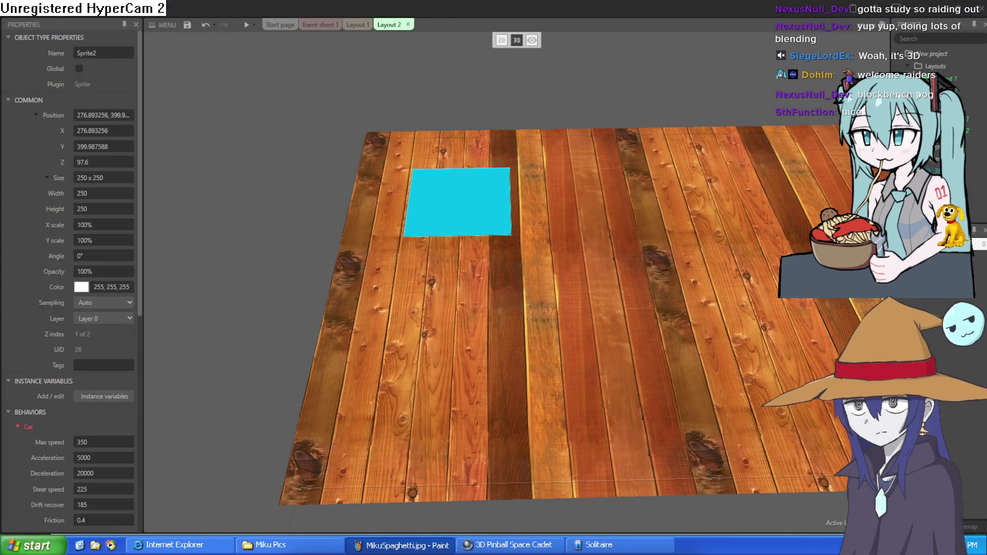
# Return to Layout 1 and fly the 3D camera around the house, dice and cyan plane.
pyautogui.hotkey('ctrl', 'shift', 'Tab')
pyautogui.hotkey('ctrl', 'shift', 'Tab')
pyautogui.hotkey('ctrl', 'Tab')
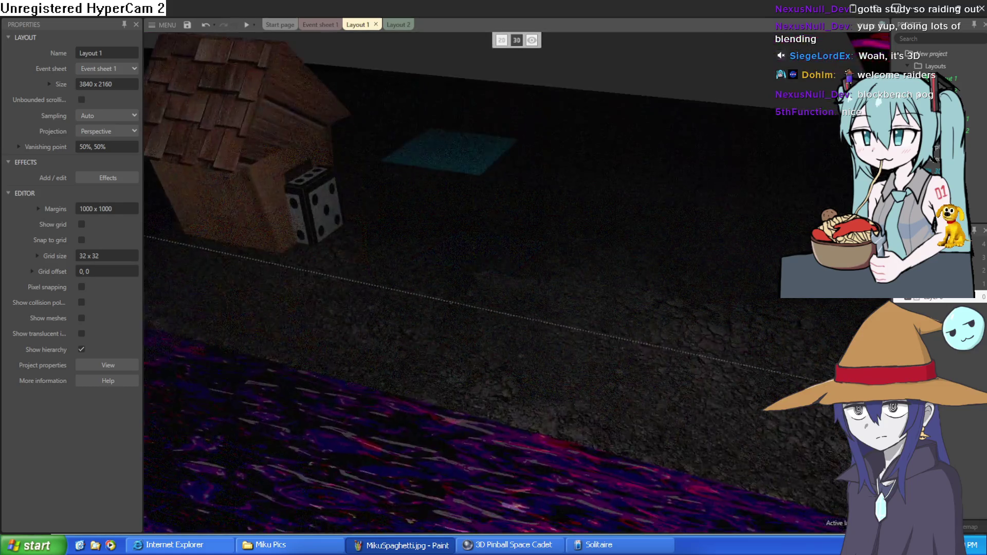
pyautogui.press('w')
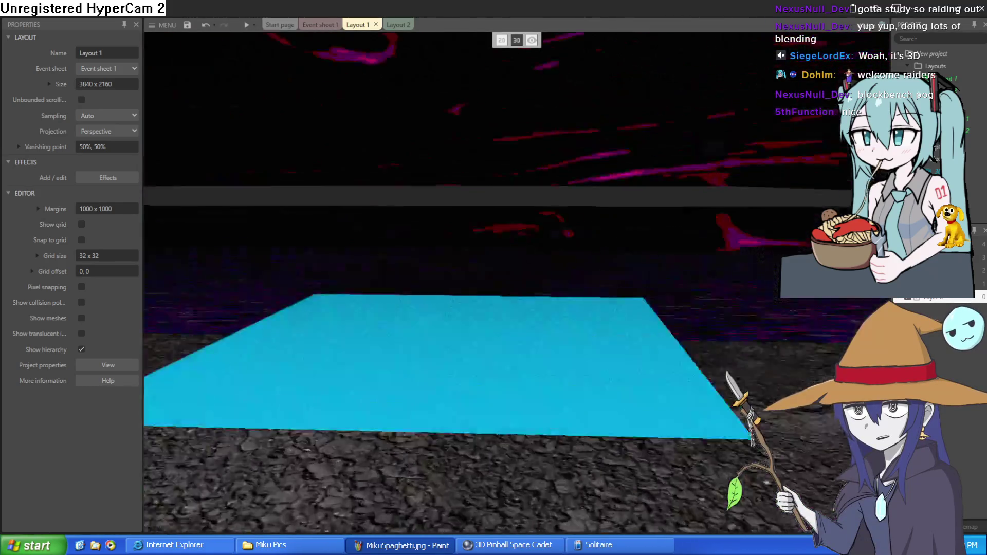
pyautogui.press('s')
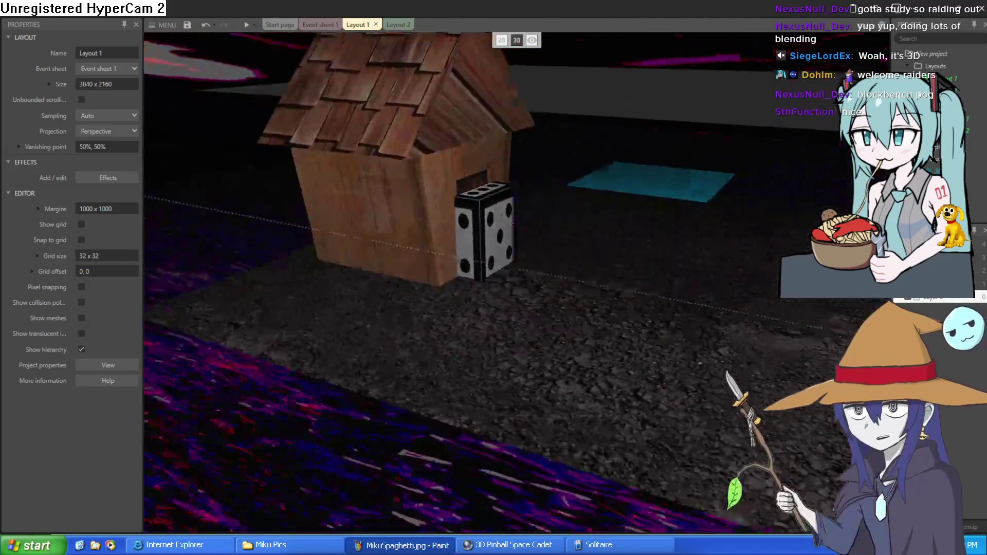
pyautogui.press('d')
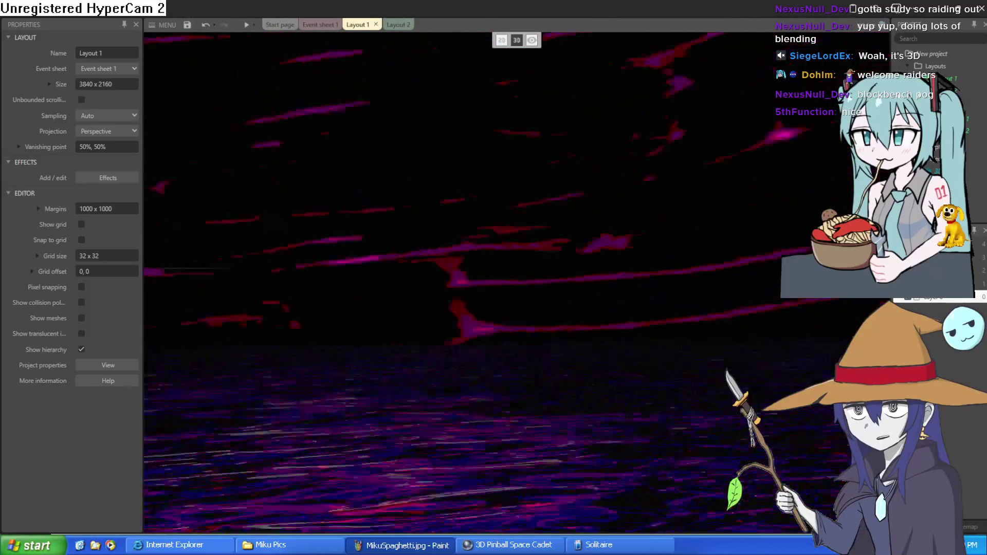
pyautogui.press('a')
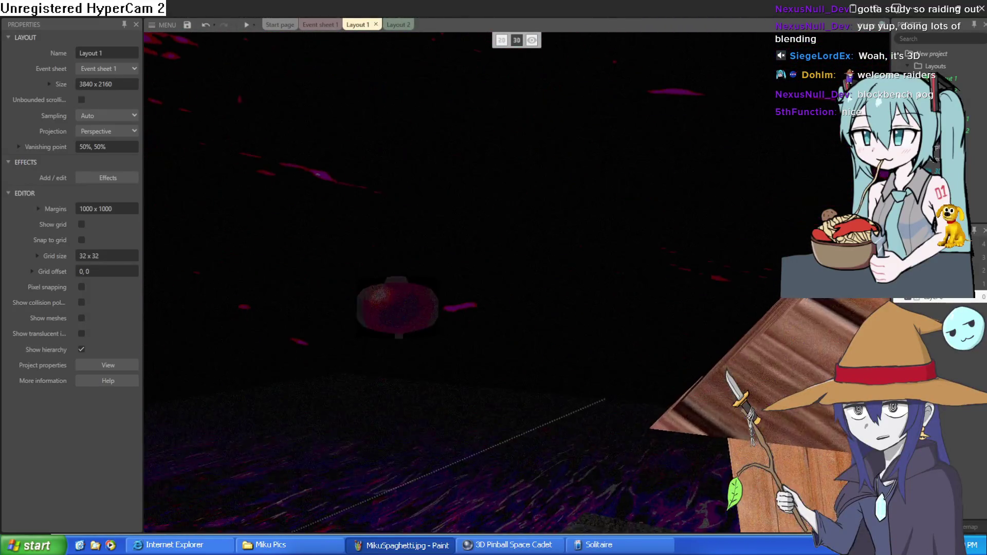
pyautogui.press('d')
pyautogui.press('a')
# Turn the view to centre the cyan plane, then run a game preview.
pyautogui.press('d')
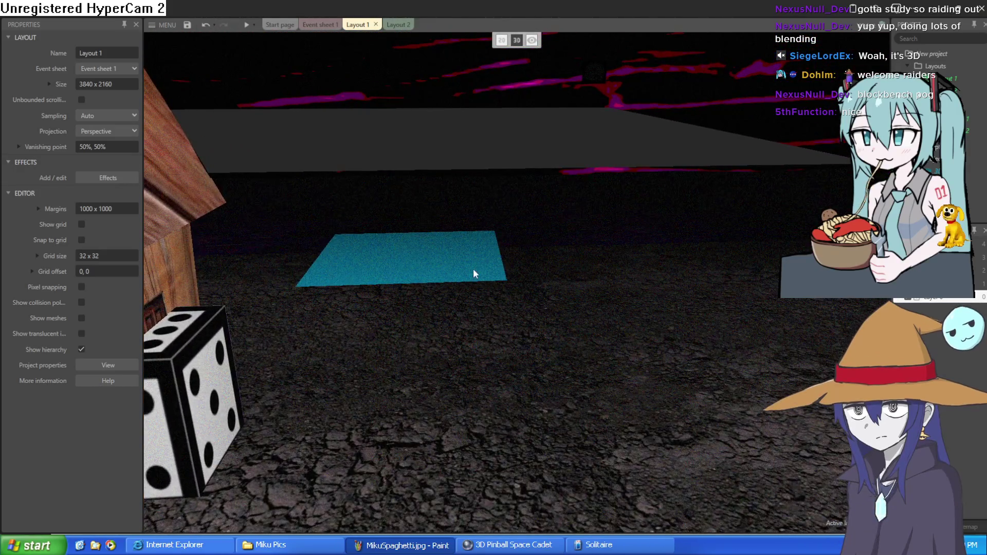
pyautogui.press('d')
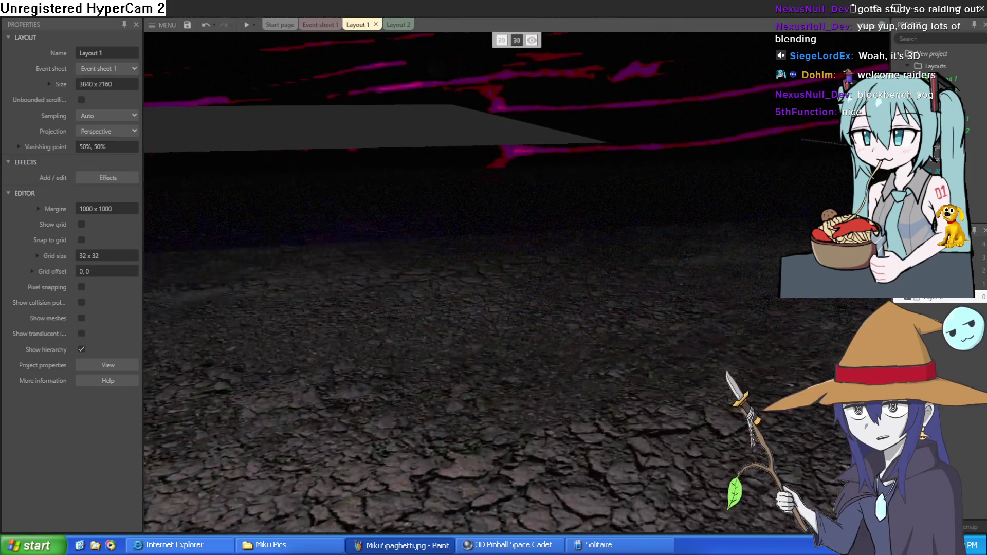
pyautogui.press('a')
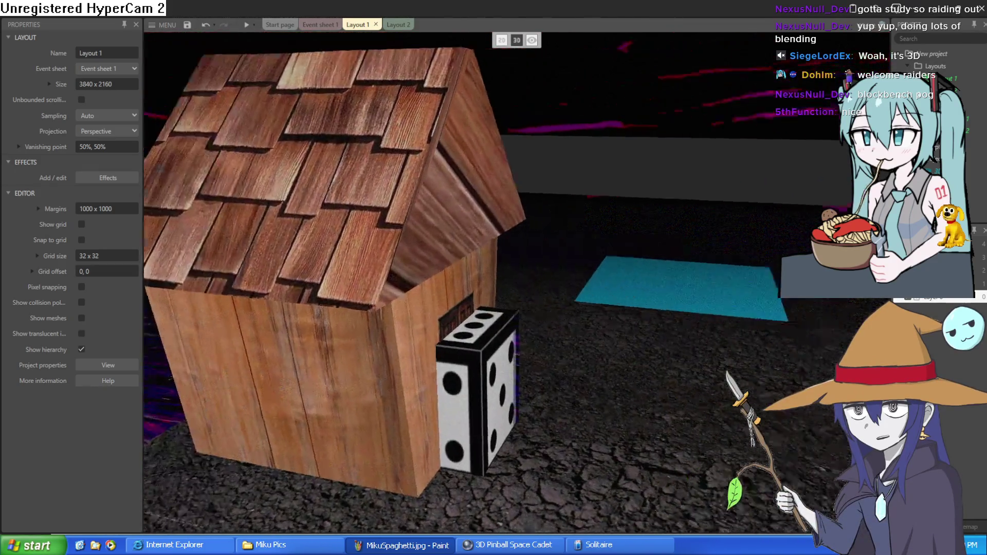
pyautogui.press('d')
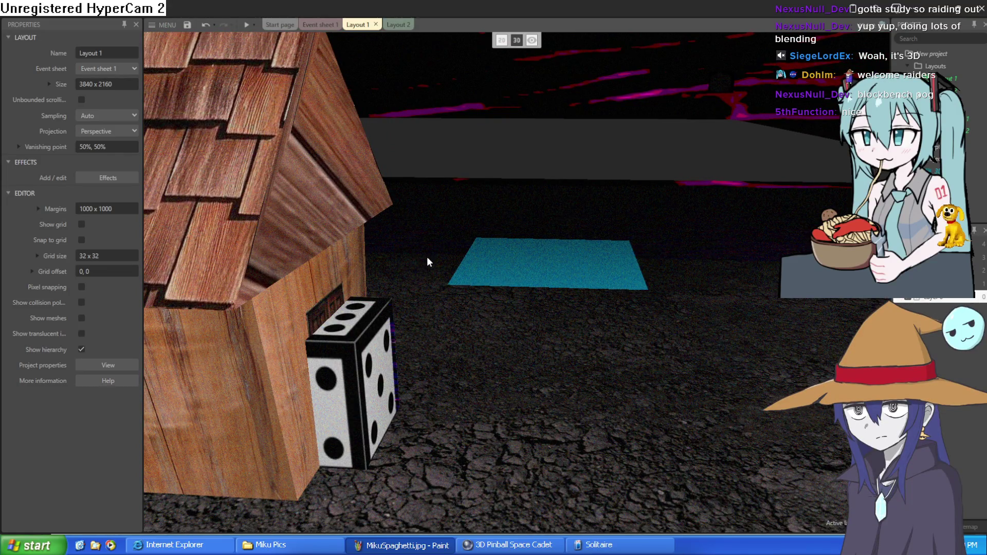
pyautogui.press('d')
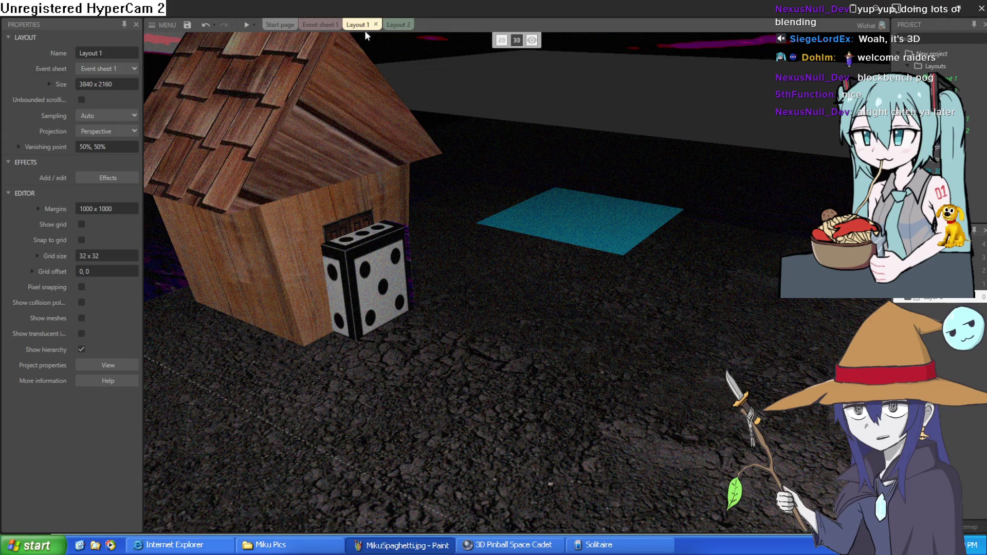
pyautogui.click(248, 25)
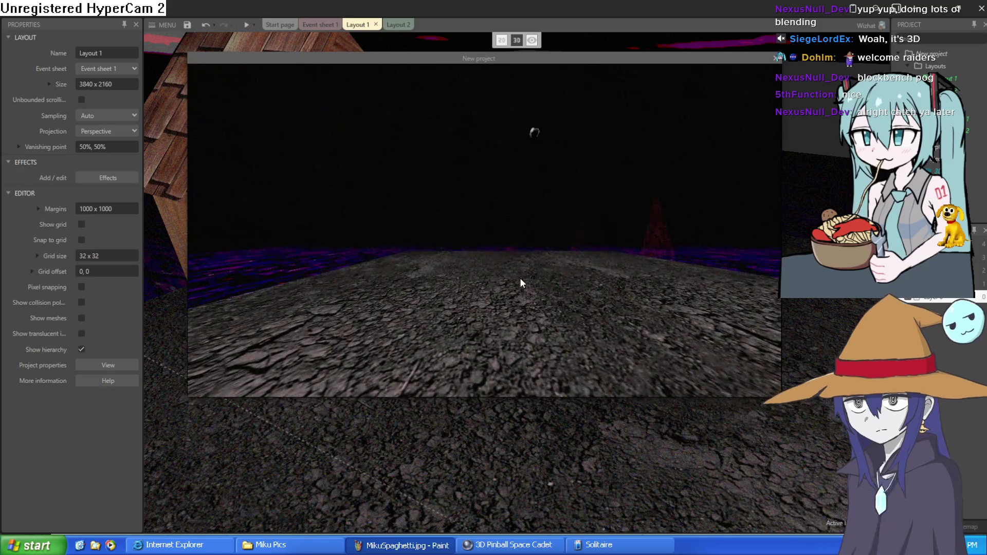
pyautogui.click(520, 278)
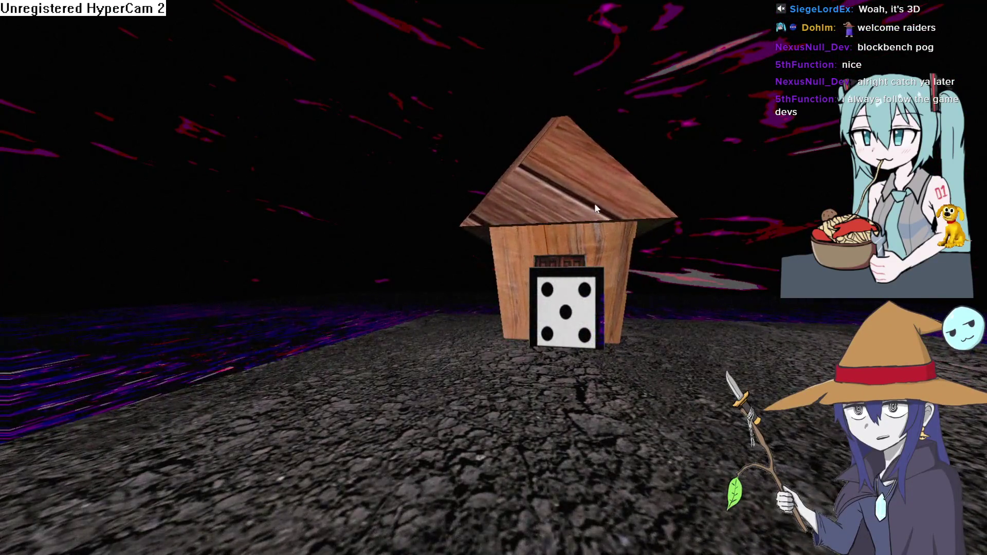
pyautogui.press('Escape')
pyautogui.click(776, 59)
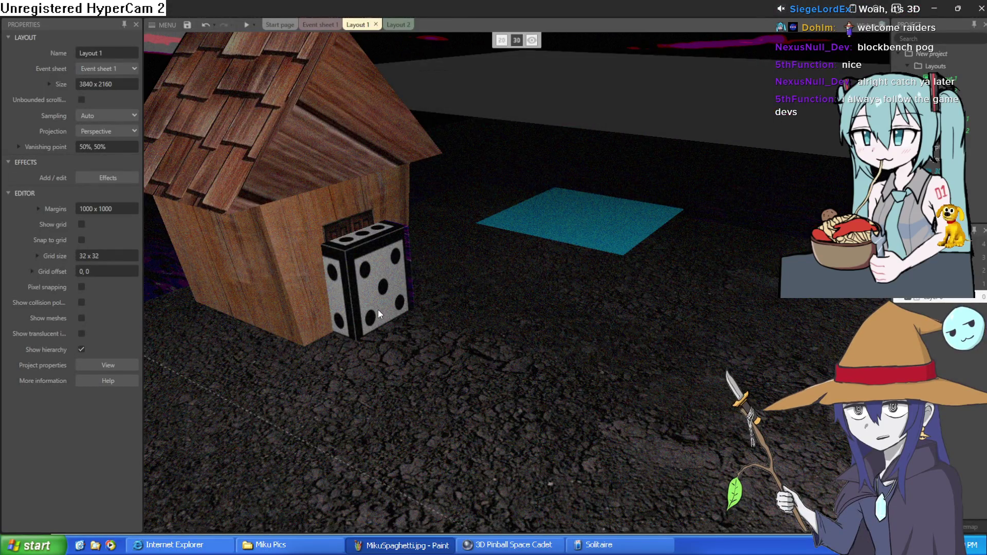
# Select the dice in Layout 1 and untick its Initially visible property.
pyautogui.click(315, 26)
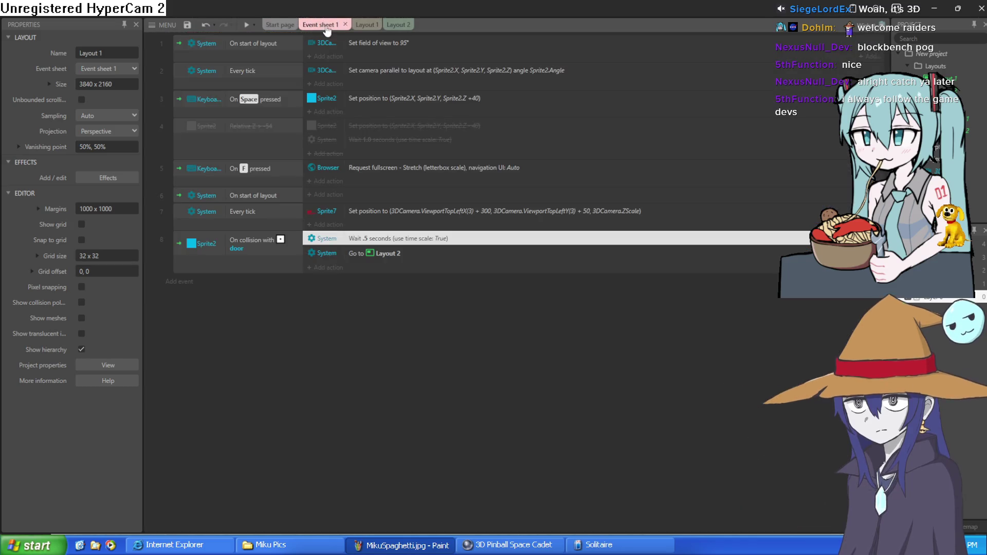
pyautogui.click(278, 26)
pyautogui.click(367, 28)
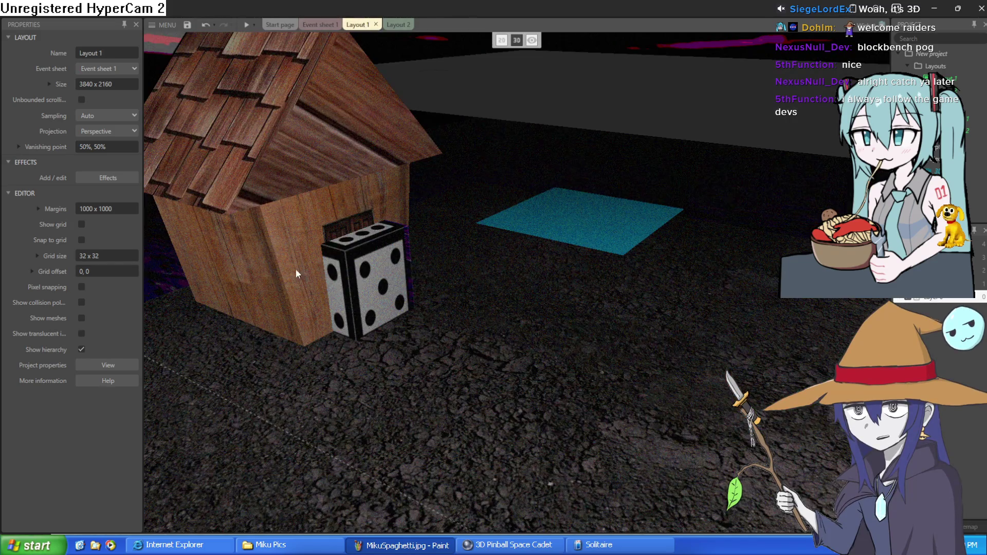
pyautogui.click(368, 301)
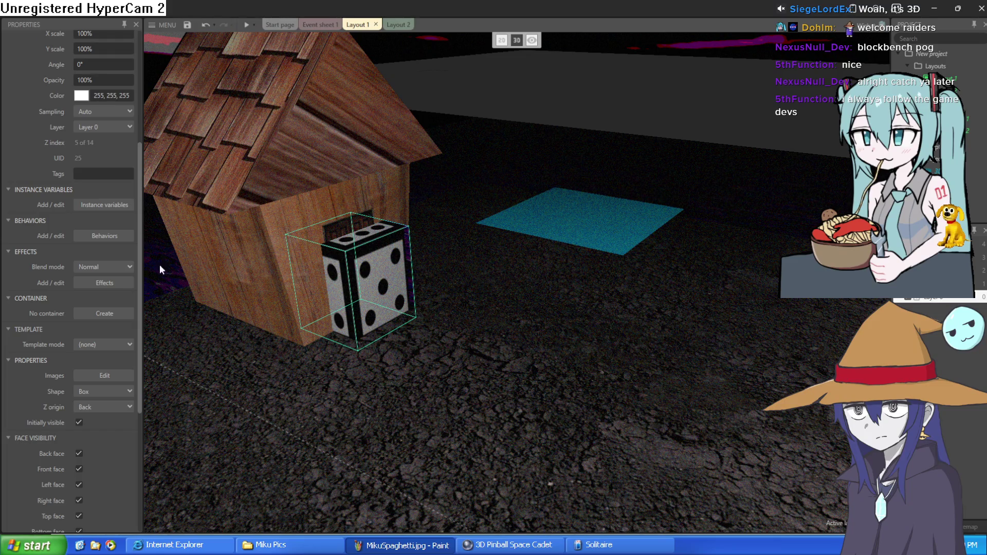
pyautogui.scroll(-5, 101, 319)
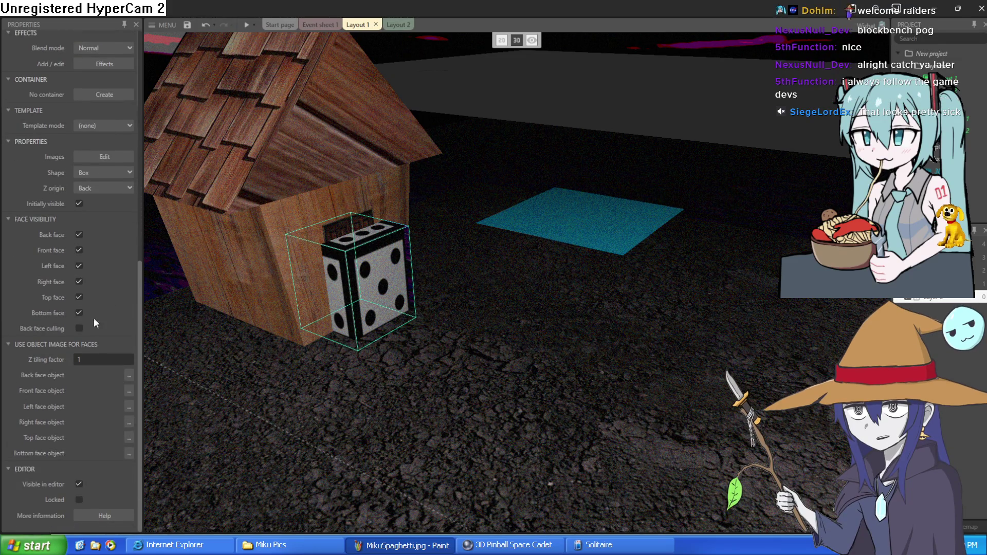
pyautogui.scroll(7, 80, 382)
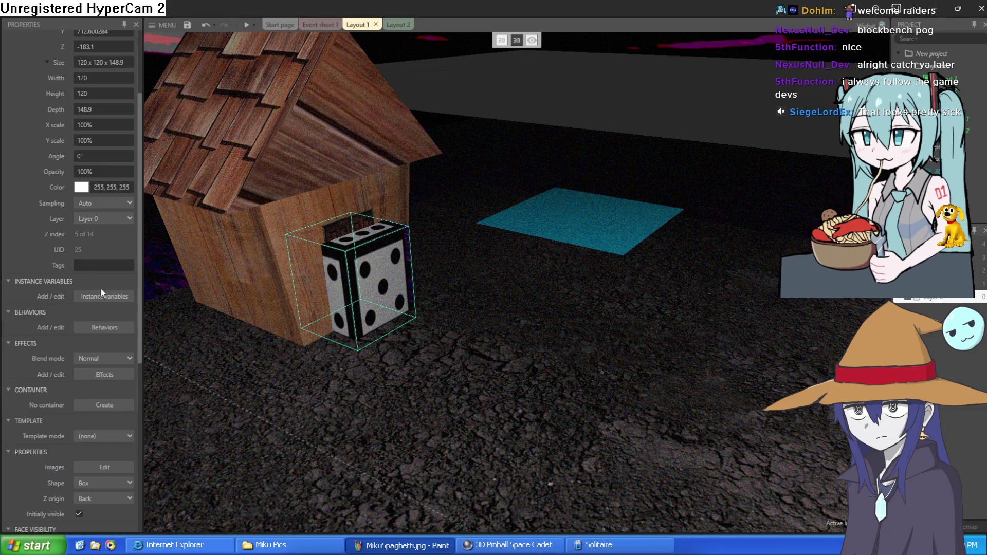
pyautogui.scroll(3, 100, 290)
pyautogui.scroll(-6, 111, 304)
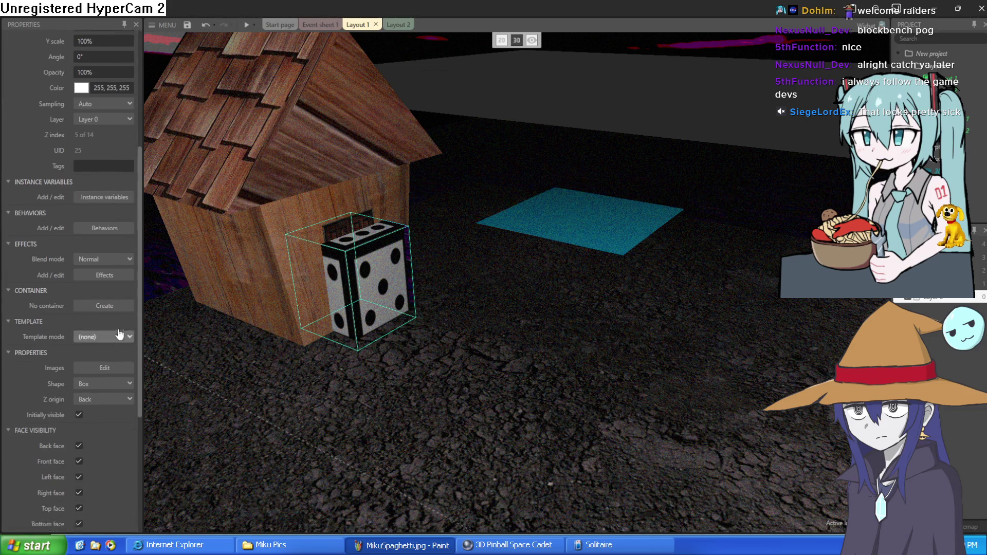
pyautogui.scroll(-2, 119, 334)
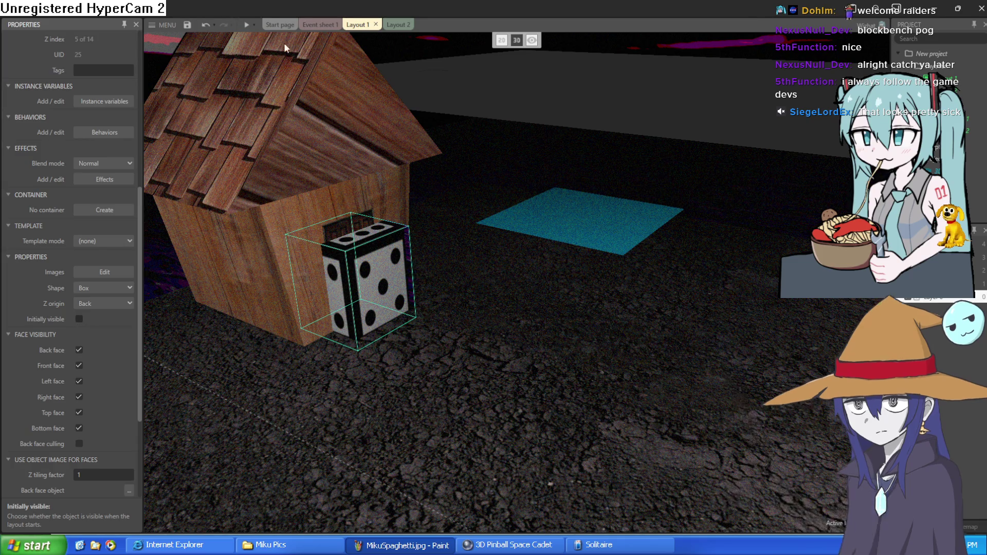
# Preview the game with the dice hidden, then switch to Layout 2.
pyautogui.click(246, 24)
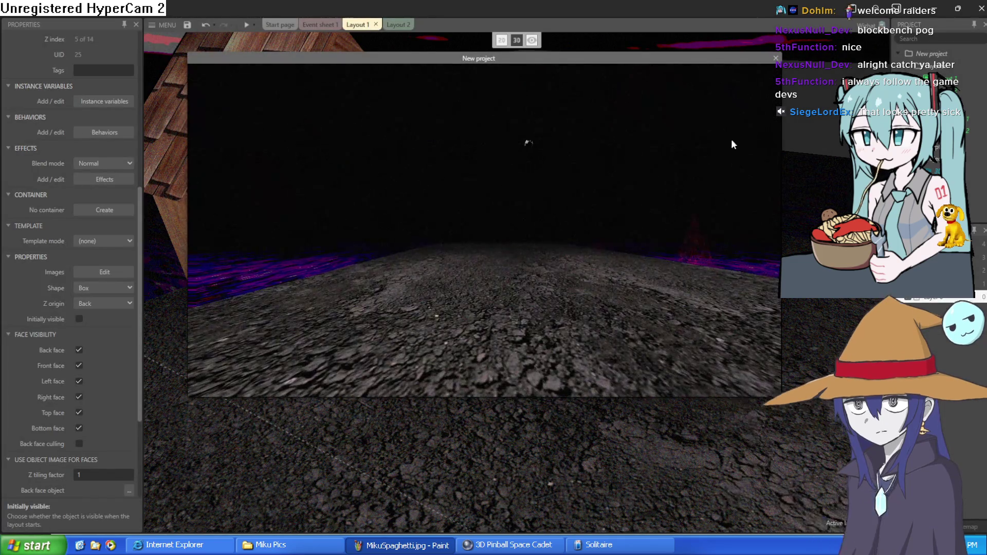
pyautogui.click(776, 58)
pyautogui.click(401, 25)
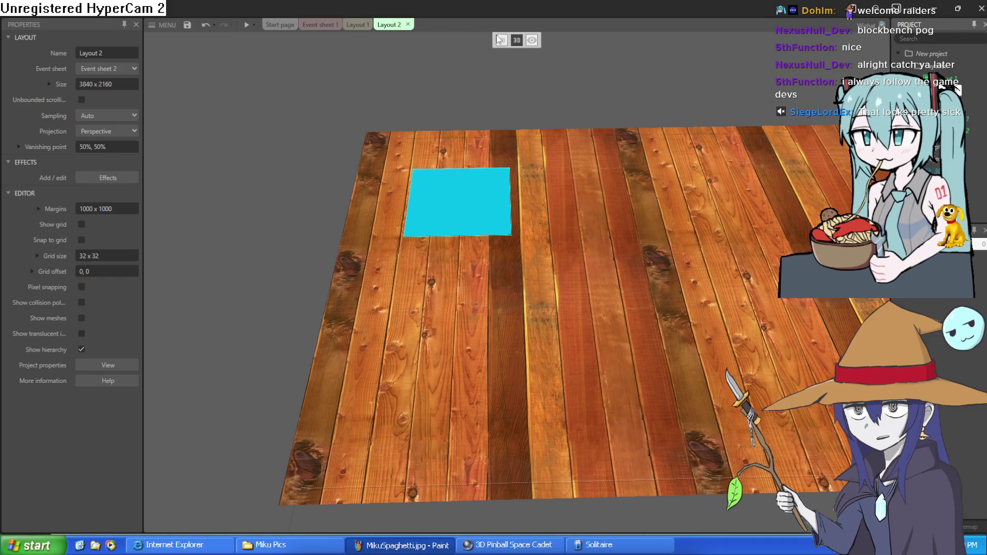
# Add an include of Event sheet 1 to Layout 2's Event sheet 2, then view Event sheet 1.
pyautogui.doubleClick(933, 159)
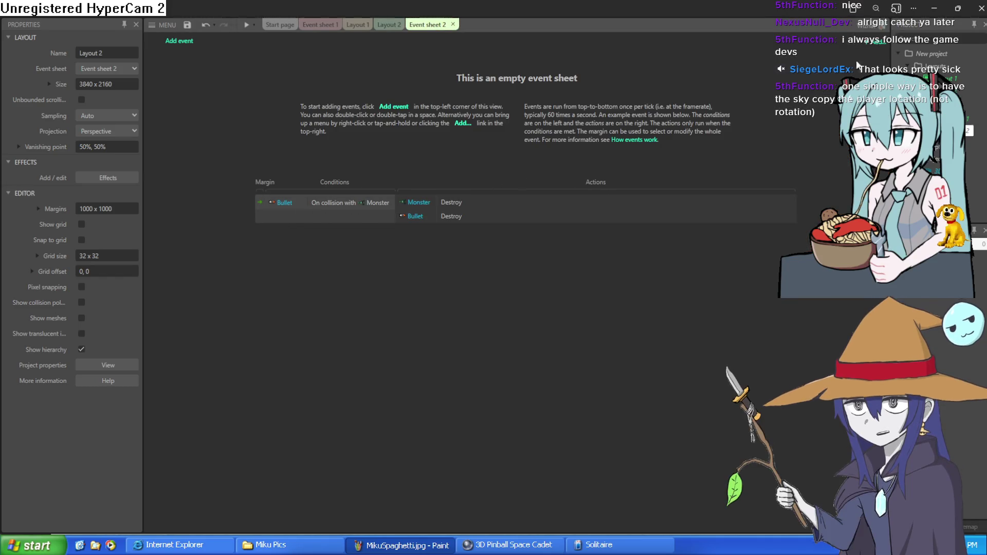
pyautogui.rightClick(872, 45)
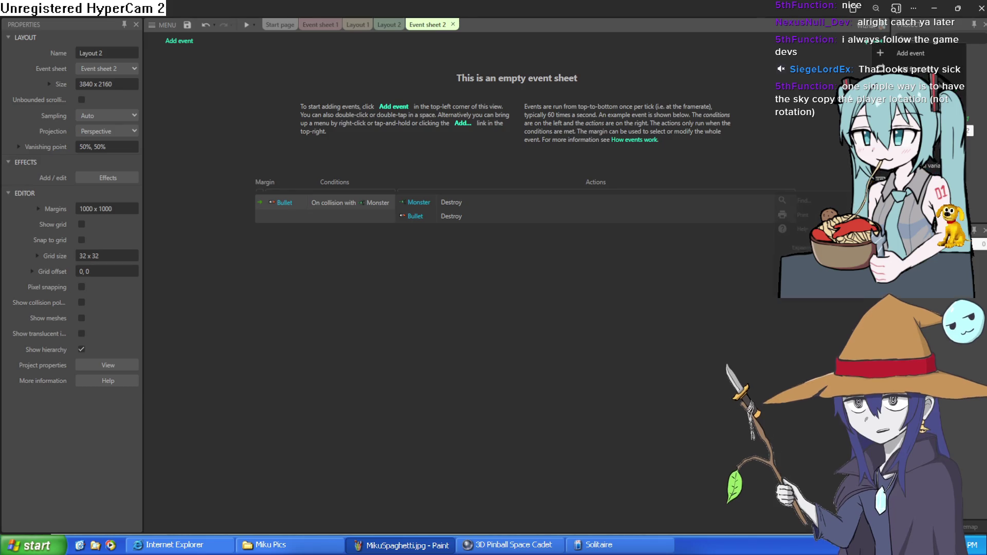
pyautogui.click(811, 114)
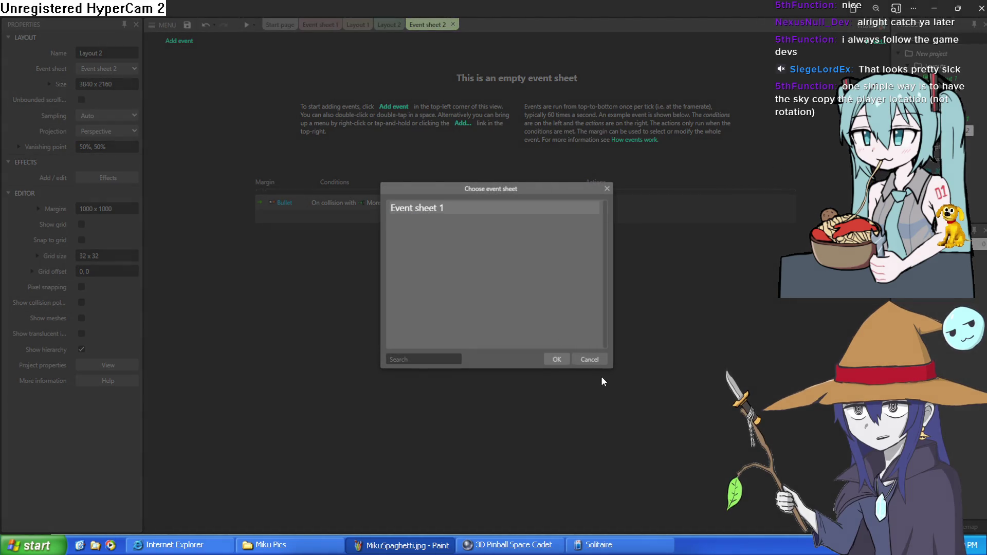
pyautogui.click(557, 360)
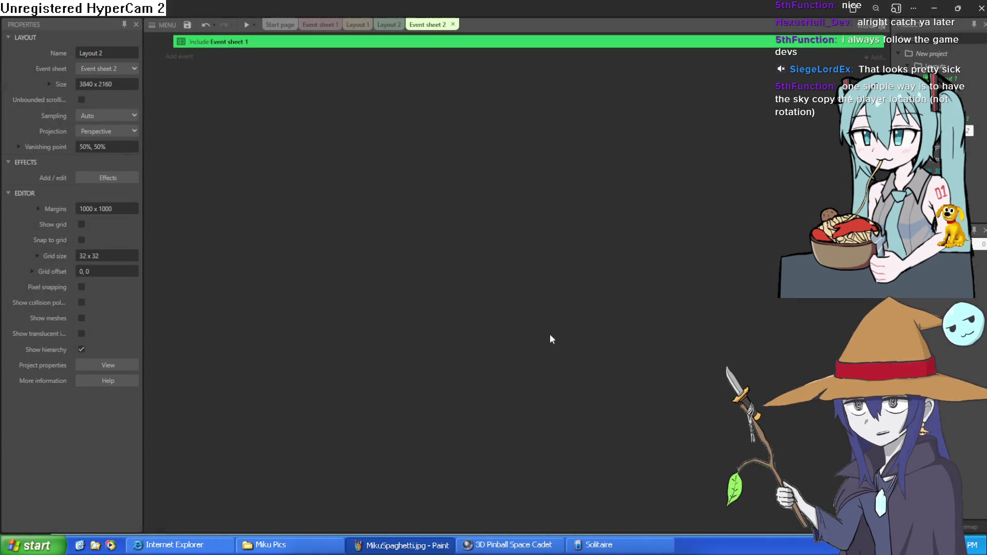
pyautogui.click(364, 27)
pyautogui.click(395, 26)
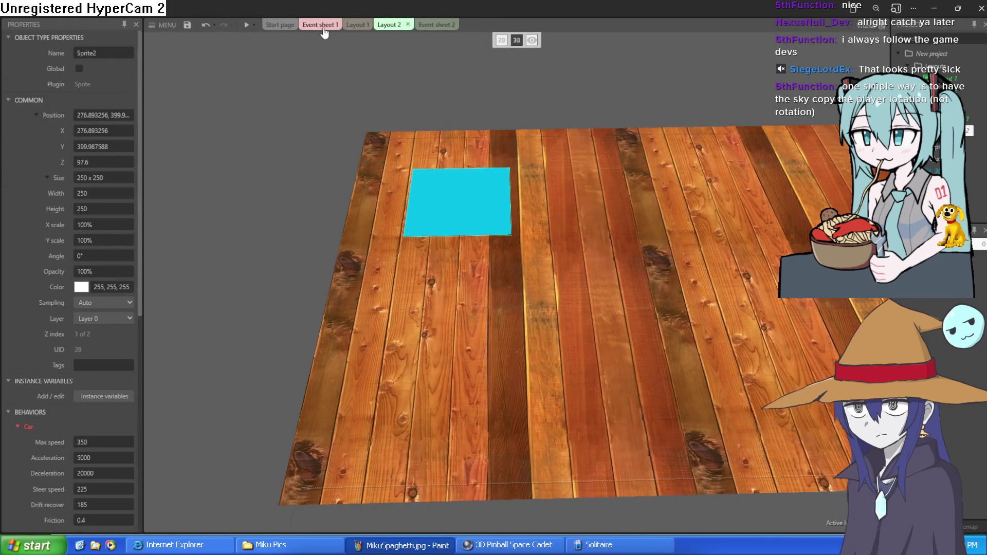
pyautogui.click(332, 30)
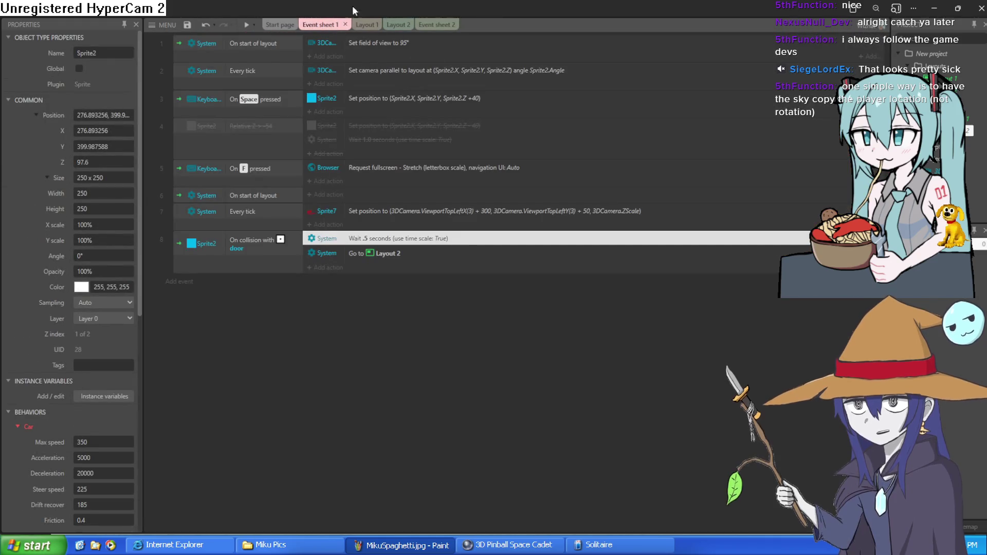
# Preview the game from Layout 2, then return to Layout 1 and preview it.
pyautogui.click(433, 25)
pyautogui.click(387, 26)
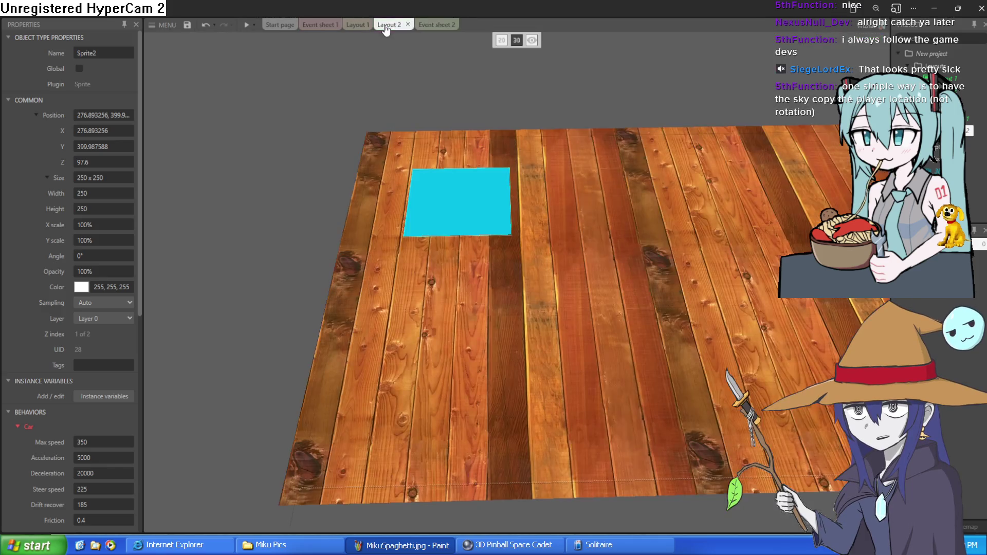
pyautogui.click(247, 27)
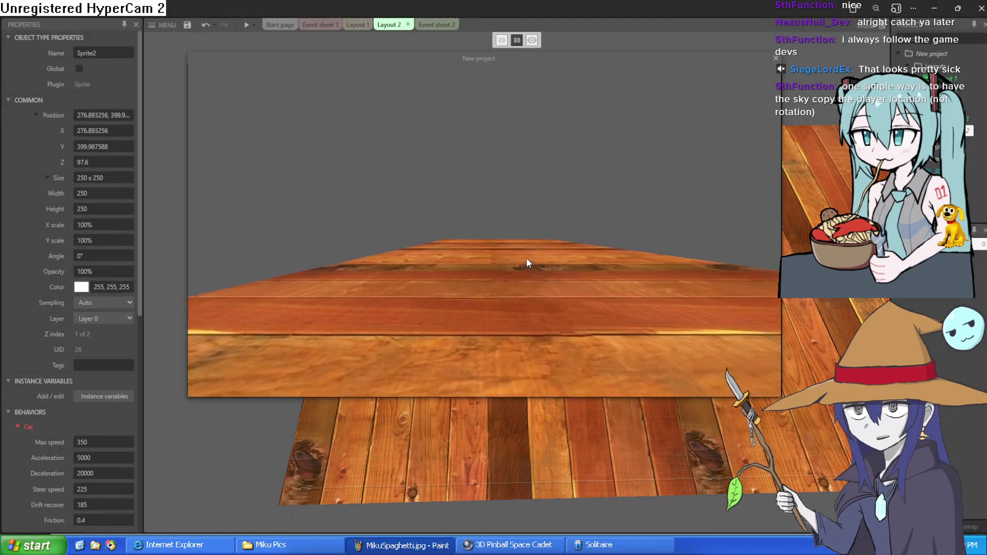
pyautogui.click(774, 59)
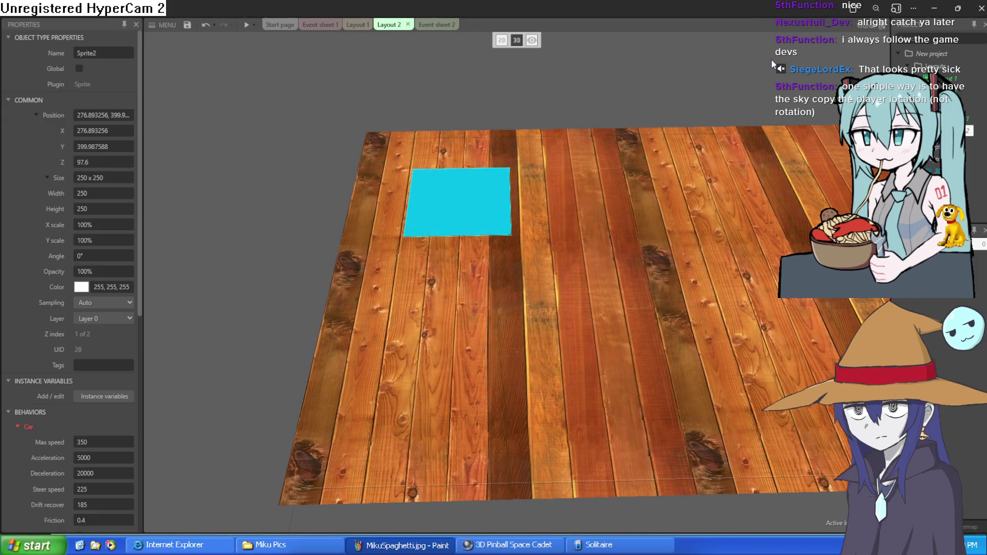
pyautogui.click(290, 26)
pyautogui.click(357, 26)
pyautogui.click(247, 26)
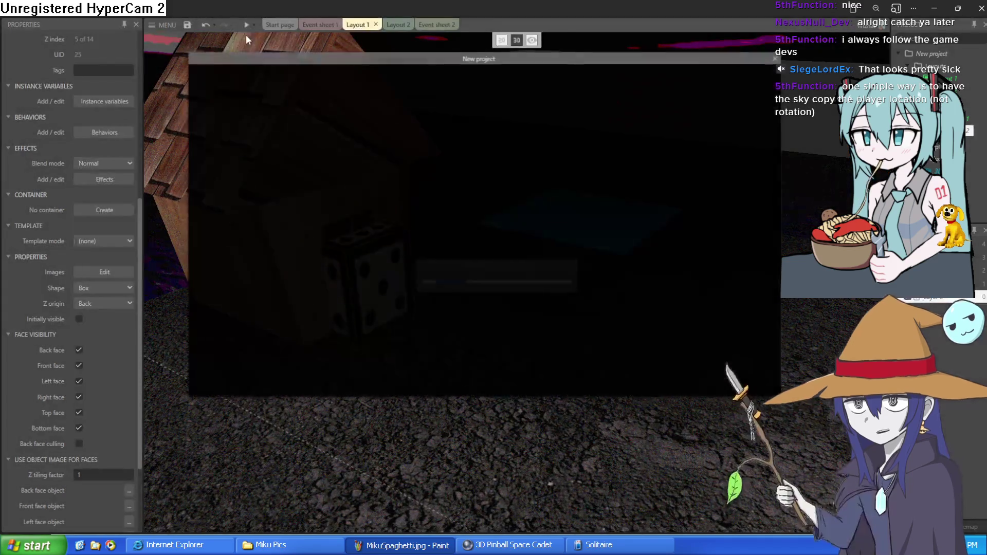
# In fullscreen preview, walk through the house door, look around the wooden room, then close the preview.
pyautogui.click(576, 260)
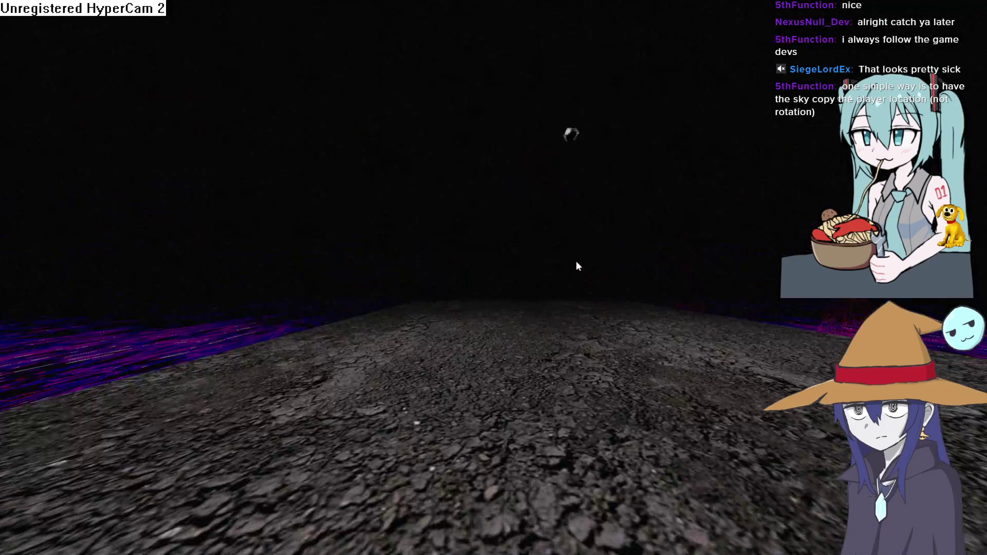
pyautogui.press('Up')
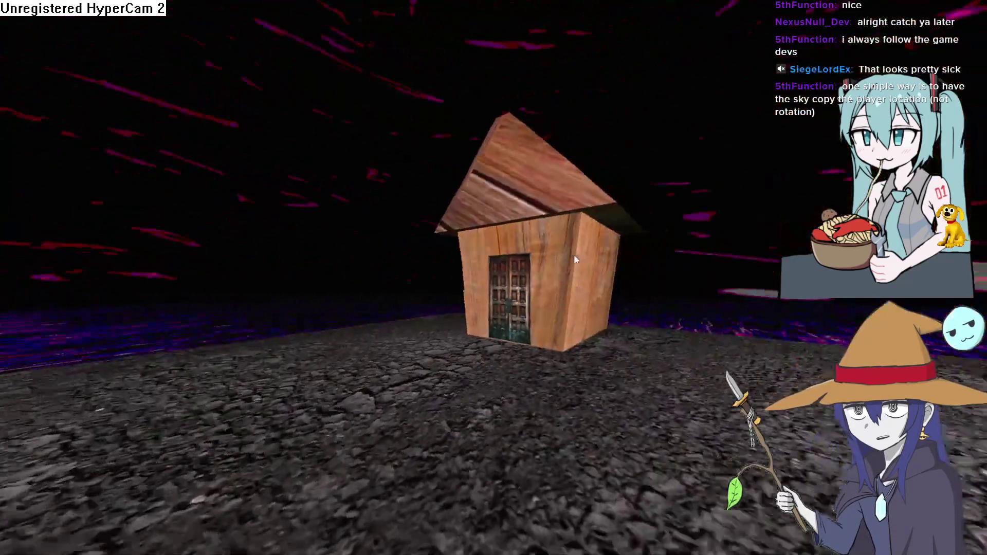
pyautogui.press('Up')
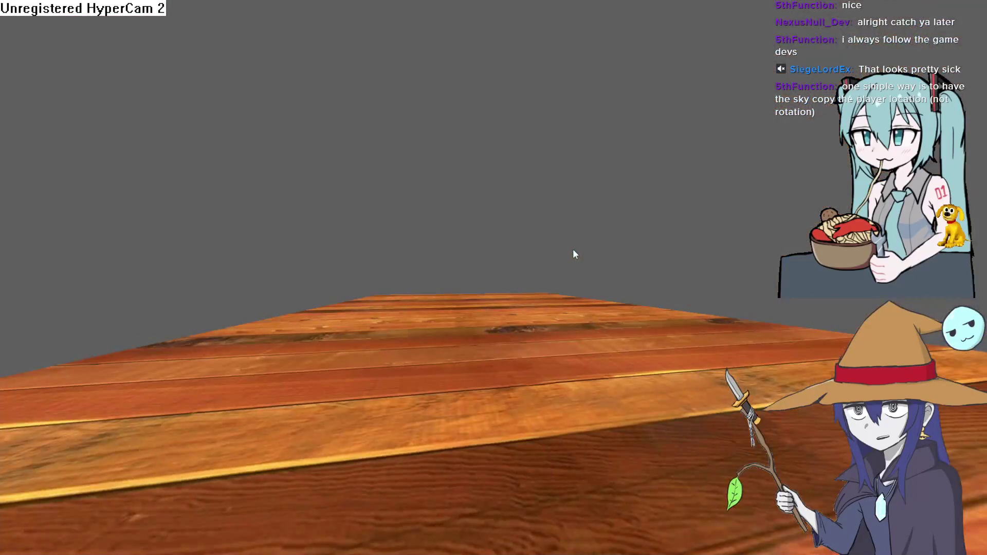
pyautogui.press('Right')
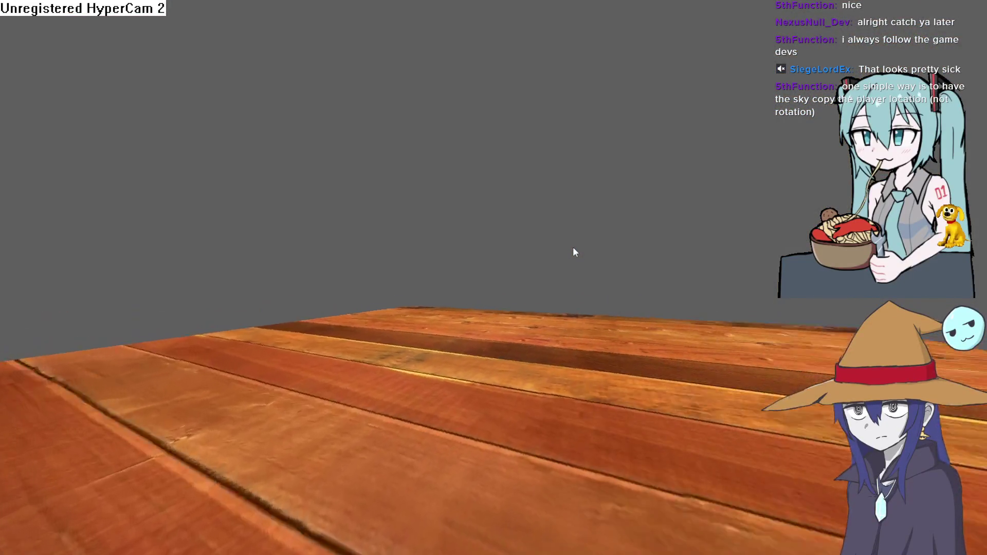
pyautogui.press('Right')
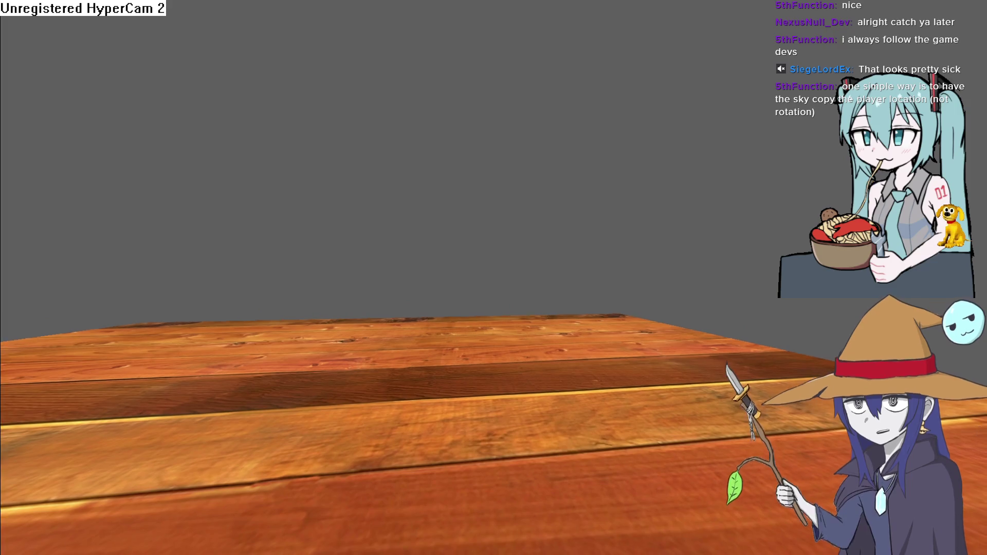
pyautogui.press('Escape')
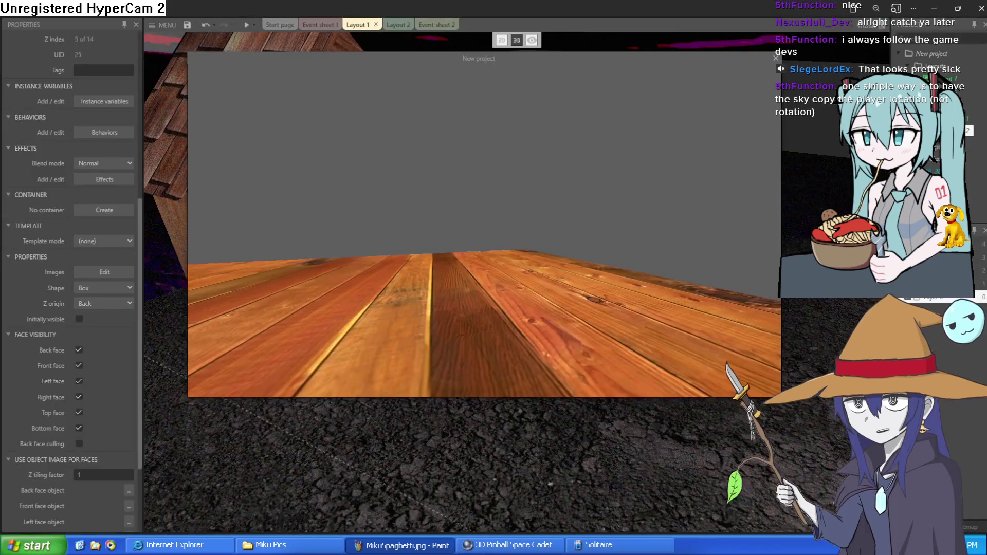
pyautogui.click(773, 62)
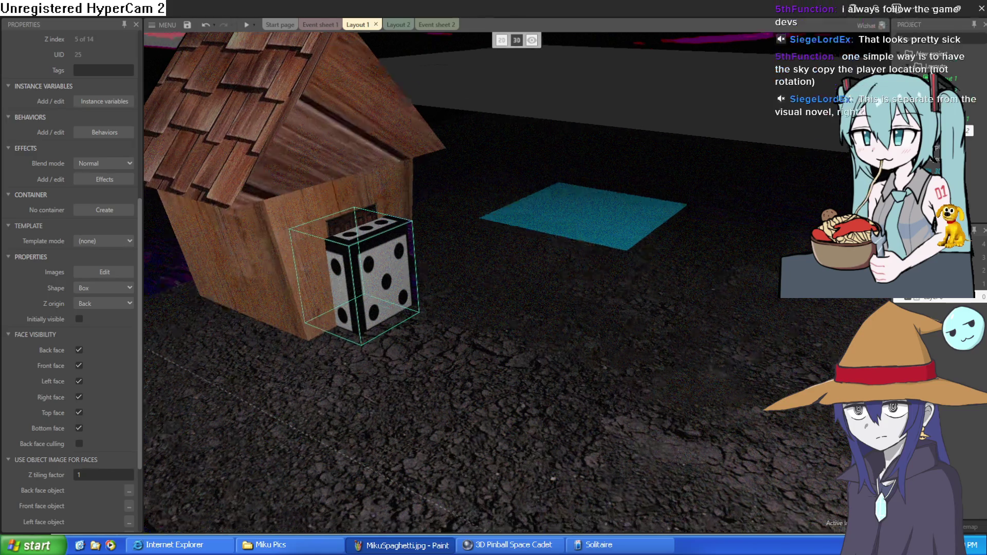
# Fly the editor camera to the large slab above the ground and delete it.
pyautogui.press('d')
pyautogui.press('a')
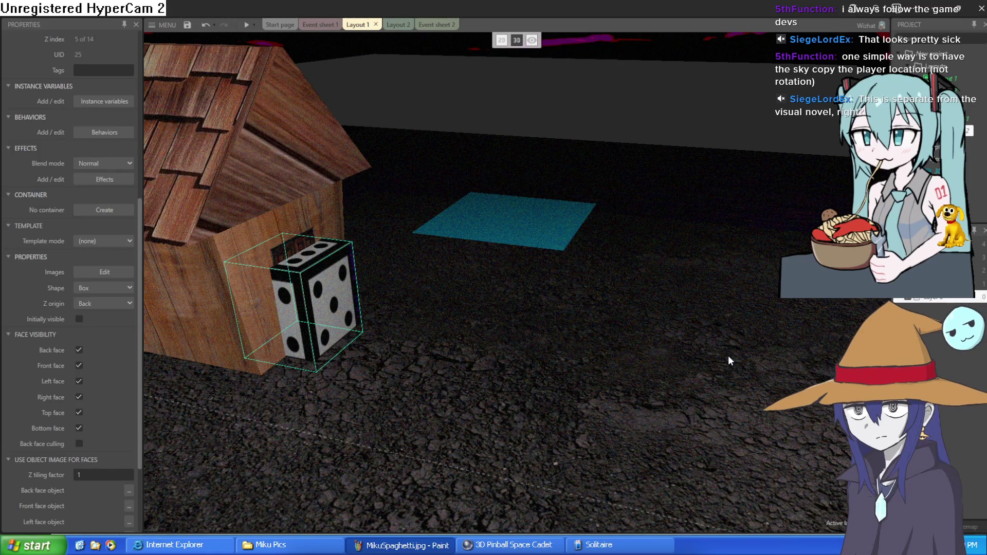
pyautogui.press('d')
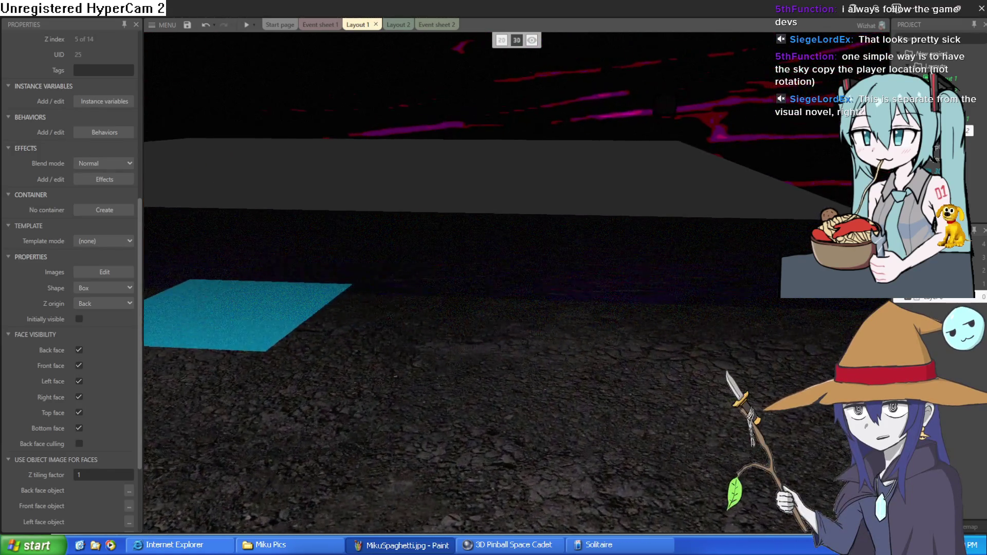
pyautogui.click(646, 184)
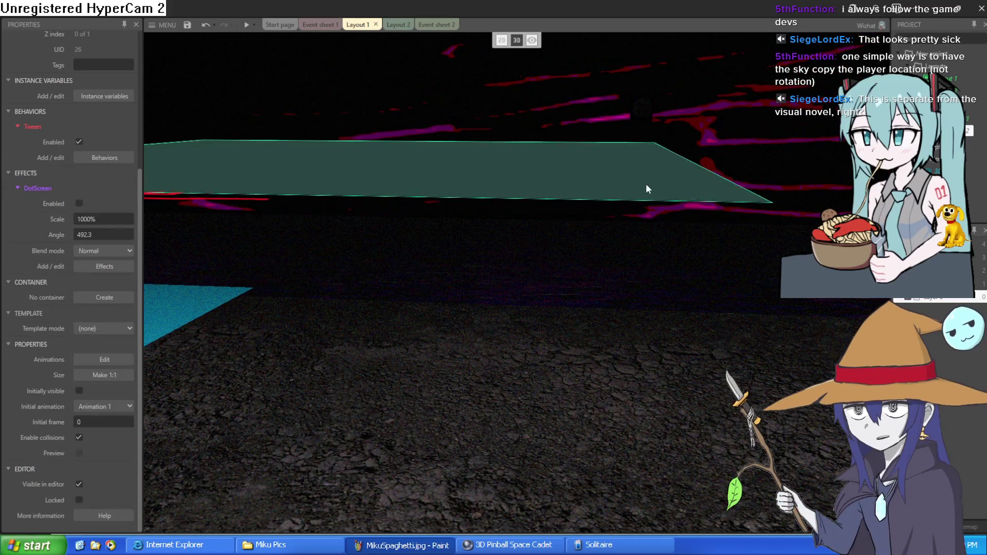
pyautogui.rightClick(666, 206)
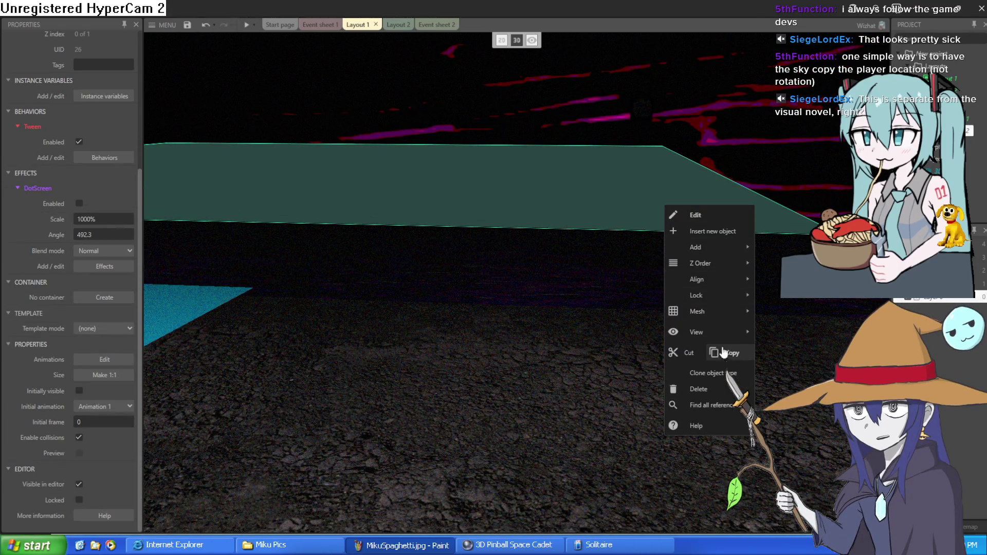
pyautogui.click(717, 389)
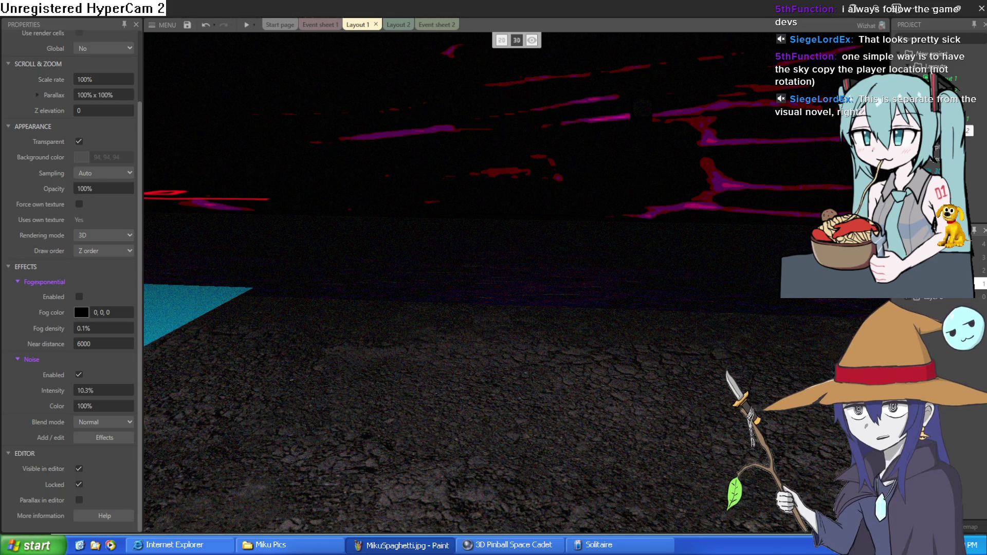
# Look over the house, tile and dice, check the layer properties, then switch to Event sheet 1.
pyautogui.press('s')
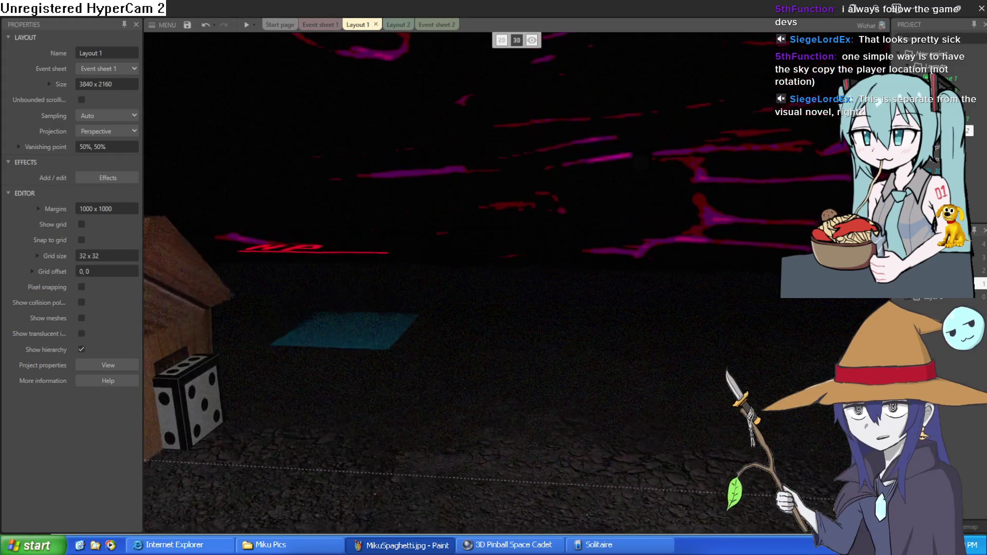
pyautogui.press('w')
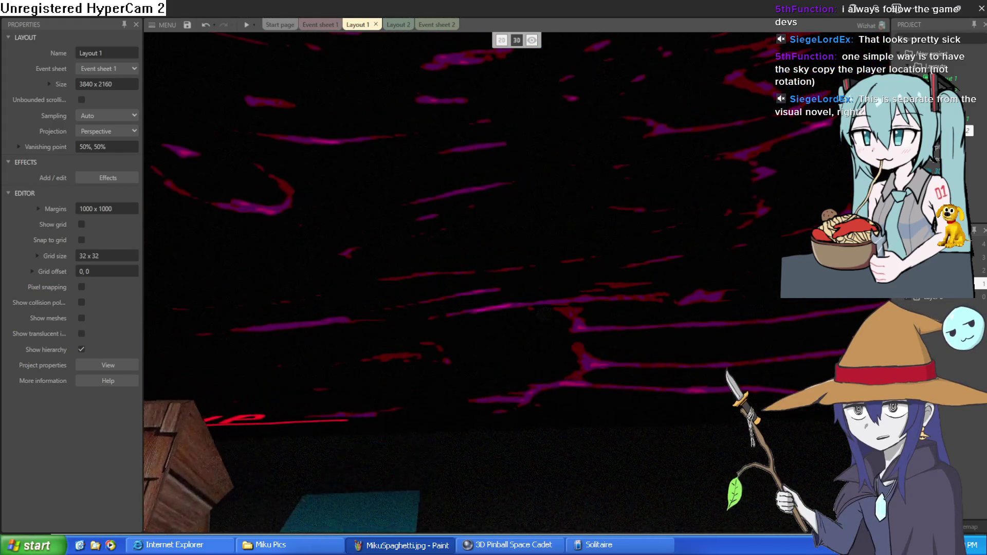
pyautogui.press('s')
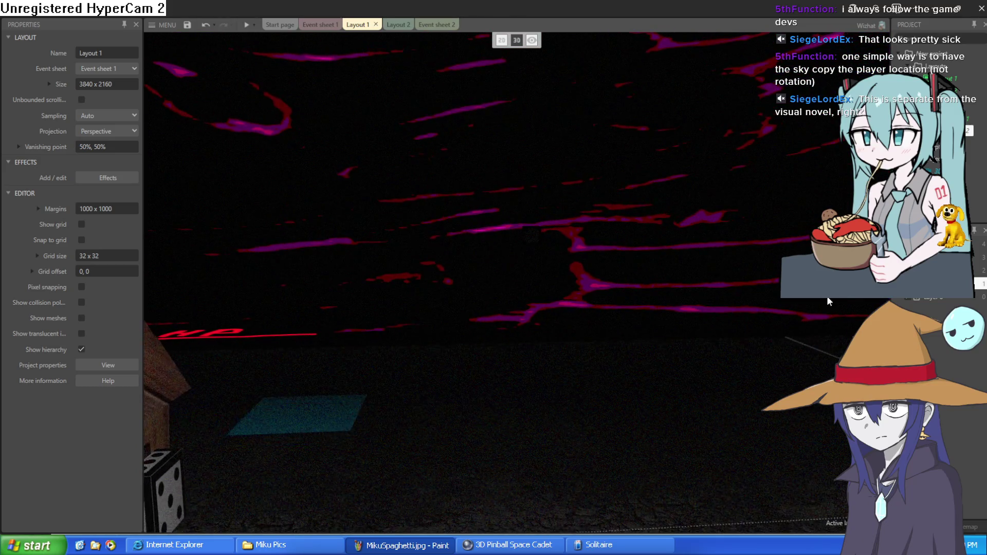
pyautogui.click(976, 230)
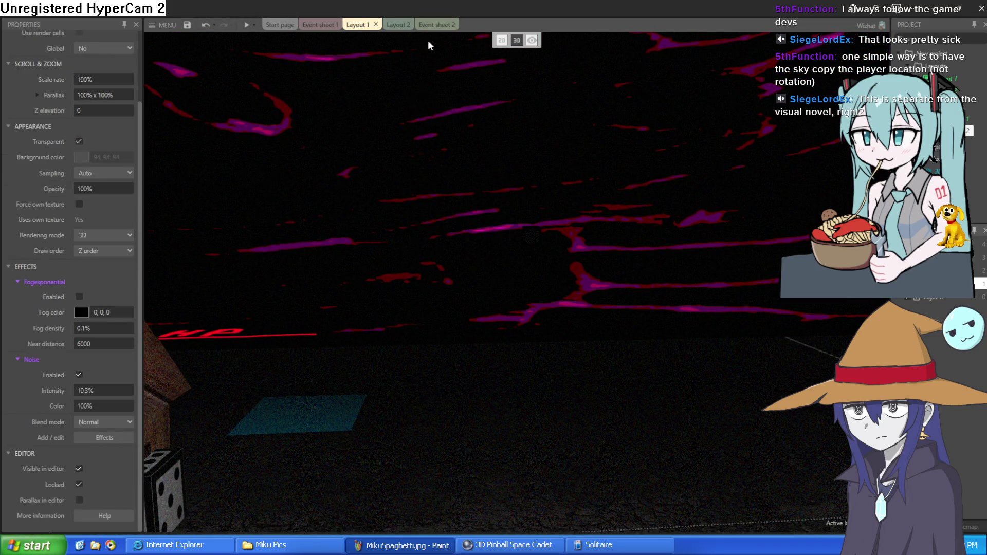
pyautogui.click(396, 25)
pyautogui.click(328, 26)
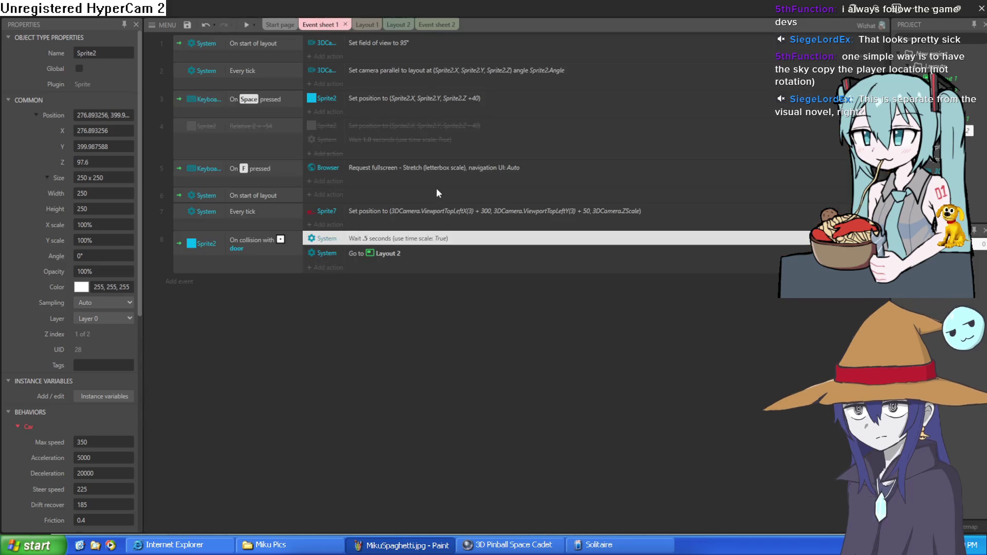
# Start a new event but cancel the Add condition dialog, then return to Layout 1.
pyautogui.click(183, 282)
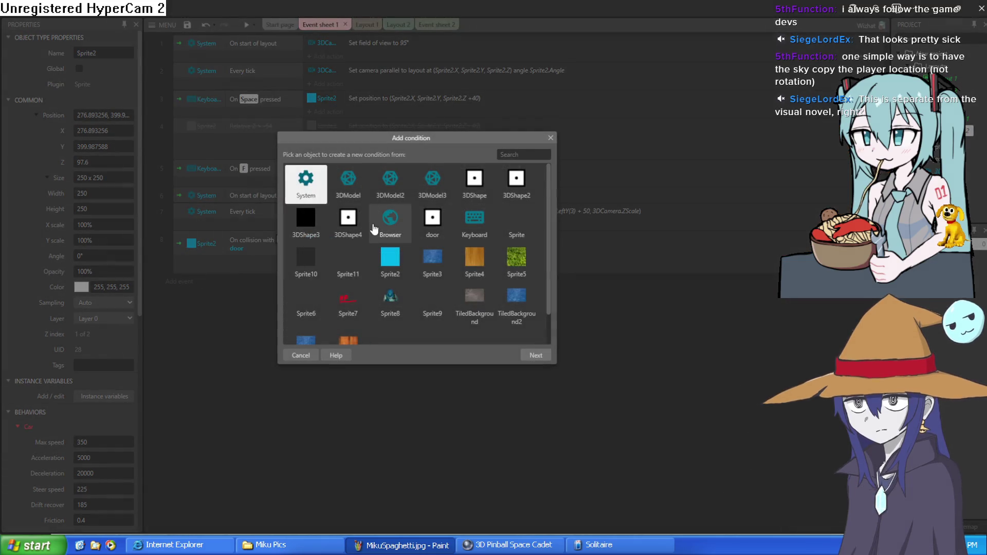
pyautogui.click(552, 136)
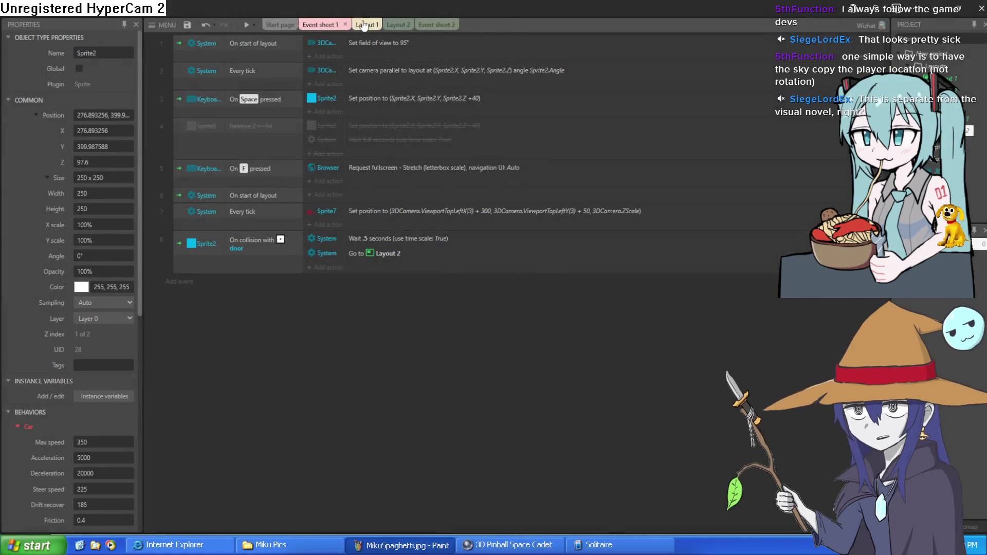
pyautogui.click(363, 25)
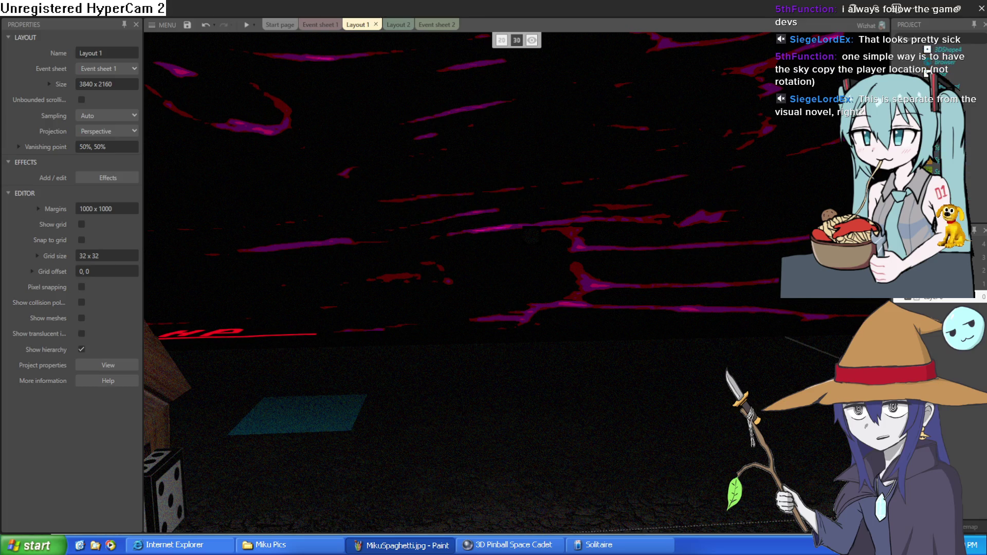
# Orbit and fly the layout camera around the sky, cyan tile, house and dice.
pyautogui.moveTo(689, 221)
pyautogui.mouseDown()
pyautogui.moveTo(690, 165)
pyautogui.moveTo(689, 214)
pyautogui.moveTo(895, 202)
pyautogui.mouseUp()
pyautogui.press('w')
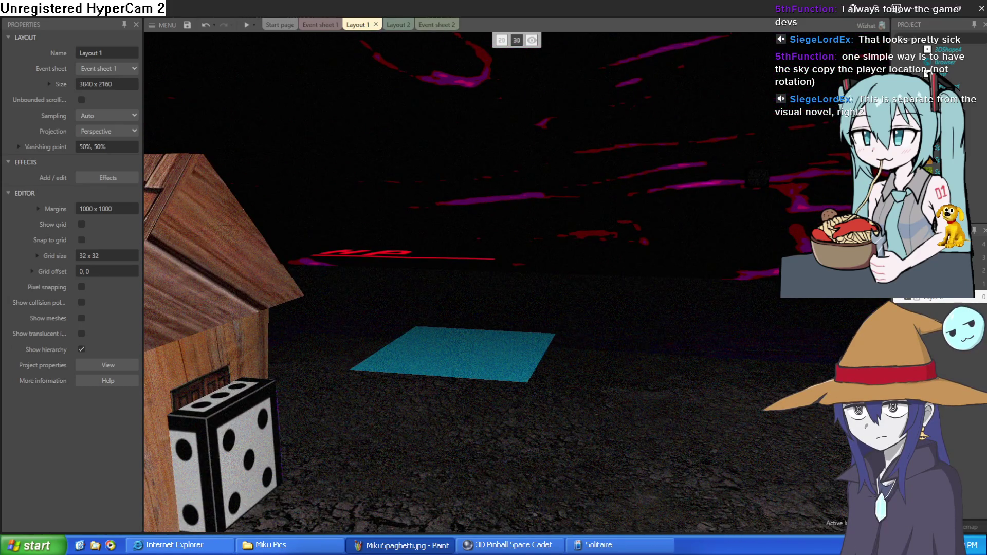
pyautogui.moveTo(668, 224); pyautogui.dragTo(687, 223)
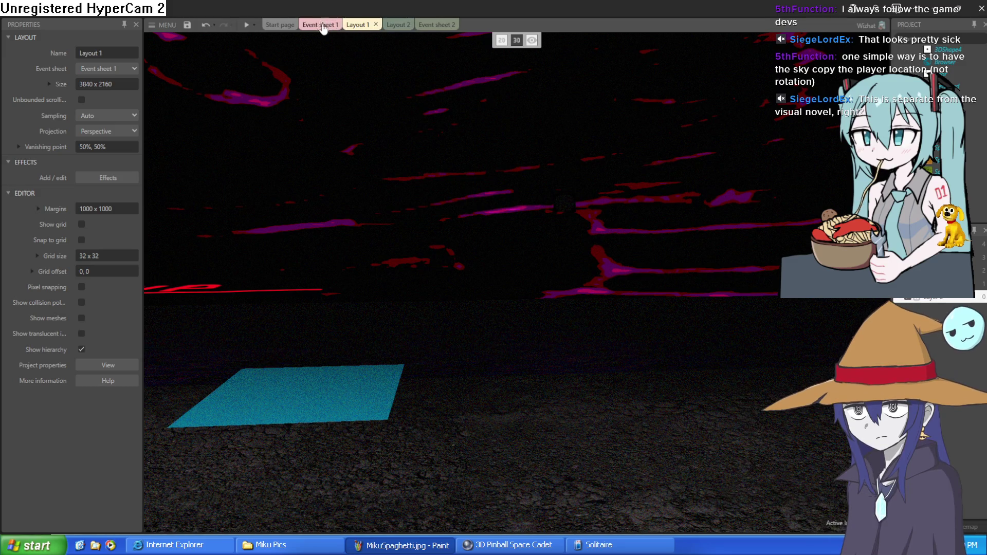
pyautogui.press('w')
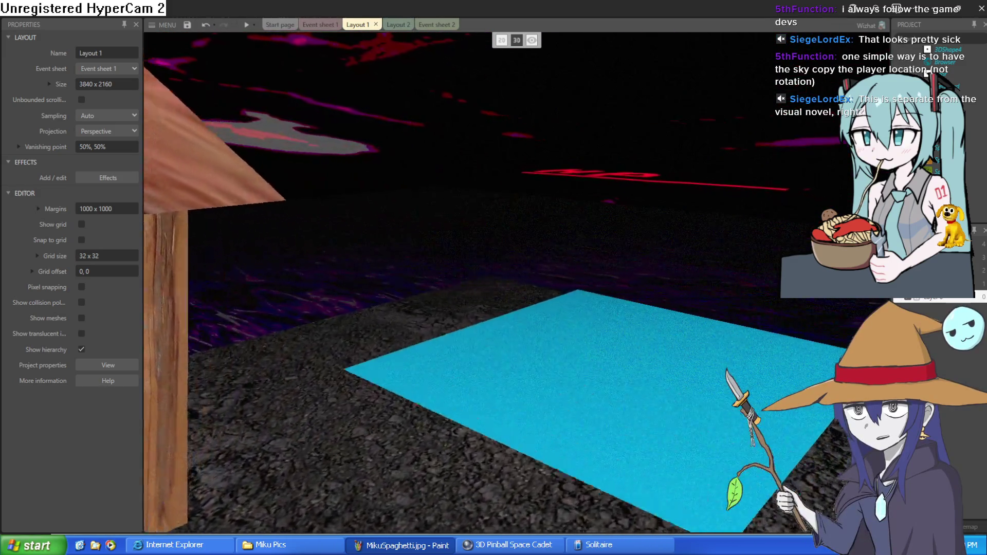
pyautogui.press('a')
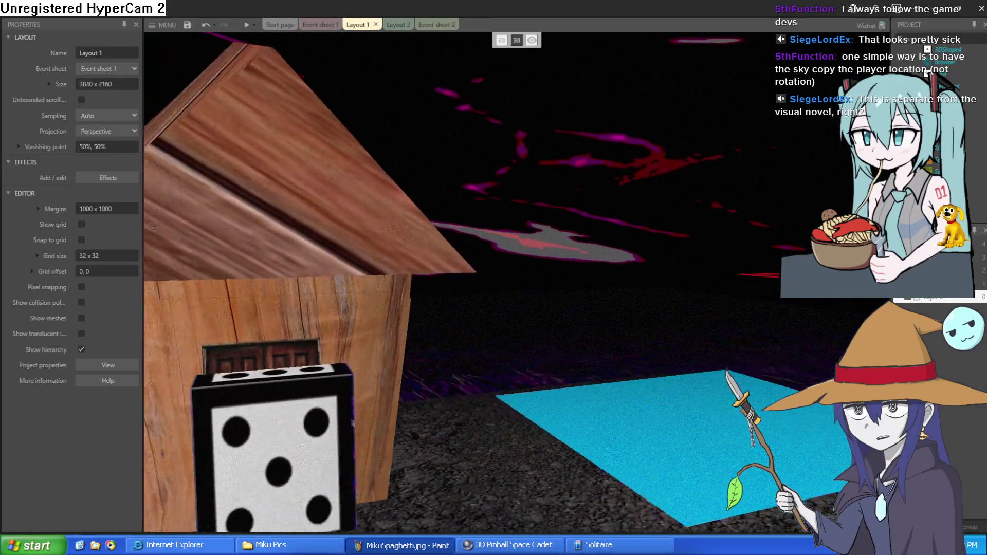
pyautogui.press('s')
# Fly through the wooden house, then turn the view to centre the blue plane on the asphalt.
pyautogui.scroll(3, 515, 283)
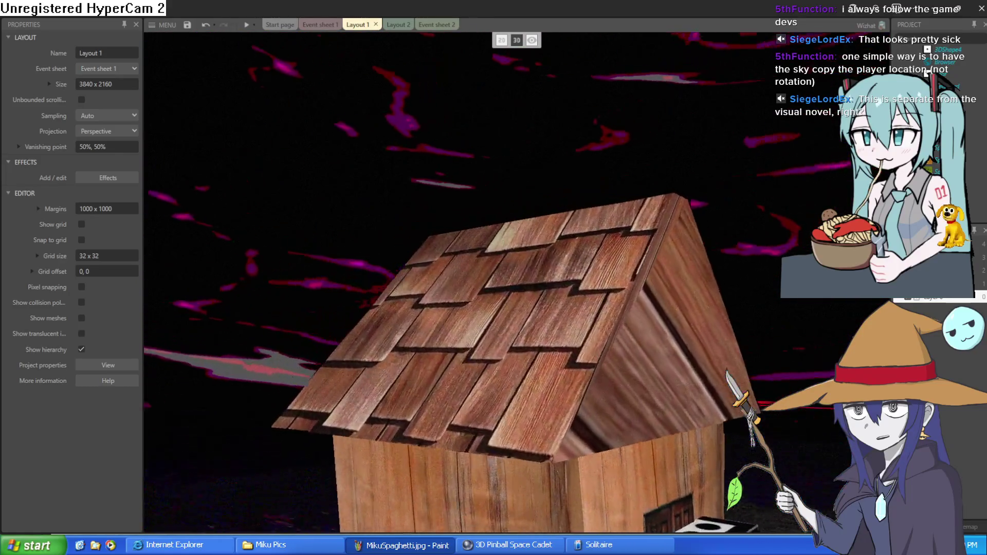
pyautogui.press('w')
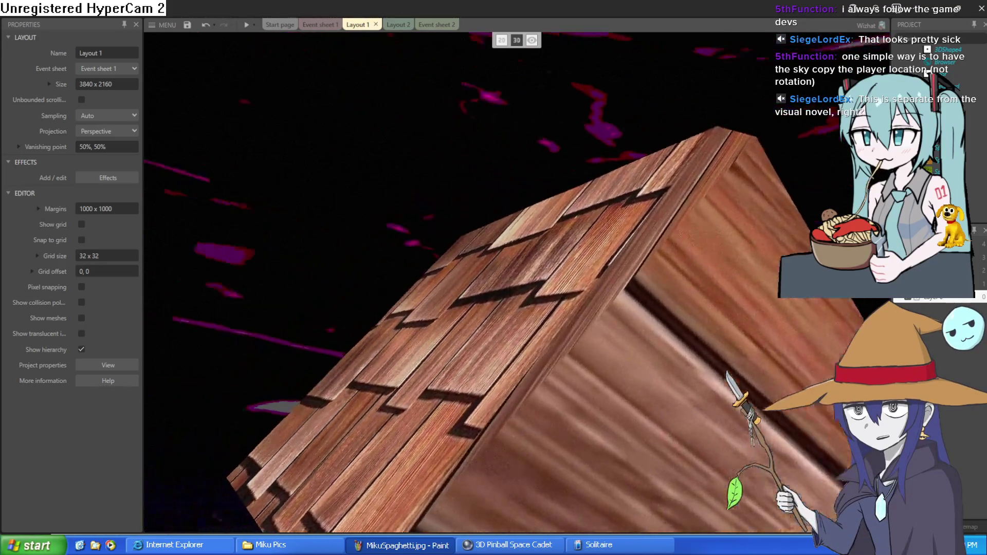
pyautogui.press('s')
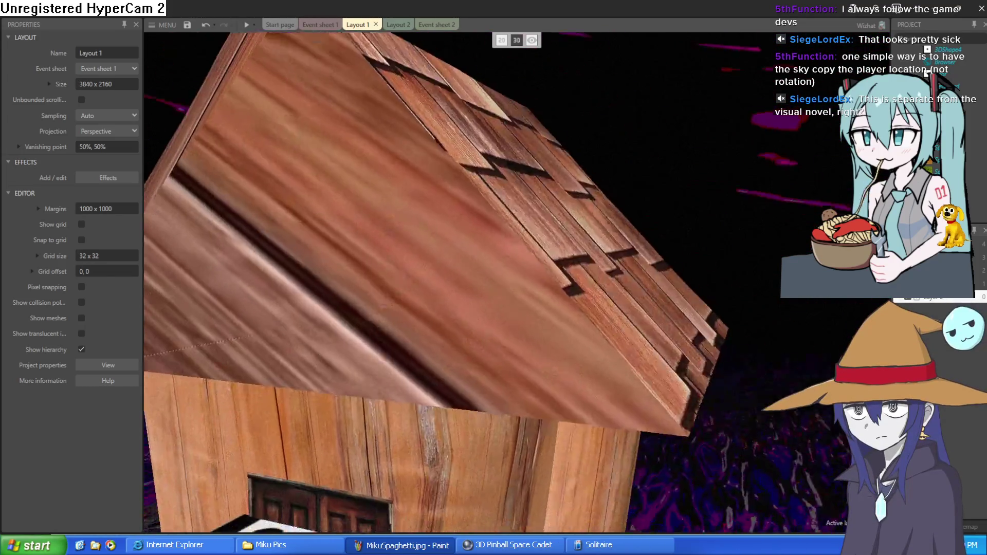
pyautogui.press('w')
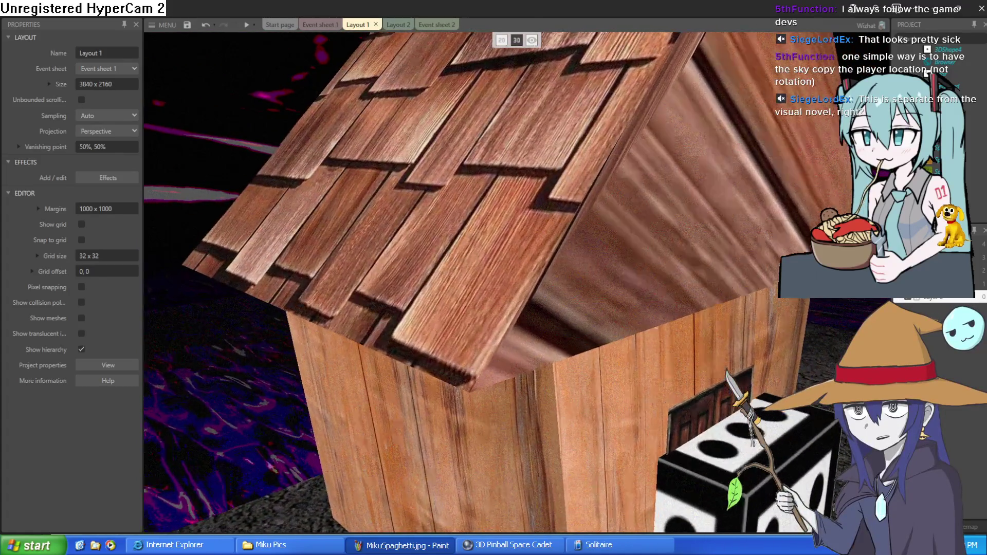
pyautogui.press('s')
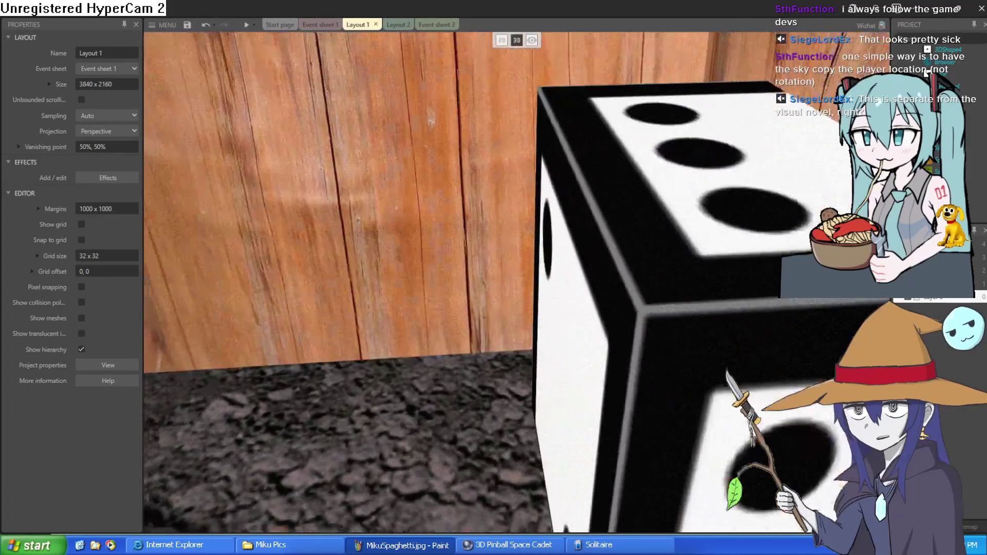
pyautogui.press('a')
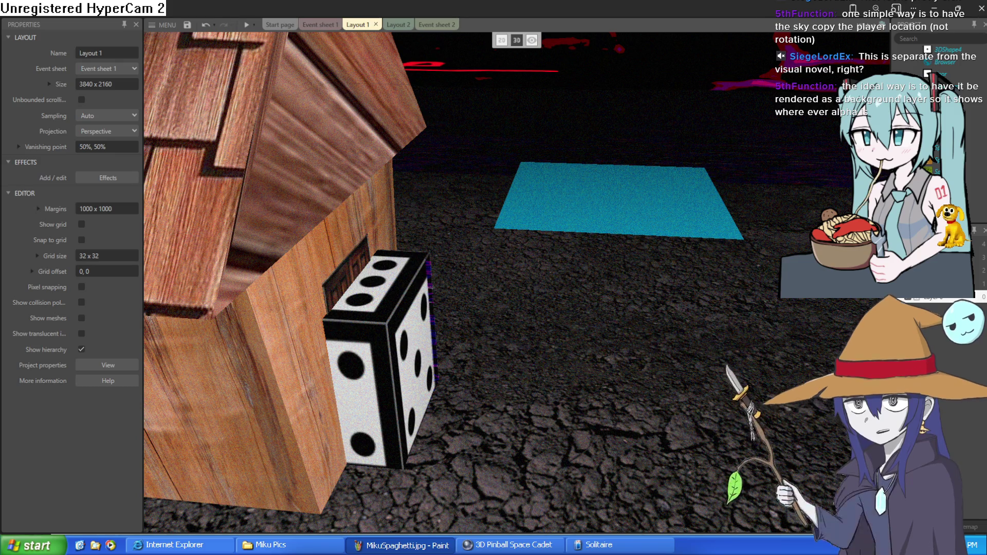
pyautogui.moveTo(669, 334); pyautogui.dragTo(732, 334)
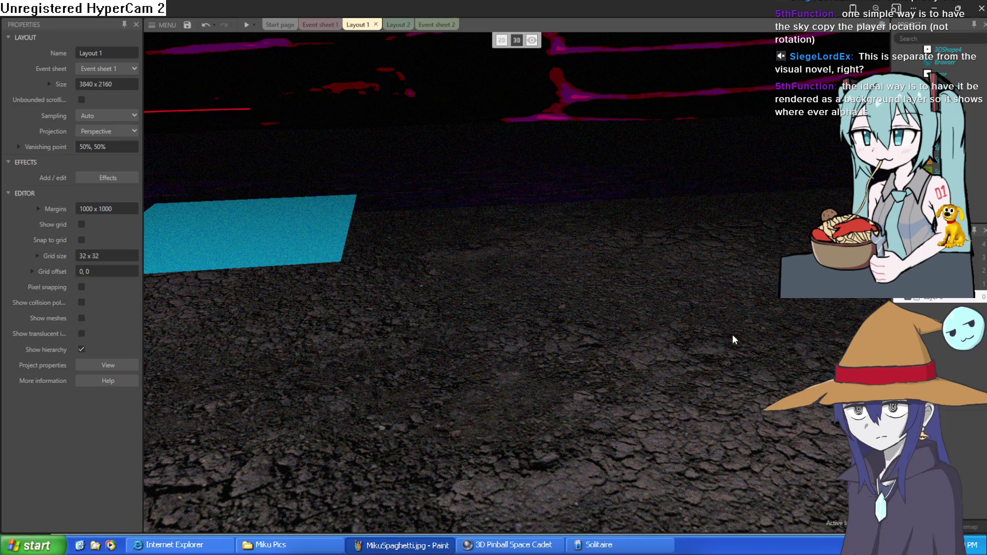
pyautogui.moveTo(503, 155); pyautogui.dragTo(463, 154)
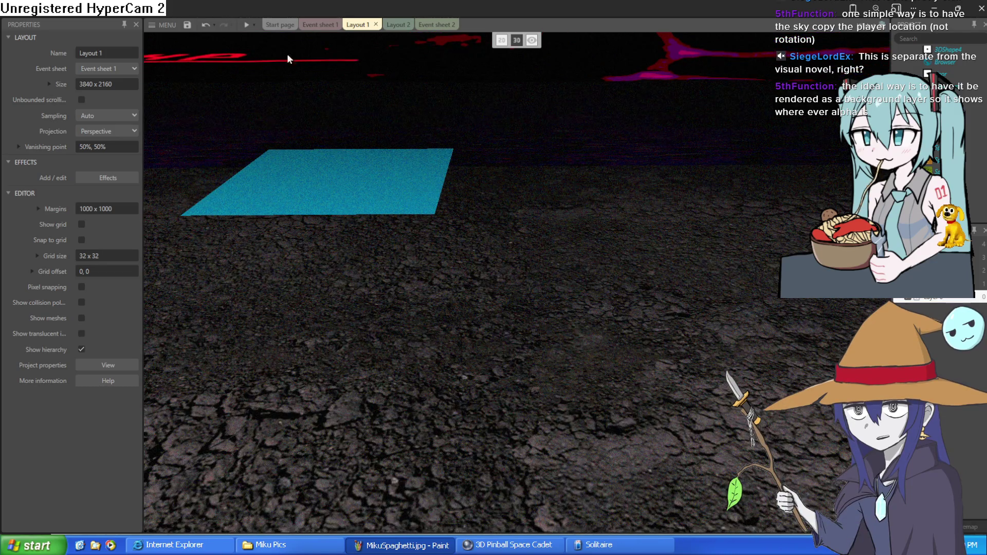
# Save the 3D test project and open recent visual novel.c3p, closing the previous project.
pyautogui.click(185, 29)
pyautogui.click(166, 29)
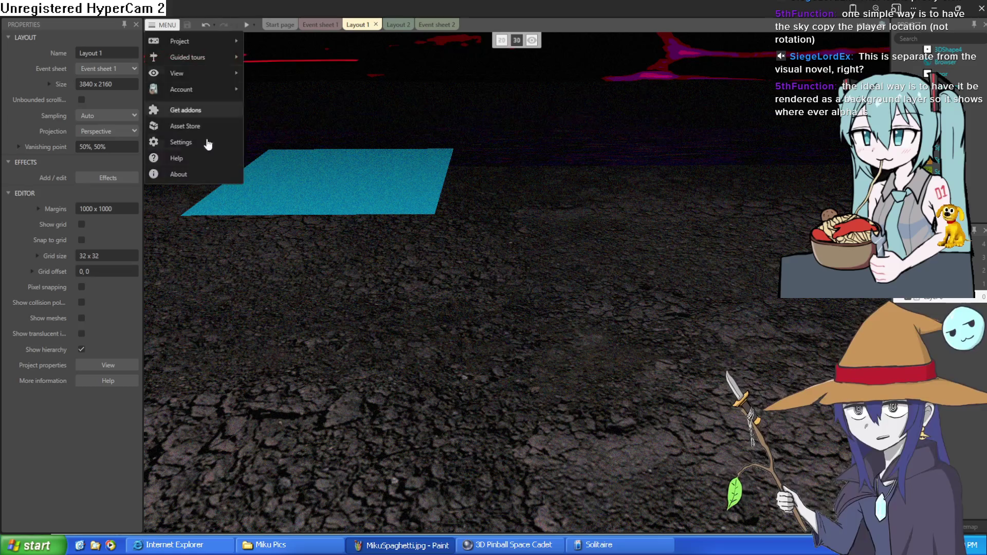
pyautogui.moveTo(208, 41)
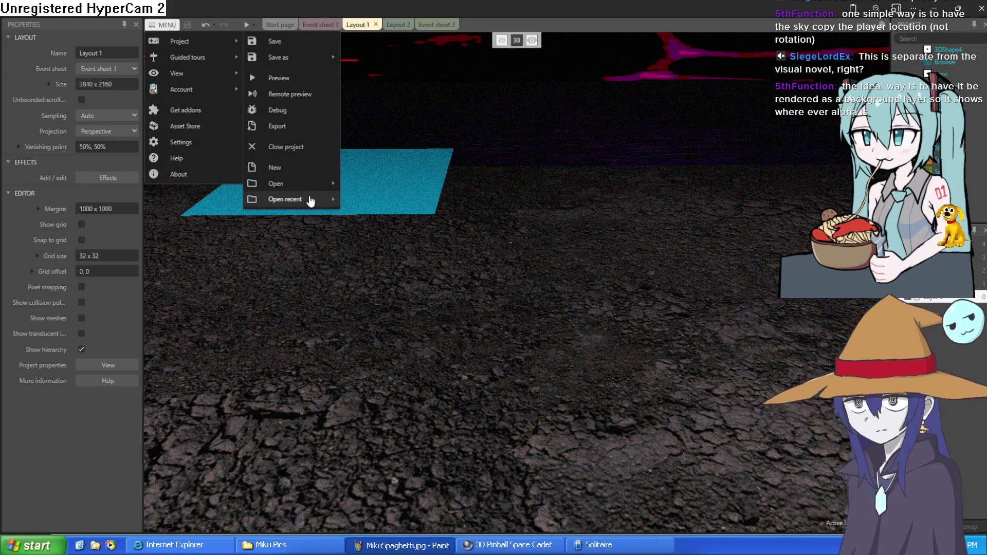
pyautogui.moveTo(308, 199)
pyautogui.click(386, 219)
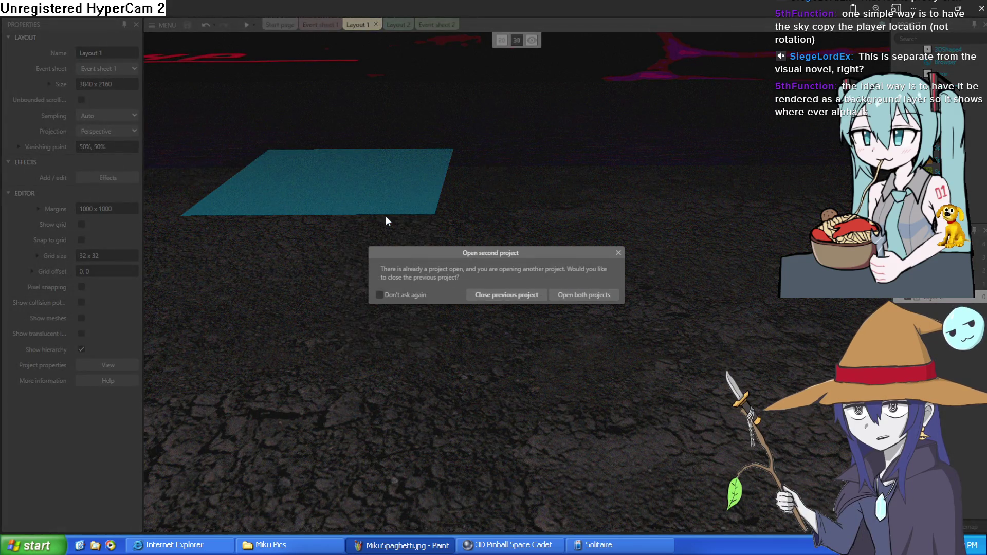
pyautogui.click(499, 296)
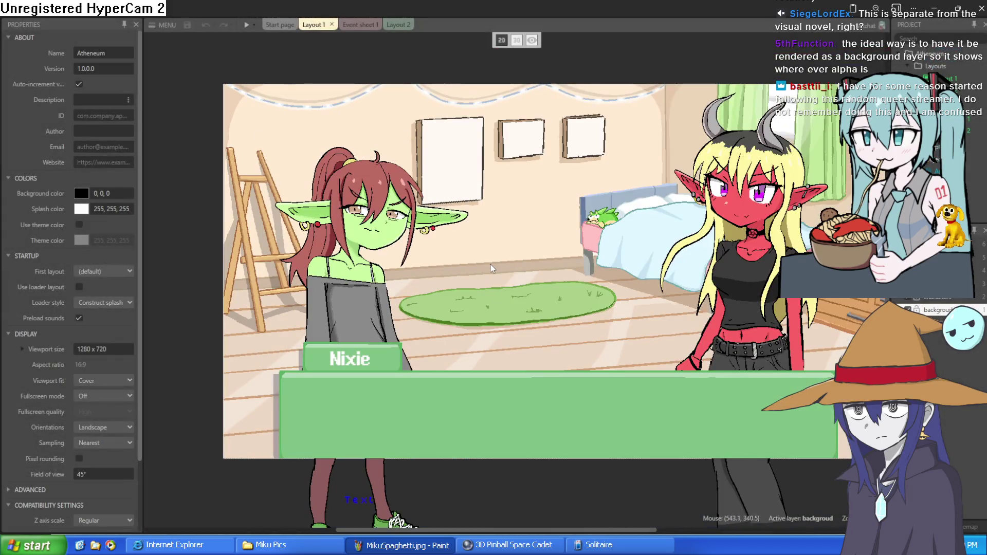
# Use the layout's context menu, then select the demon girl sprite in the bedroom.
pyautogui.rightClick(493, 268)
pyautogui.click(571, 198)
pyautogui.click(430, 131)
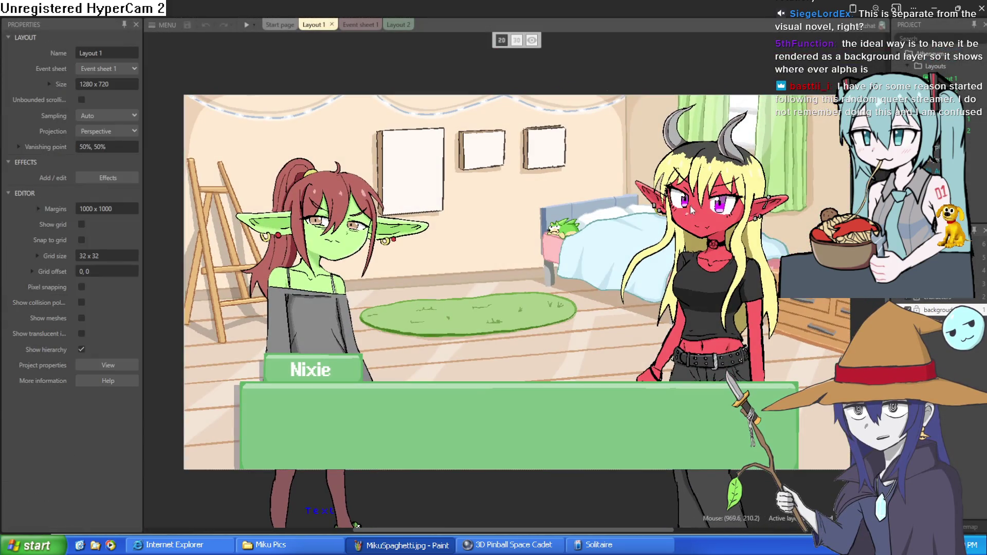
# Move the demon girl sprite to the right and the goblin sprite to the layout's left edge.
pyautogui.moveTo(430, 130); pyautogui.dragTo(763, 233)
pyautogui.moveTo(317, 289); pyautogui.dragTo(155, 282)
pyautogui.scroll(5, 618, 275)
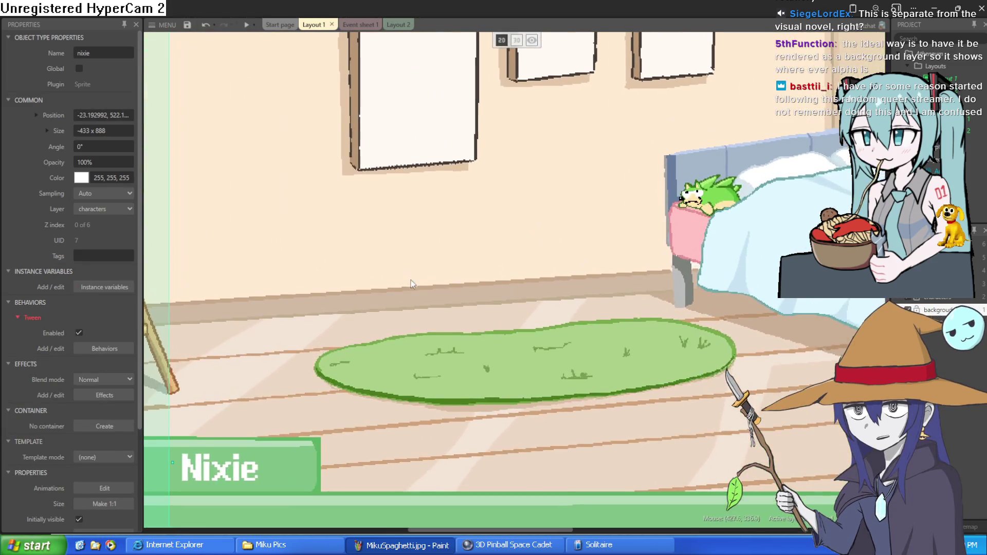
pyautogui.scroll(-5, 617, 275)
pyautogui.scroll(4, 406, 377)
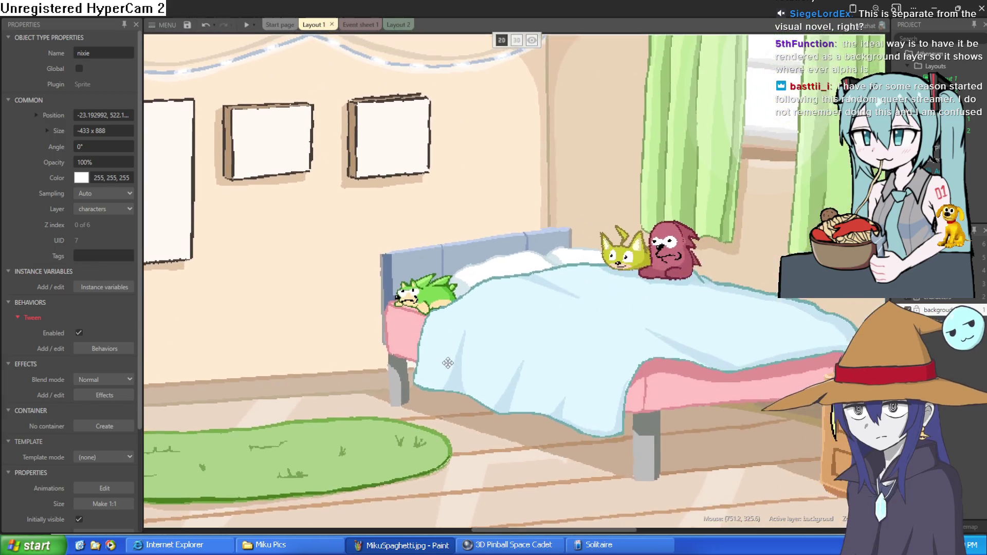
pyautogui.scroll(6, 411, 309)
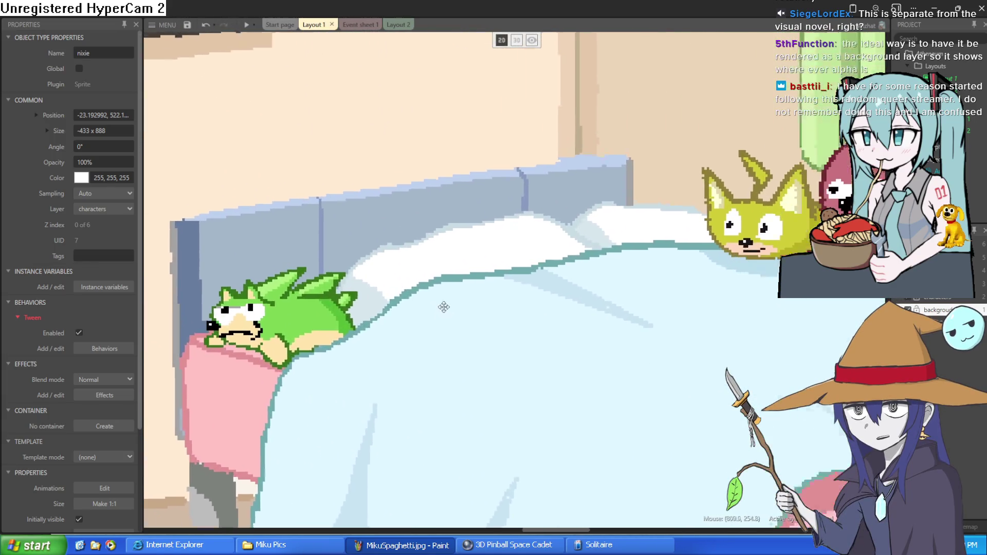
pyautogui.scroll(-4, 498, 273)
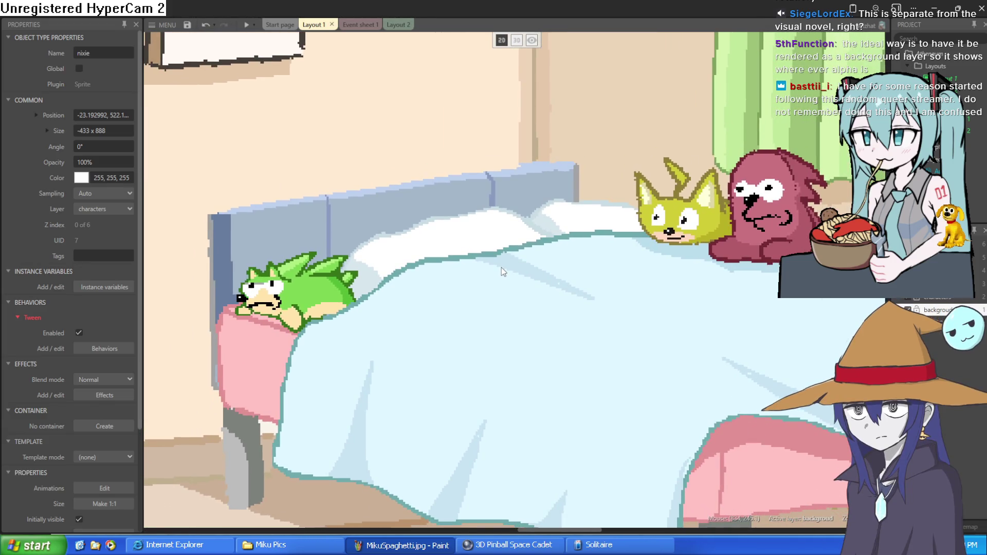
pyautogui.scroll(-5, 500, 268)
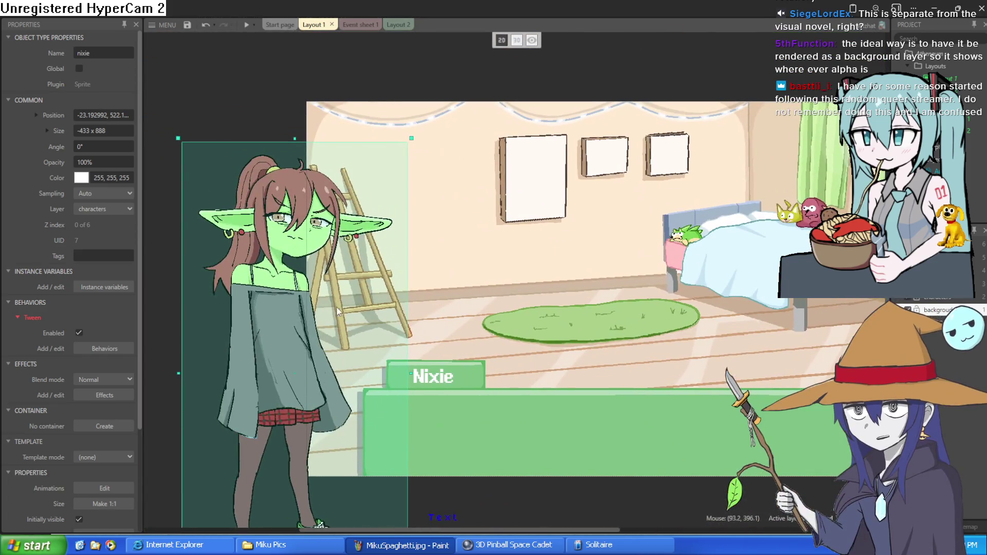
# Bring the goblin and demon girl sprites back into the room, then show Layout 2.
pyautogui.moveTo(338, 310); pyautogui.dragTo(426, 335)
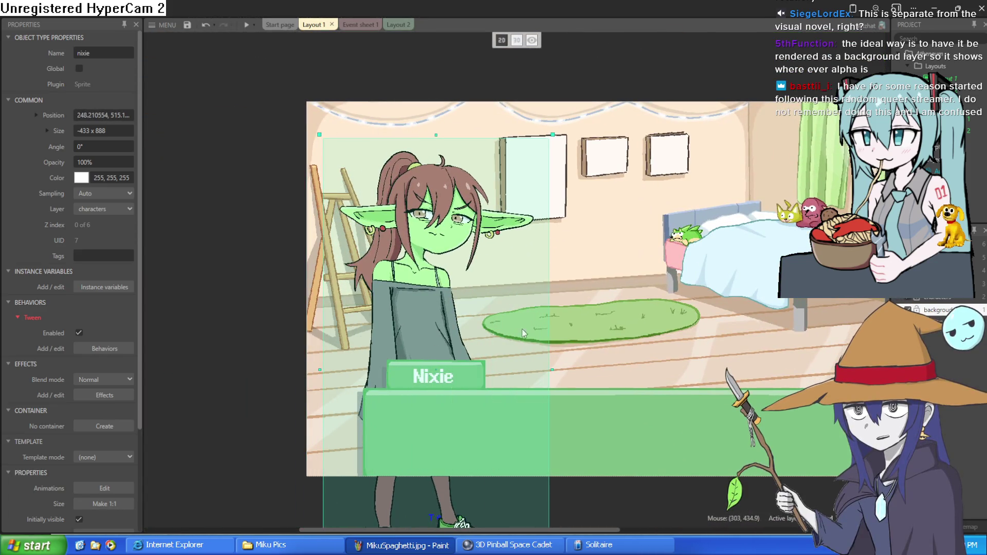
pyautogui.hscroll(3, 669, 330)
pyautogui.moveTo(827, 318)
pyautogui.mouseDown()
pyautogui.moveTo(837, 304)
pyautogui.moveTo(745, 310)
pyautogui.moveTo(723, 307)
pyautogui.moveTo(724, 294)
pyautogui.mouseUp()
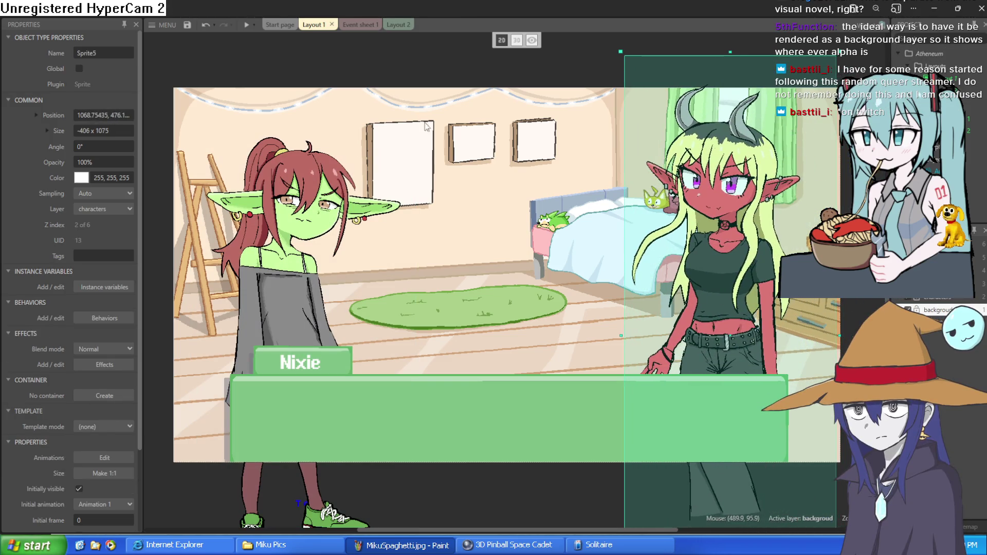
pyautogui.click(364, 25)
pyautogui.click(397, 25)
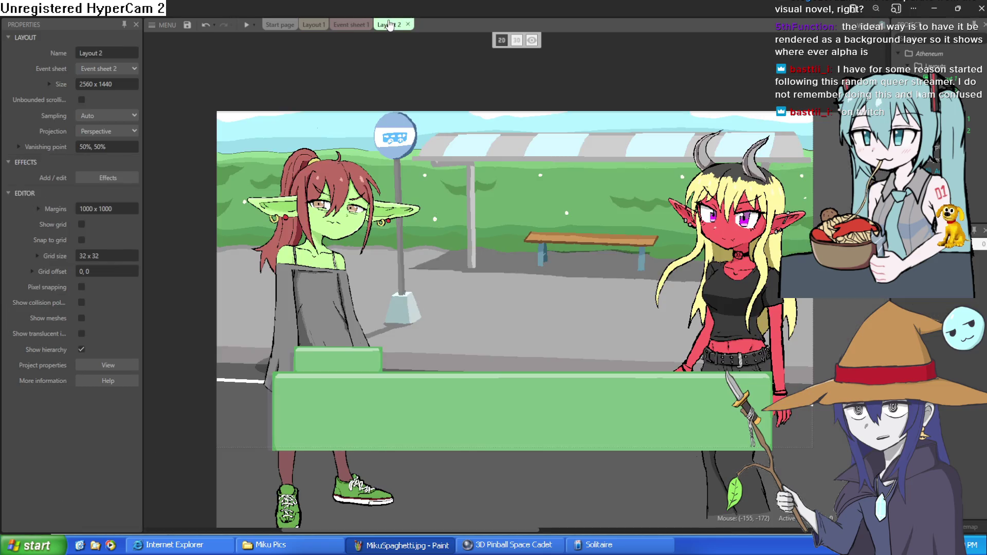
# Nudge Sprite5 slightly right and nixie slightly down-right at the bus stop, then switch to Clip Studio Paint.
pyautogui.moveTo(717, 301); pyautogui.dragTo(734, 294)
pyautogui.click(317, 303)
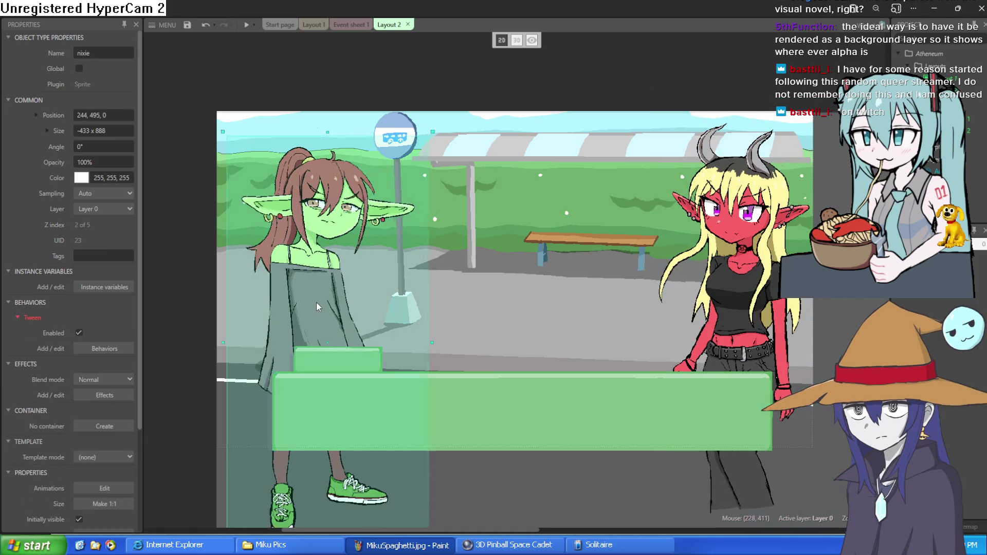
pyautogui.moveTo(318, 302); pyautogui.dragTo(319, 303)
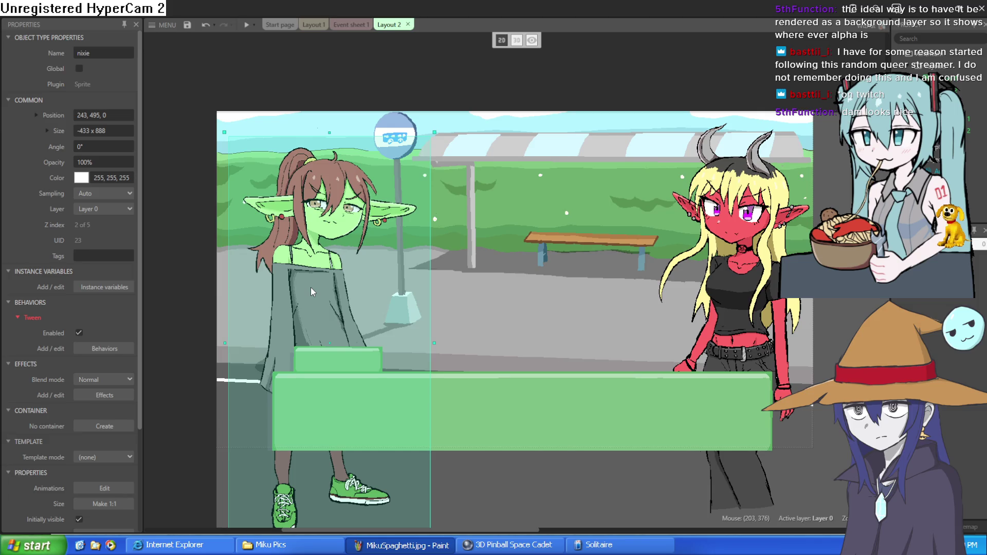
pyautogui.hotkey('alt', 'Tab')
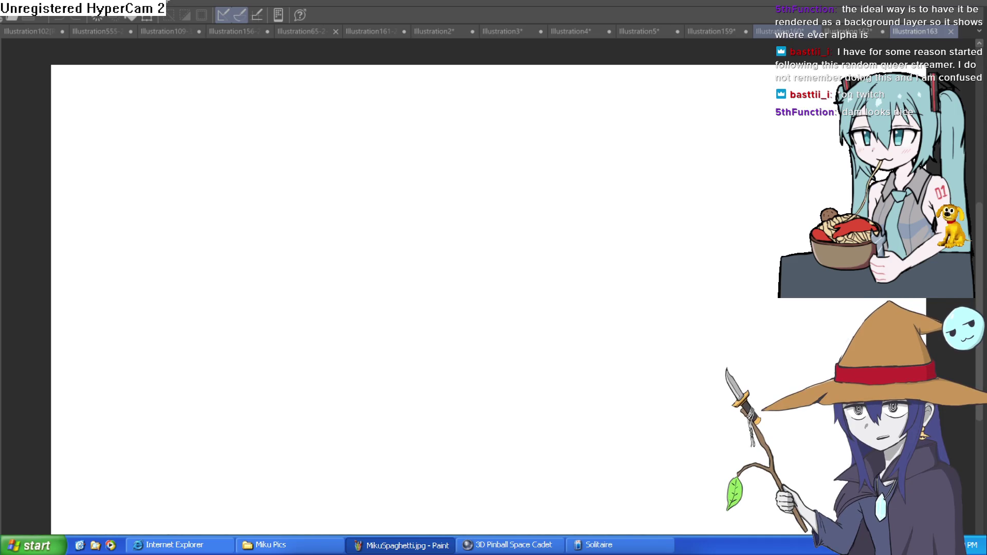
# Flip through Illustration160, 159, 5, 4, 3 and 2 to reach the bus stop painting Illustration161-2.
pyautogui.click(779, 32)
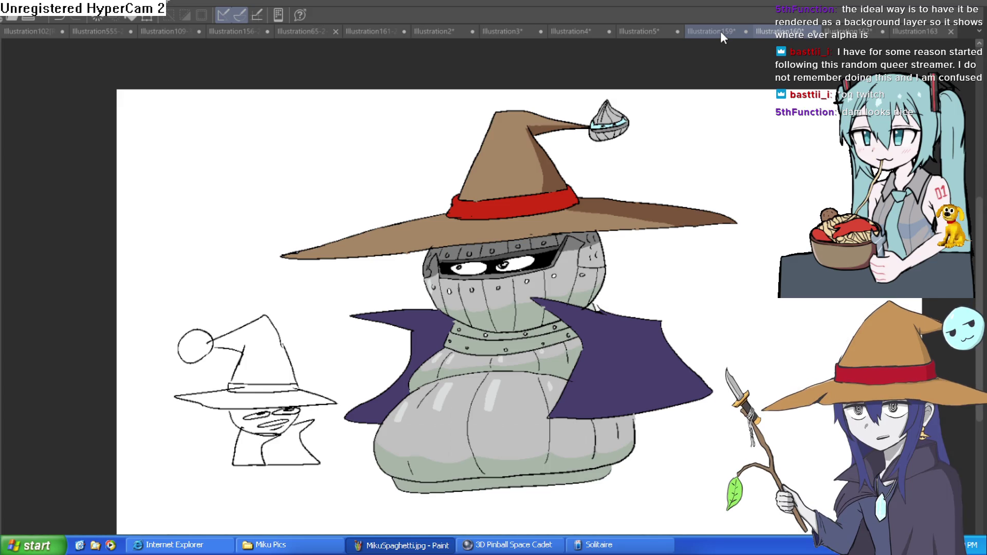
pyautogui.click(721, 31)
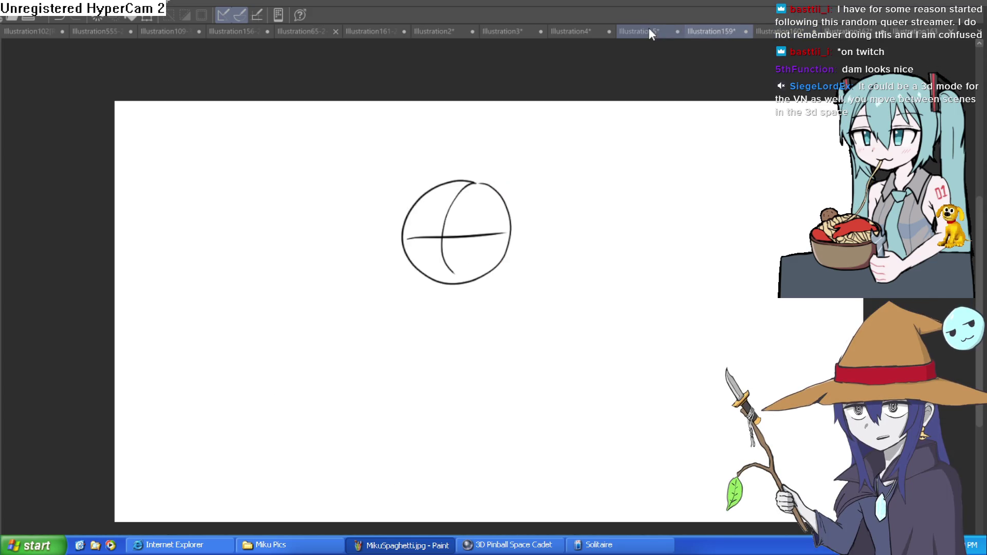
pyautogui.click(649, 29)
pyautogui.click(573, 29)
pyautogui.click(501, 28)
pyautogui.click(431, 32)
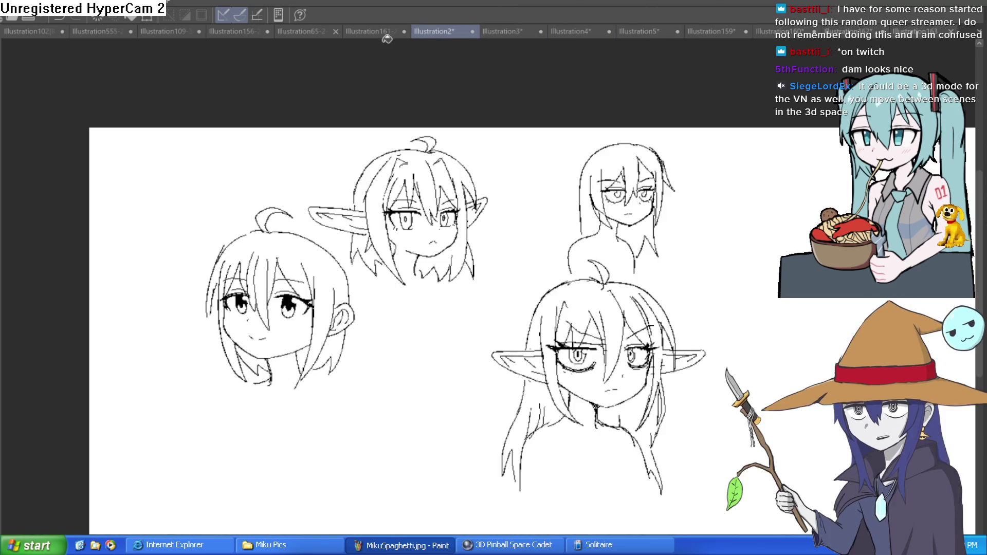
pyautogui.click(370, 32)
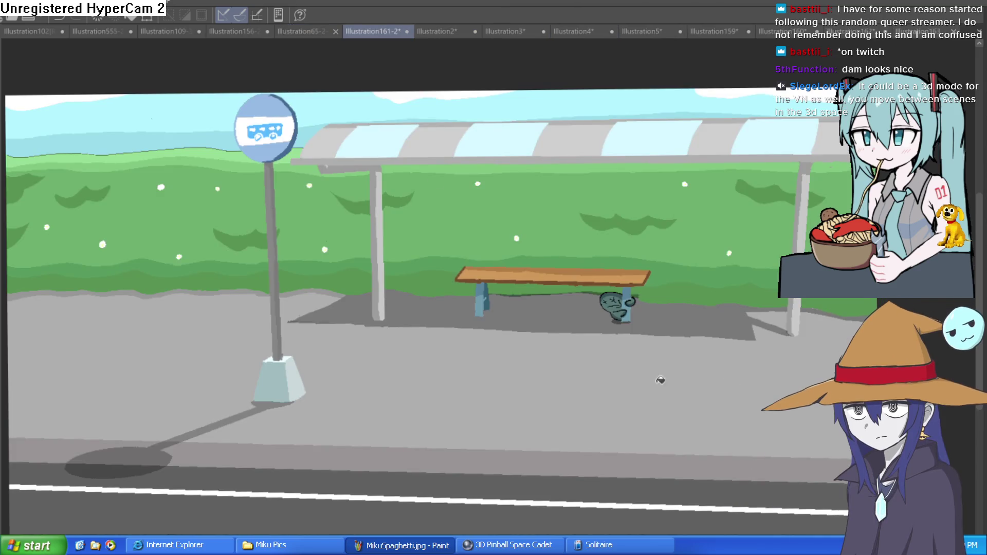
# Zoom in on the creature under the bench, then zoom back out and pan slightly left.
pyautogui.scroll(10, 603, 275)
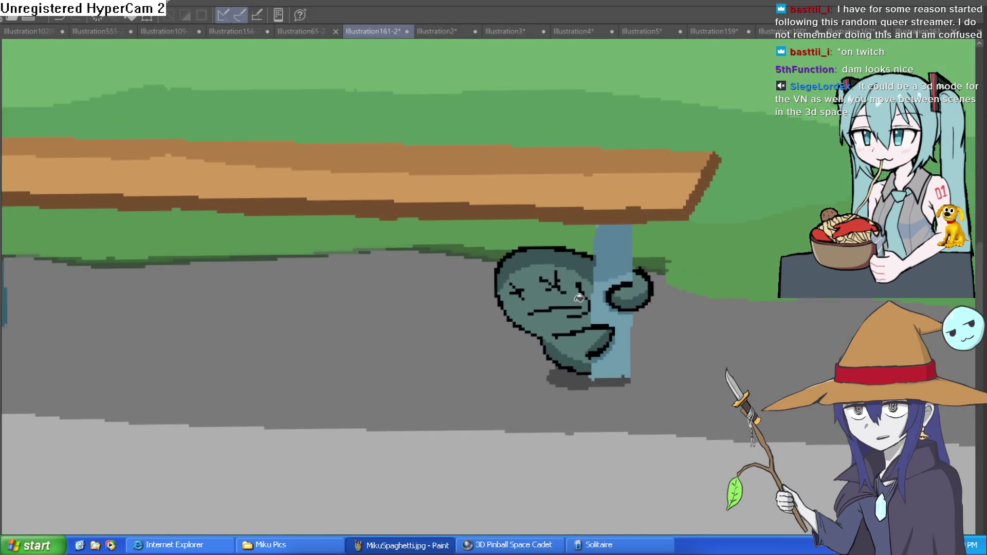
pyautogui.scroll(-10, 603, 275)
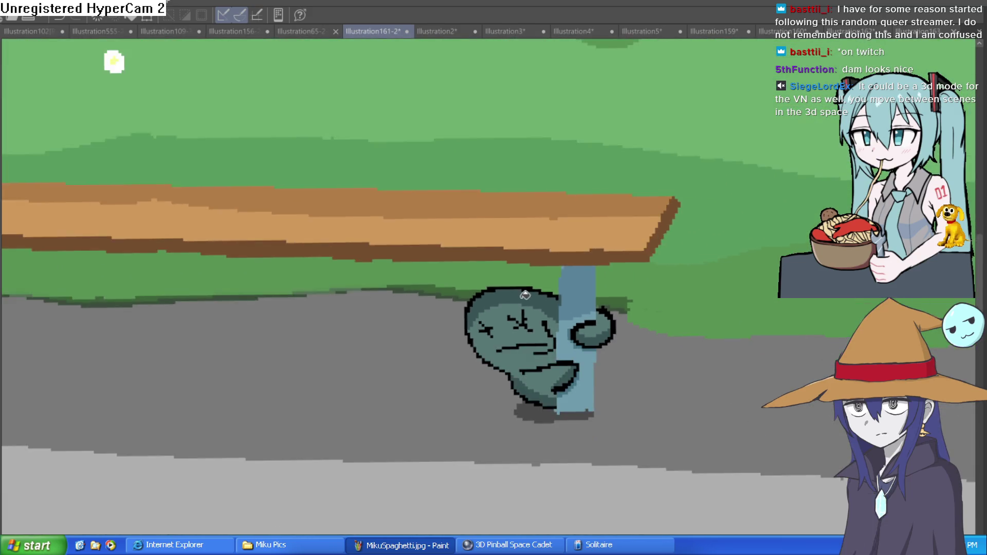
pyautogui.scroll(-5, 522, 295)
pyautogui.scroll(1, 566, 297)
pyautogui.scroll(-1, 571, 297)
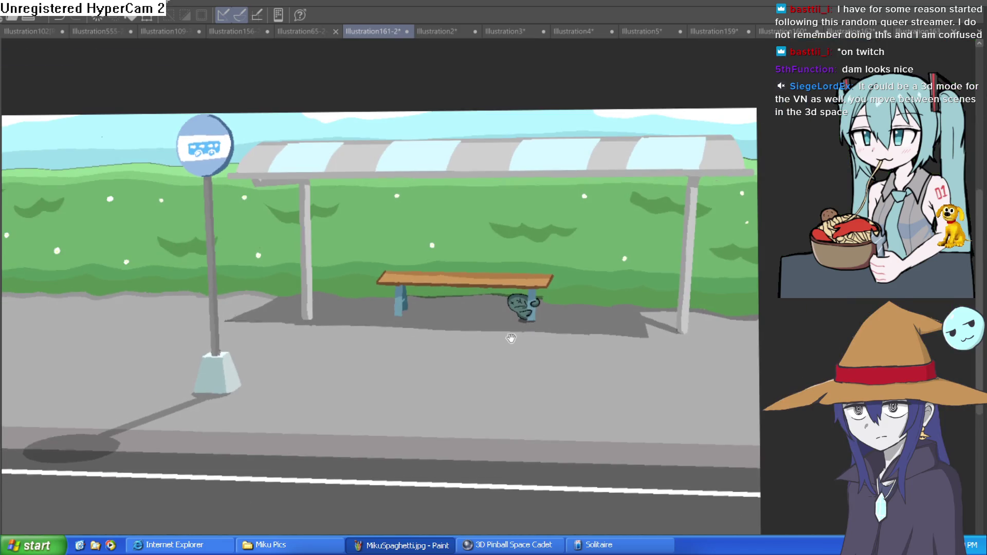
pyautogui.scroll(1, 576, 298)
pyautogui.moveTo(576, 297); pyautogui.dragTo(552, 298)
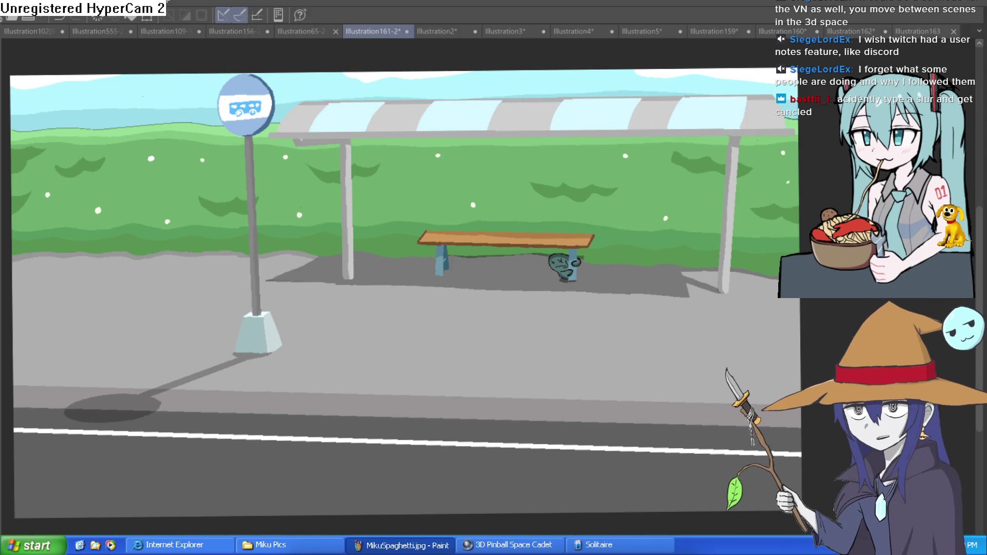
# Back in Construct 3, select the nixie sprite in Layout 2.
pyautogui.hotkey('alt', 'Tab')
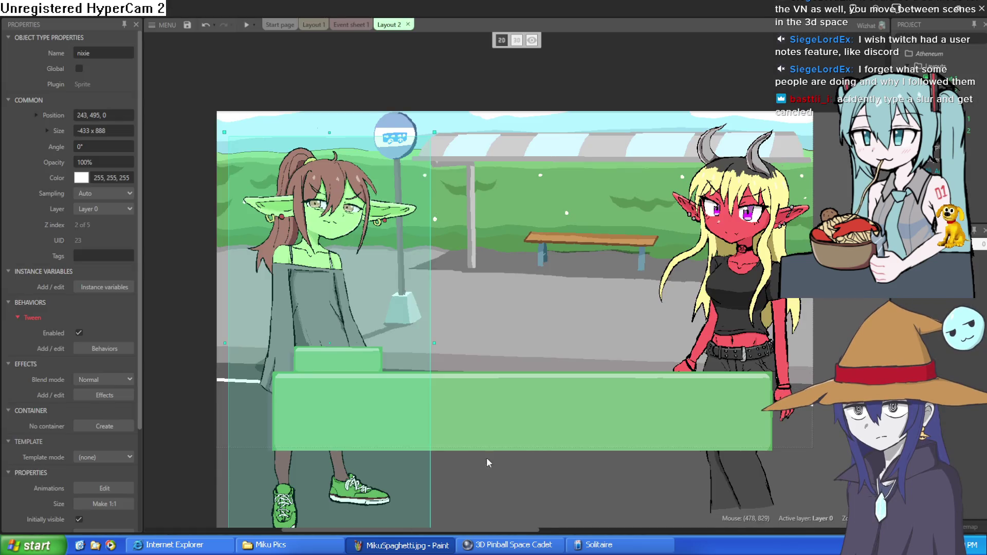
pyautogui.rightClick(543, 328)
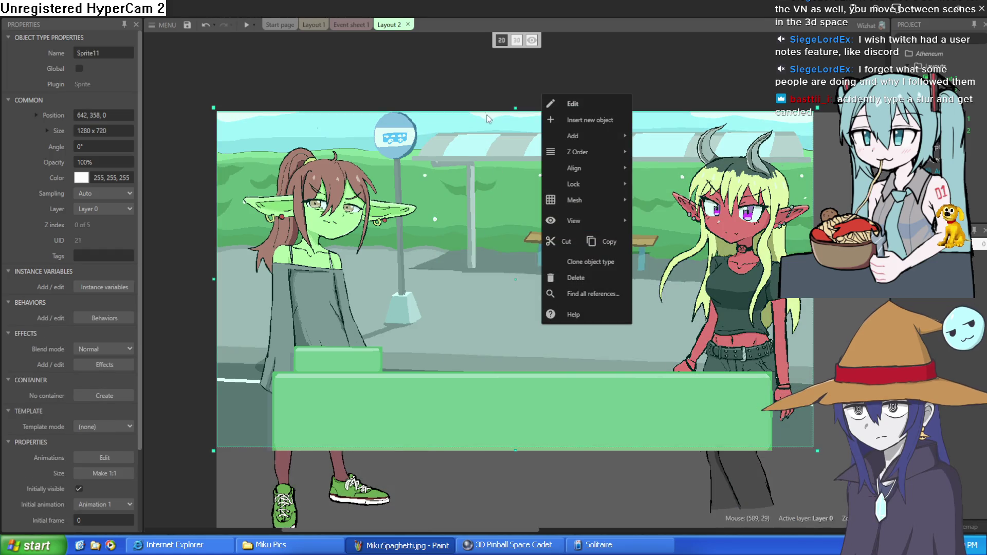
pyautogui.click(476, 83)
pyautogui.moveTo(594, 289); pyautogui.dragTo(564, 282)
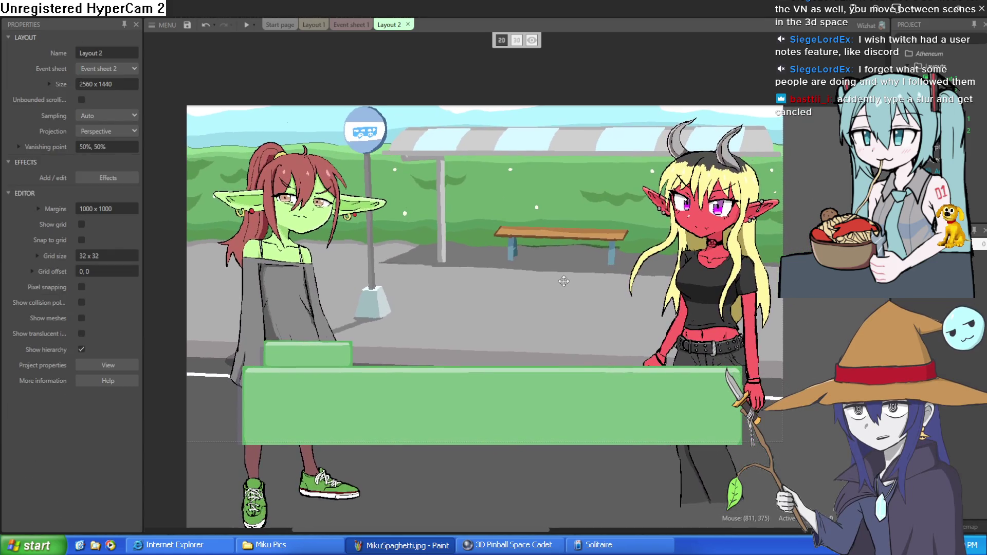
pyautogui.moveTo(272, 308); pyautogui.dragTo(278, 309)
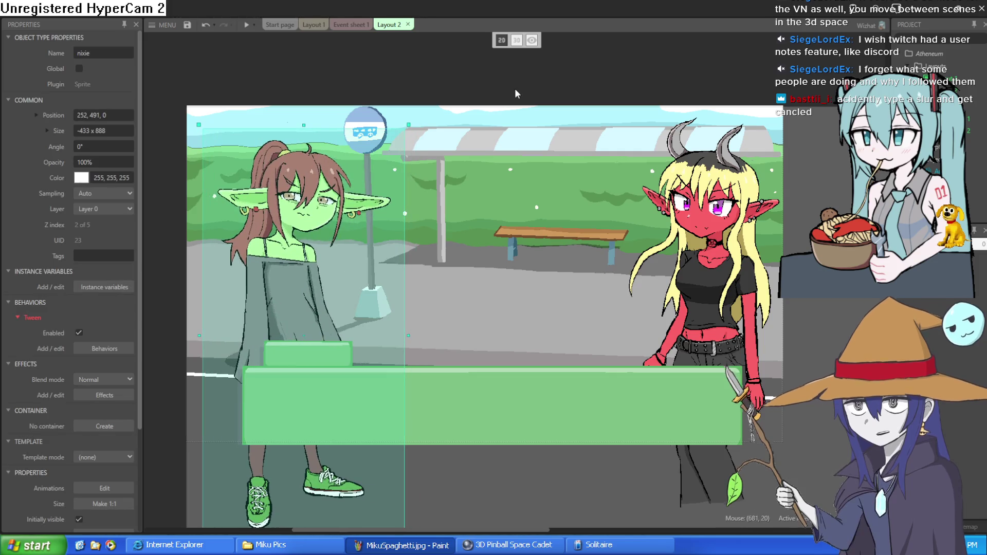
# Switch the layout to 3D view with camera orientation Parallel to layout (Z+ up).
pyautogui.click(518, 40)
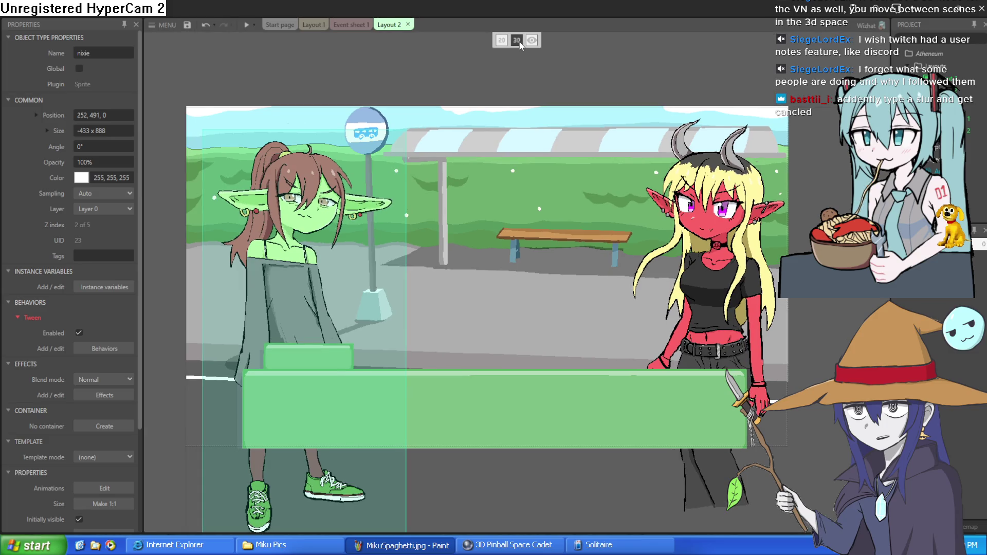
pyautogui.click(532, 40)
pyautogui.moveTo(589, 110)
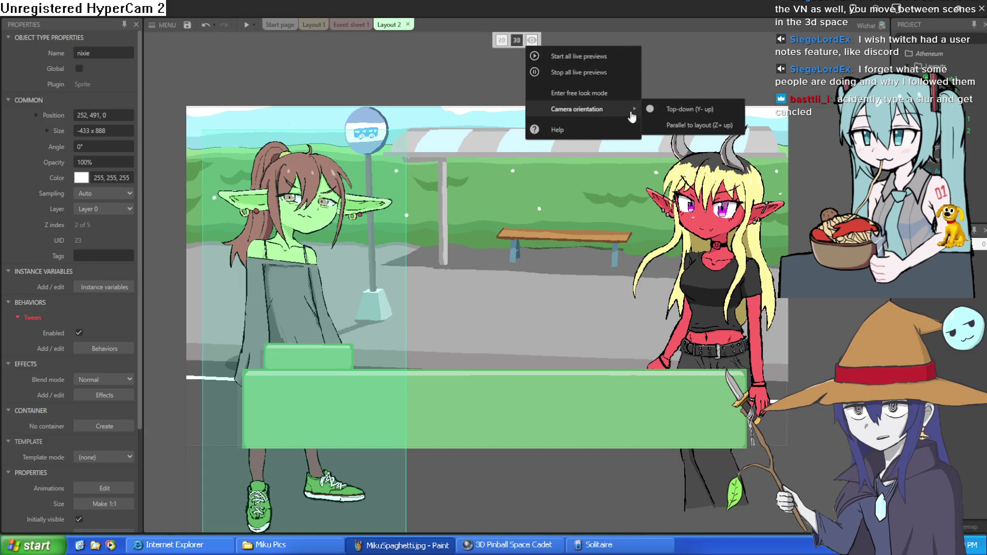
pyautogui.click(703, 126)
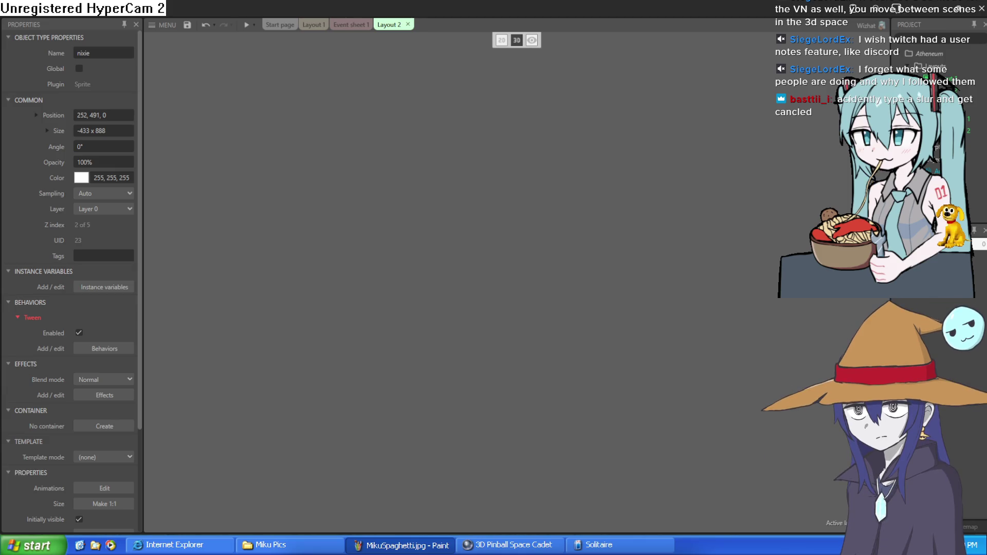
pyautogui.scroll(-3, 553, 304)
pyautogui.moveTo(557, 323); pyautogui.dragTo(643, 231)
pyautogui.press('w')
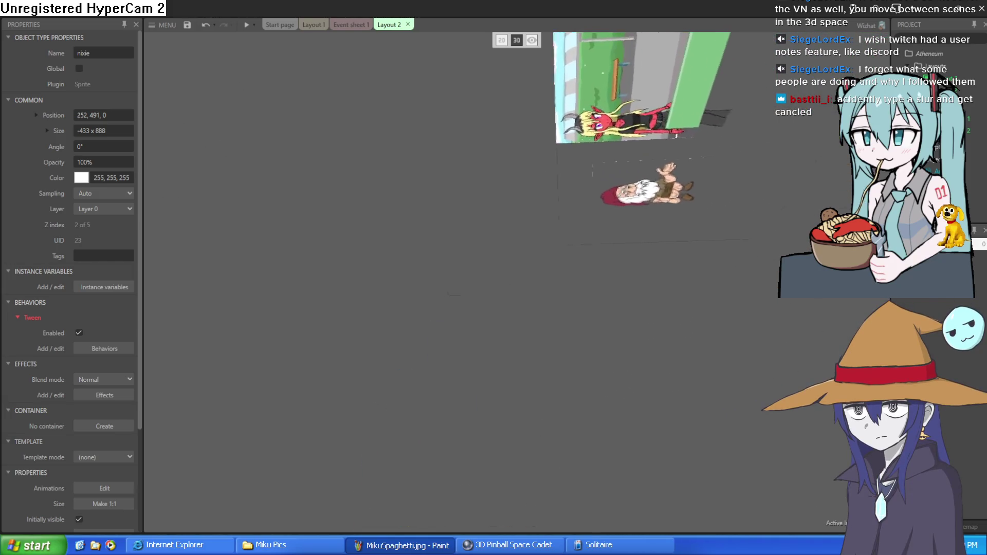
pyautogui.press('s')
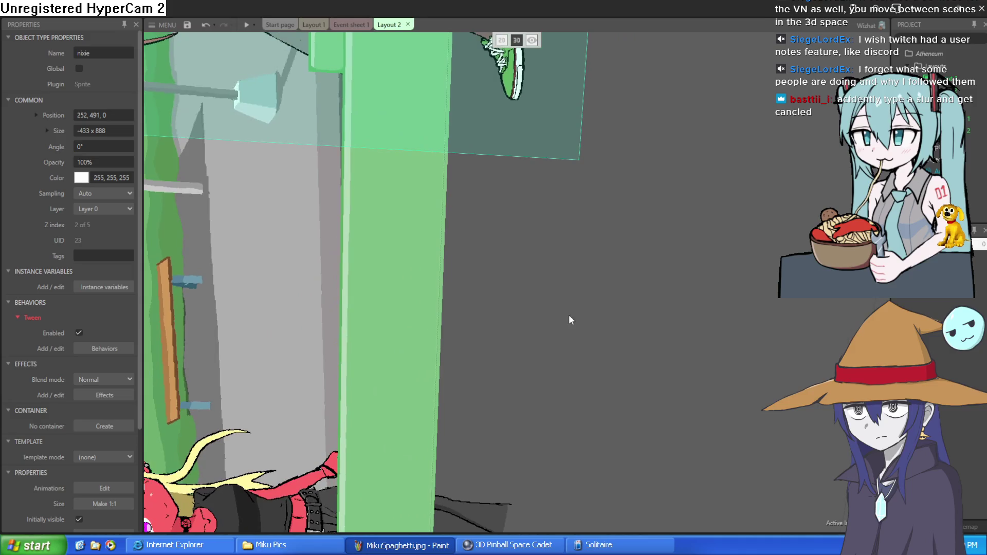
pyautogui.click(532, 40)
pyautogui.moveTo(617, 109)
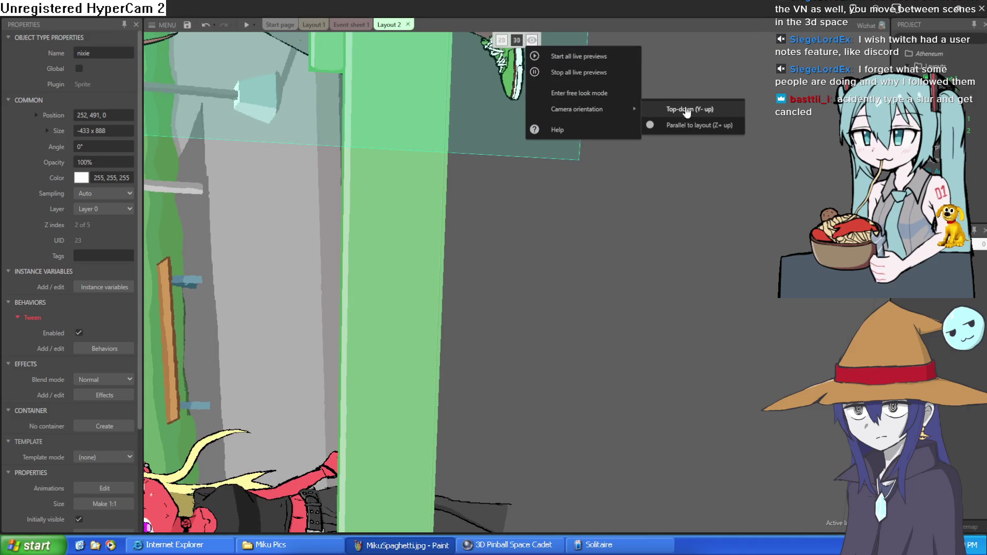
pyautogui.click(728, 112)
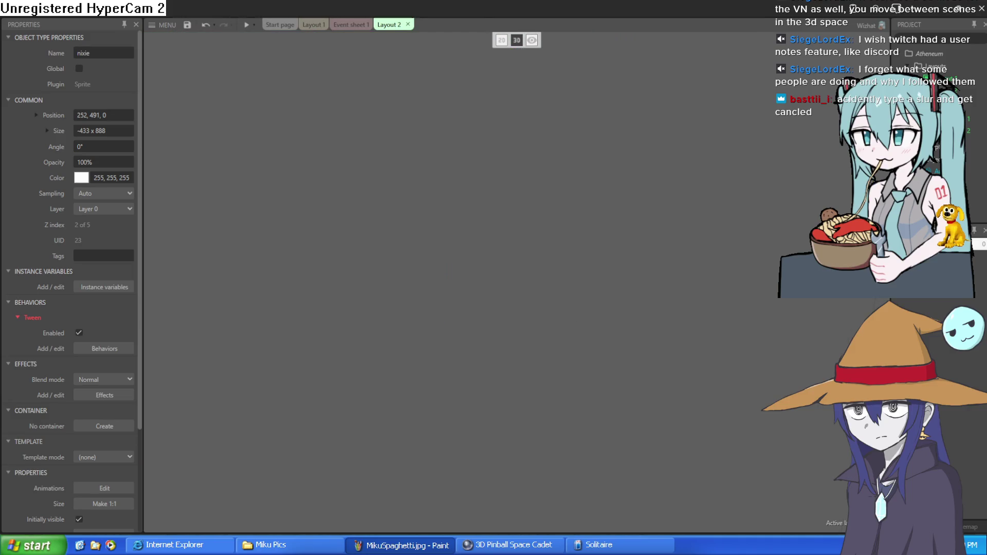
pyautogui.press('w')
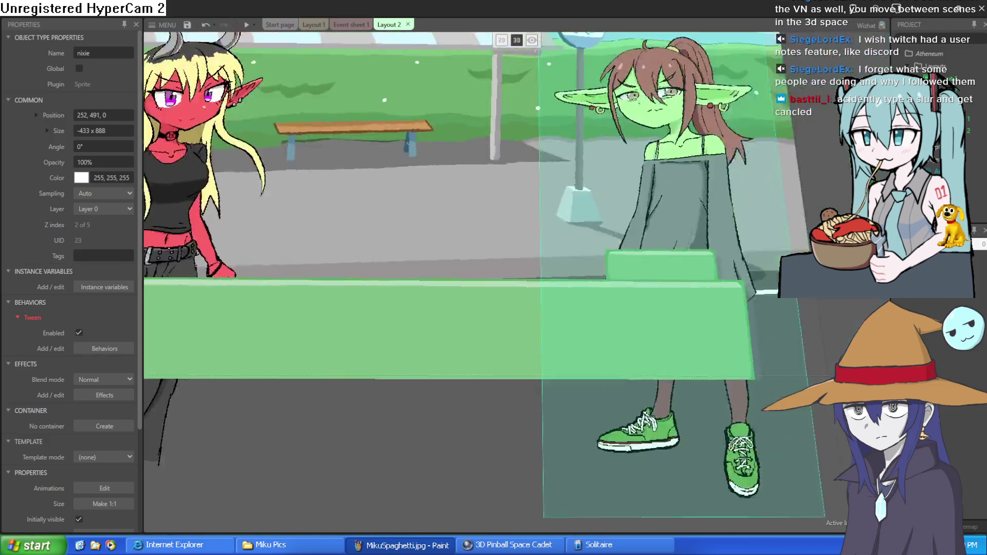
pyautogui.press('s')
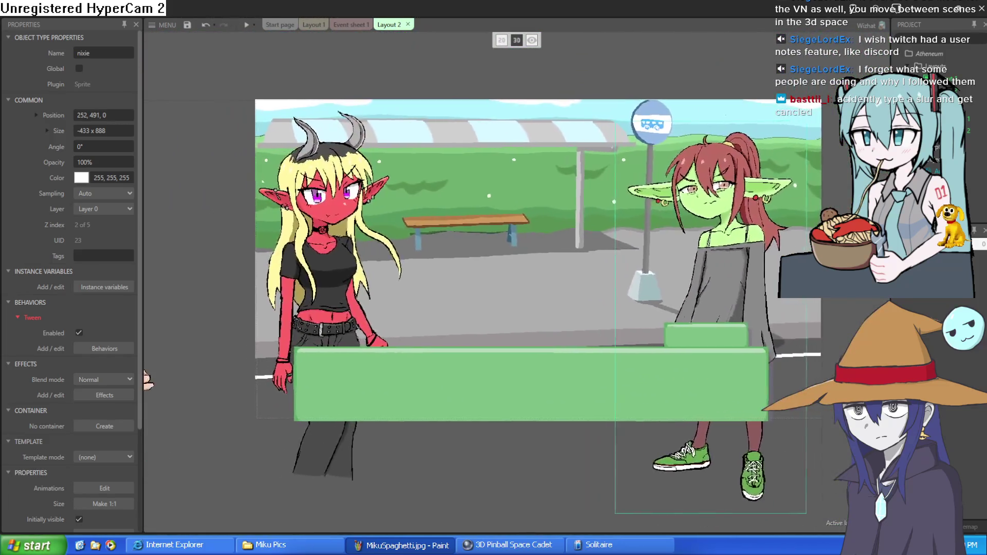
pyautogui.press('a')
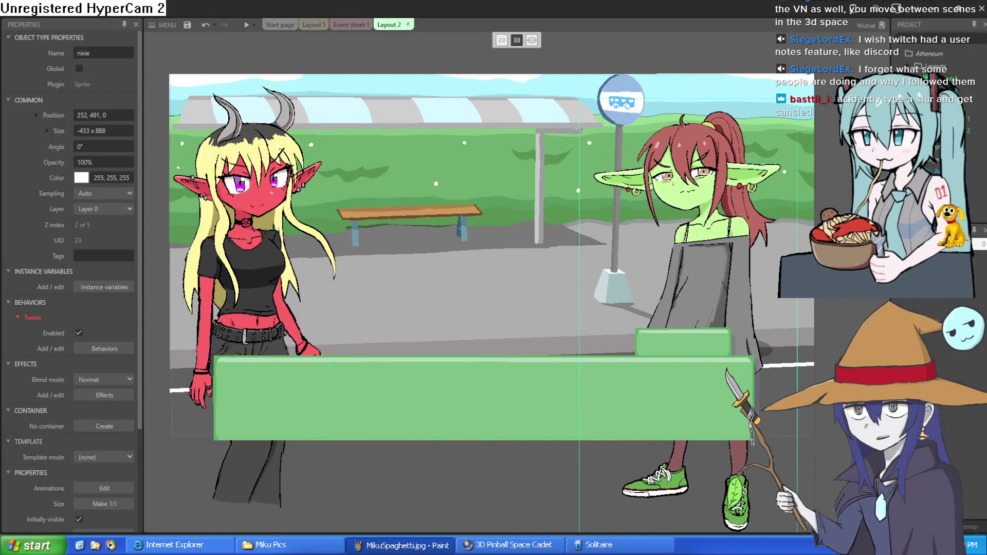
pyautogui.press('d')
pyautogui.press('Right')
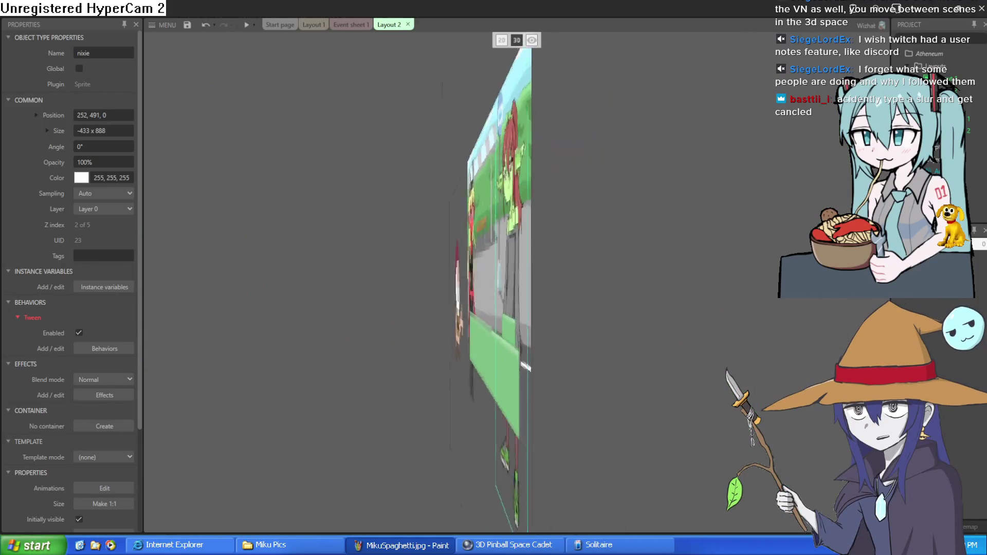
pyautogui.press('Left')
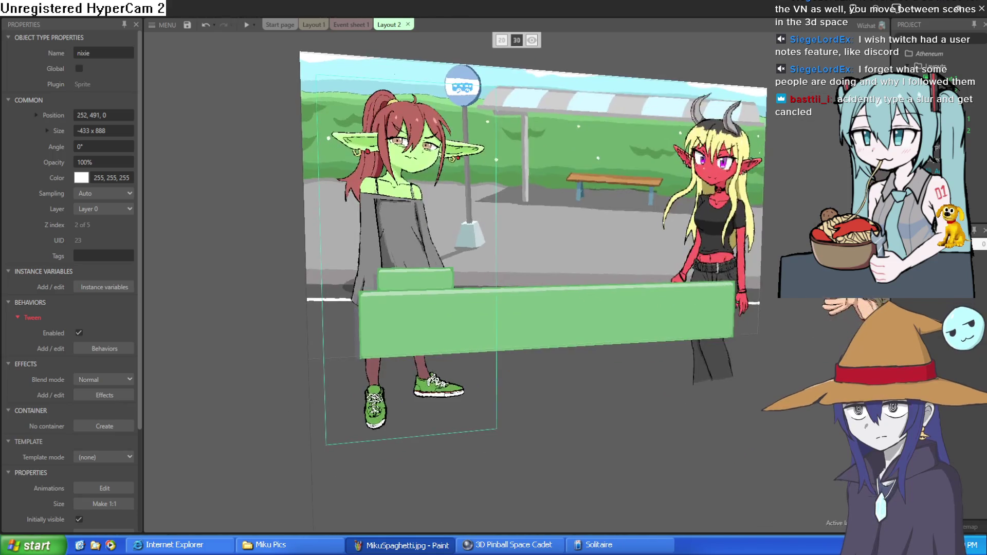
pyautogui.press('Left')
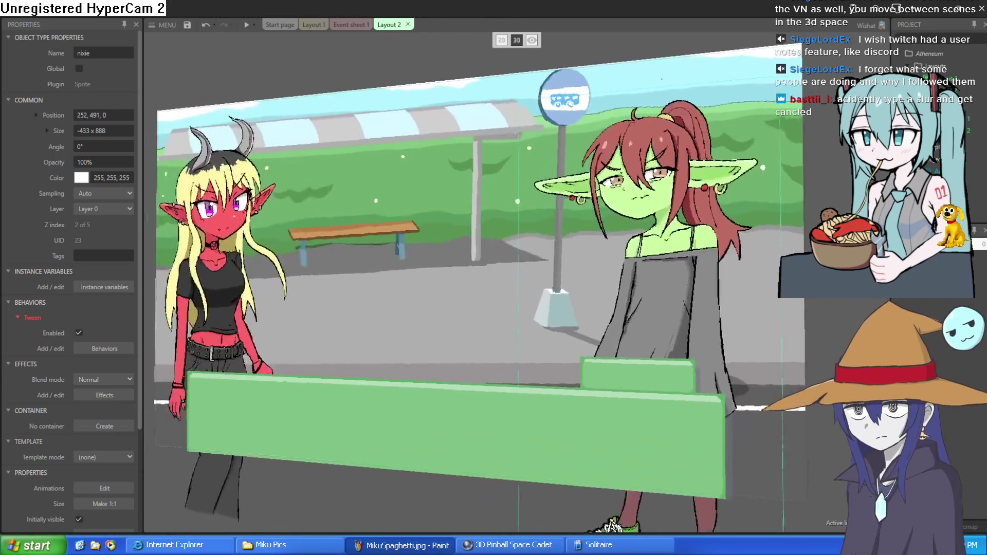
pyautogui.press('w')
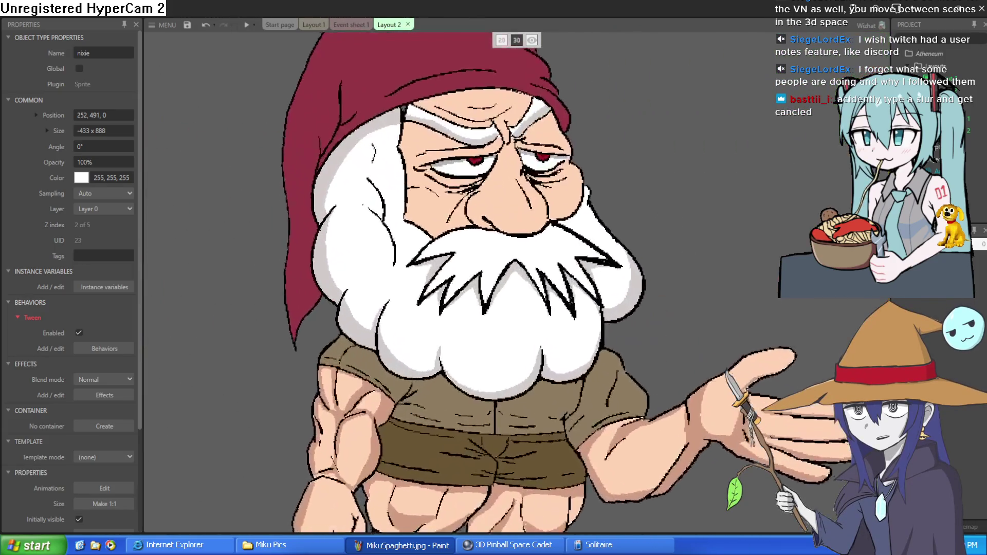
pyautogui.press('w')
pyautogui.press('Left')
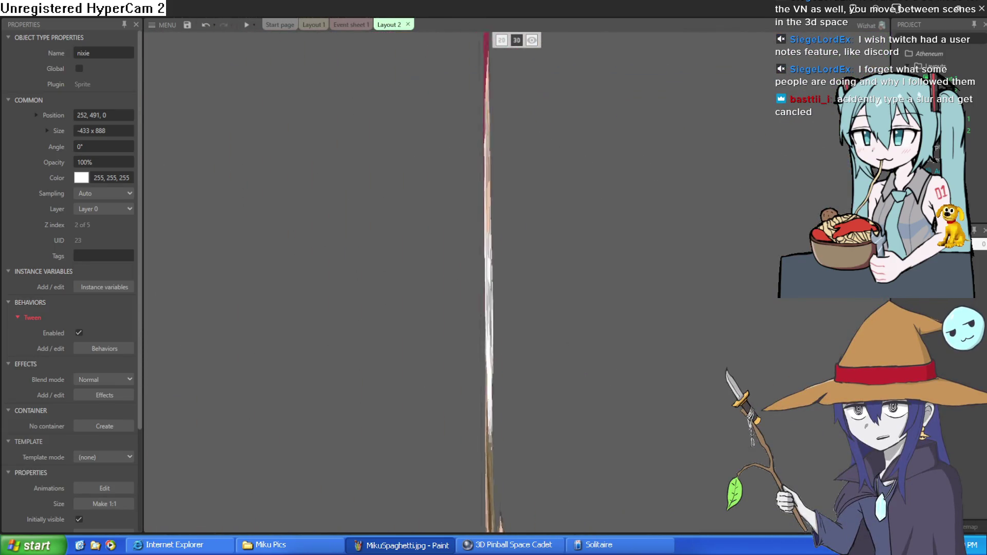
pyautogui.press('Right')
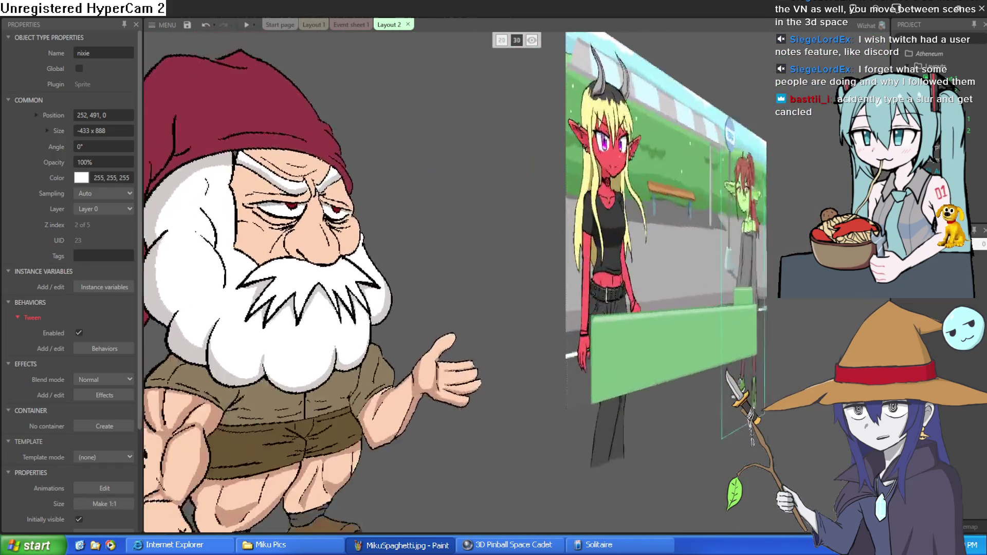
pyautogui.press('w')
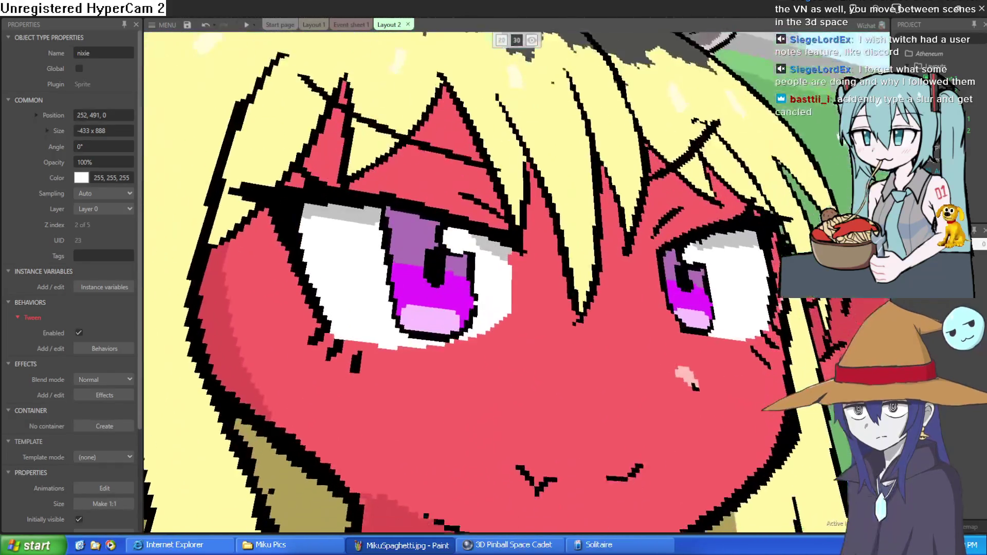
pyautogui.press('Right')
pyautogui.press('w')
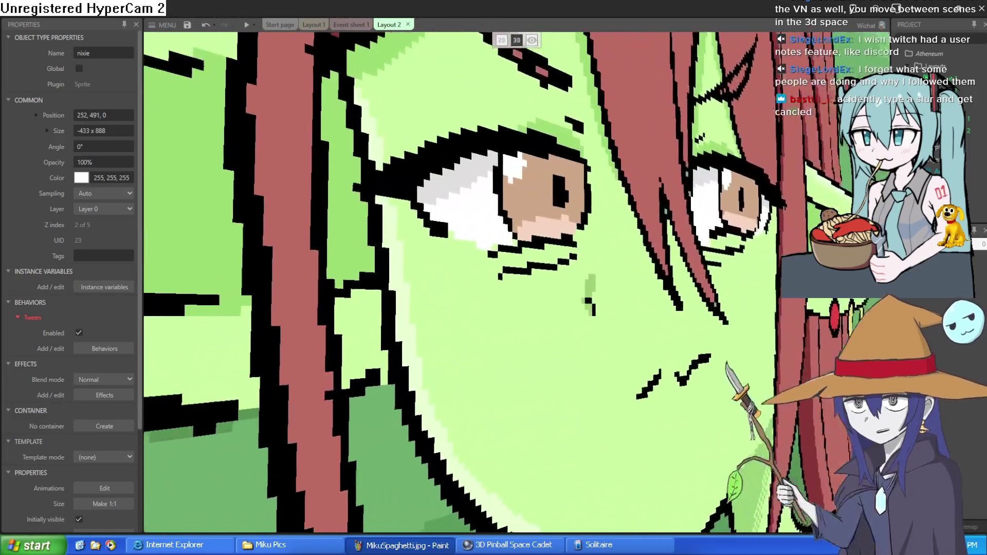
pyautogui.press('w')
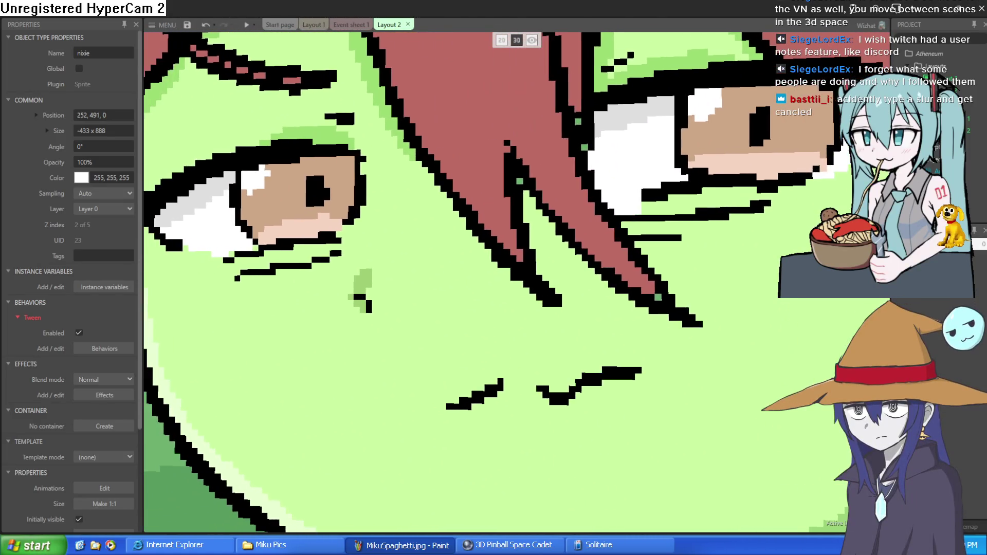
pyautogui.press('w')
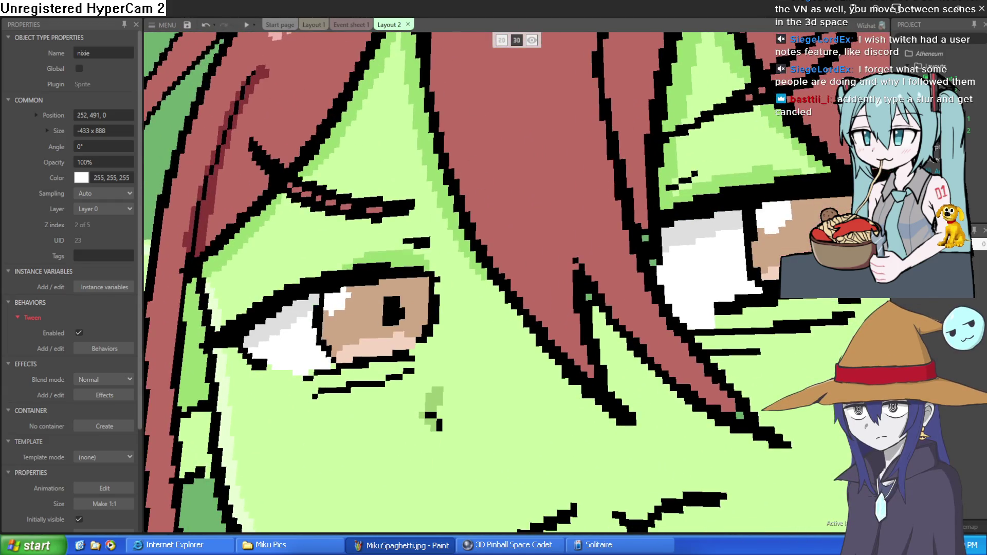
pyautogui.press('s')
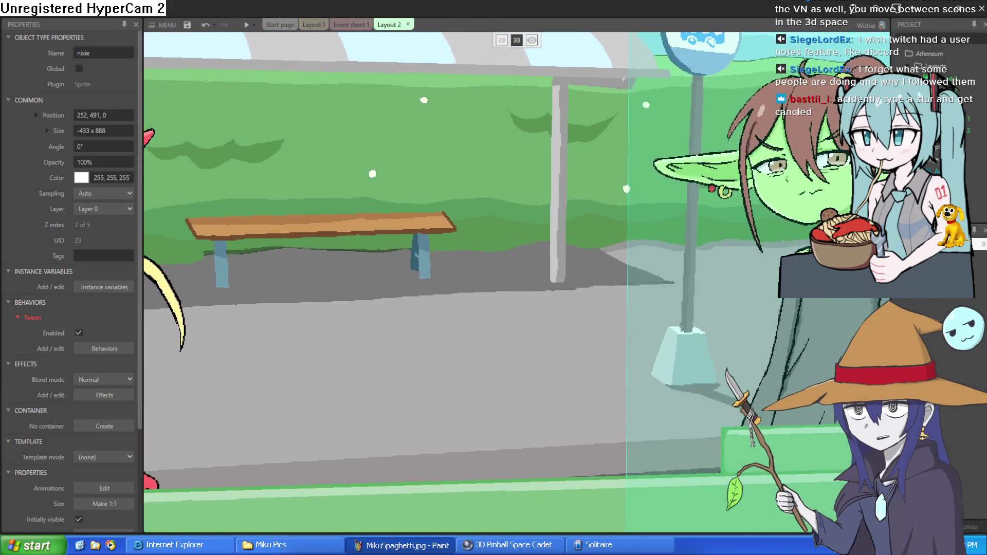
pyautogui.press('s')
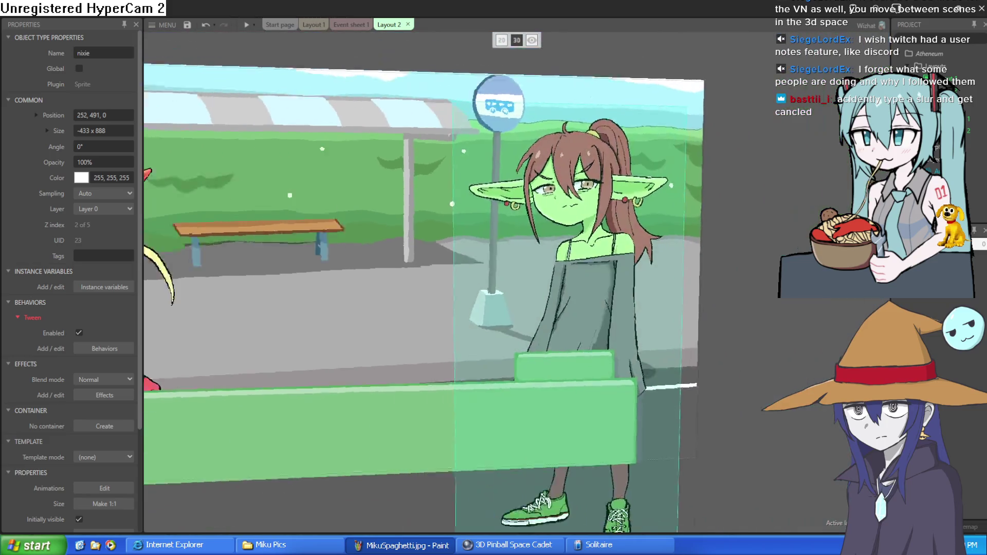
pyautogui.press('w')
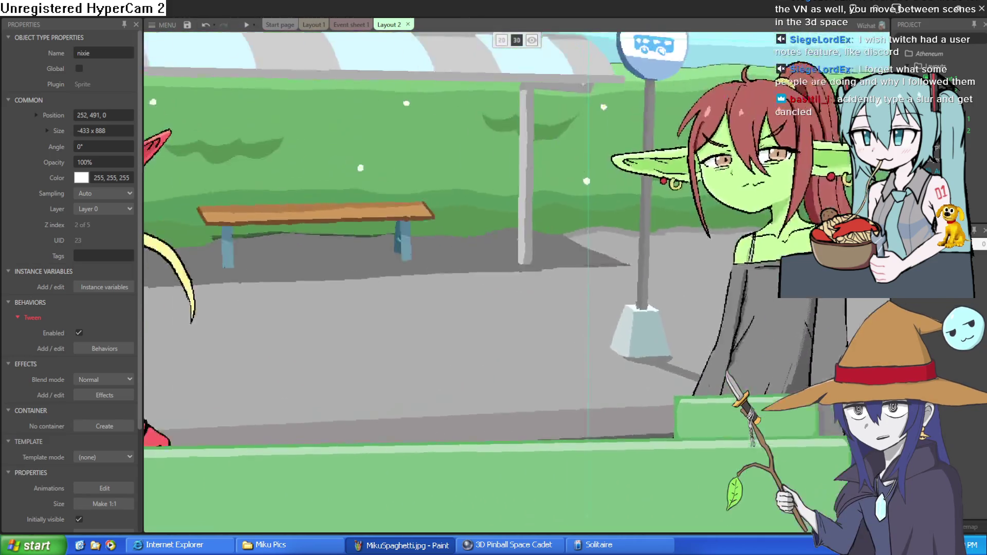
pyautogui.press('s')
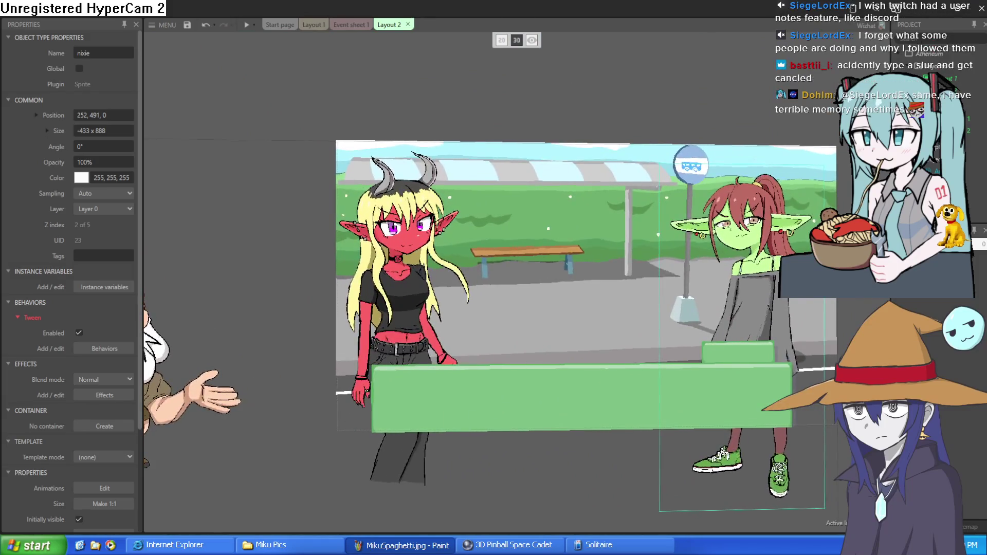
pyautogui.press('d')
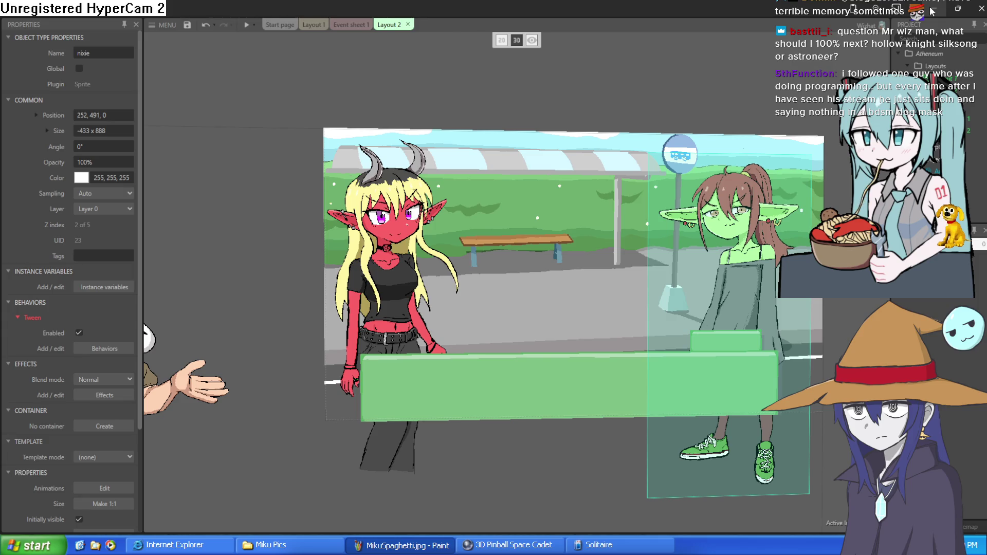
pyautogui.scroll(10, 545, 295)
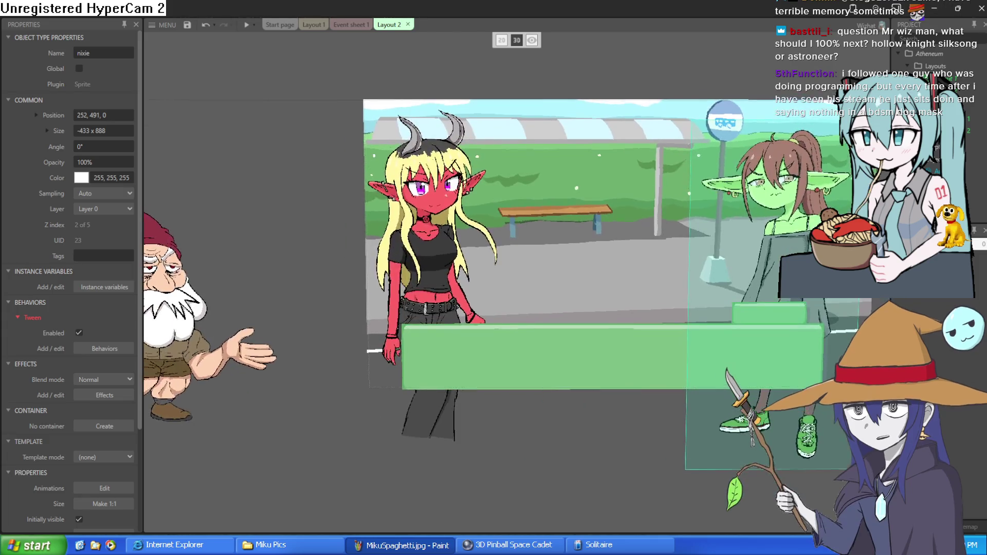
pyautogui.scroll(-5, 546, 302)
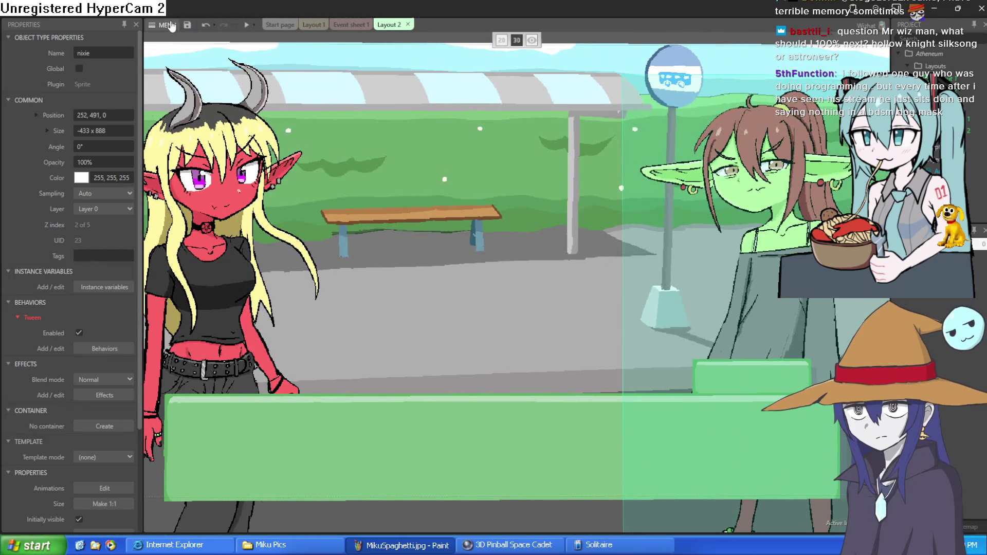
# Open recent 3dtest2.c3p, closing the Atheneum project without saving, and select its tiled background.
pyautogui.click(168, 24)
pyautogui.moveTo(219, 44)
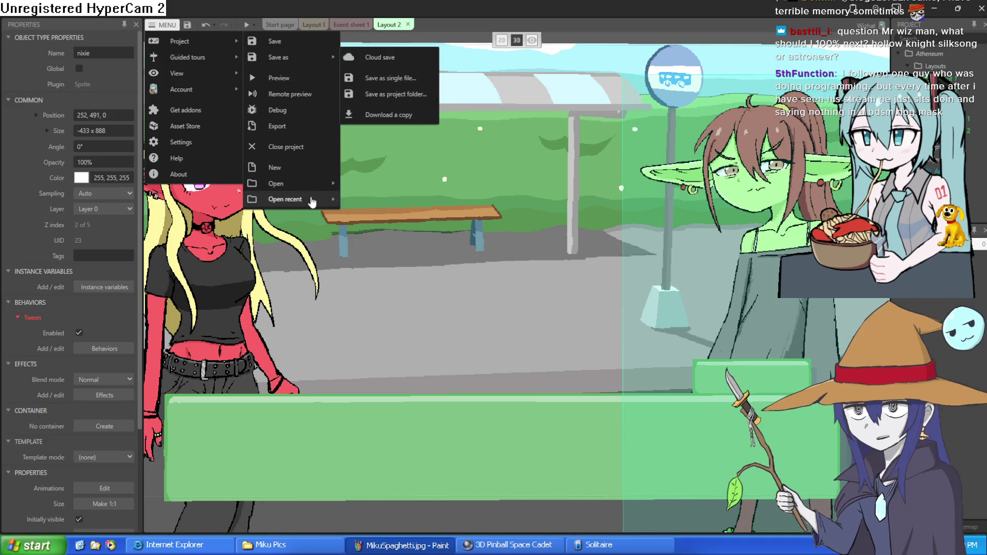
pyautogui.moveTo(312, 199)
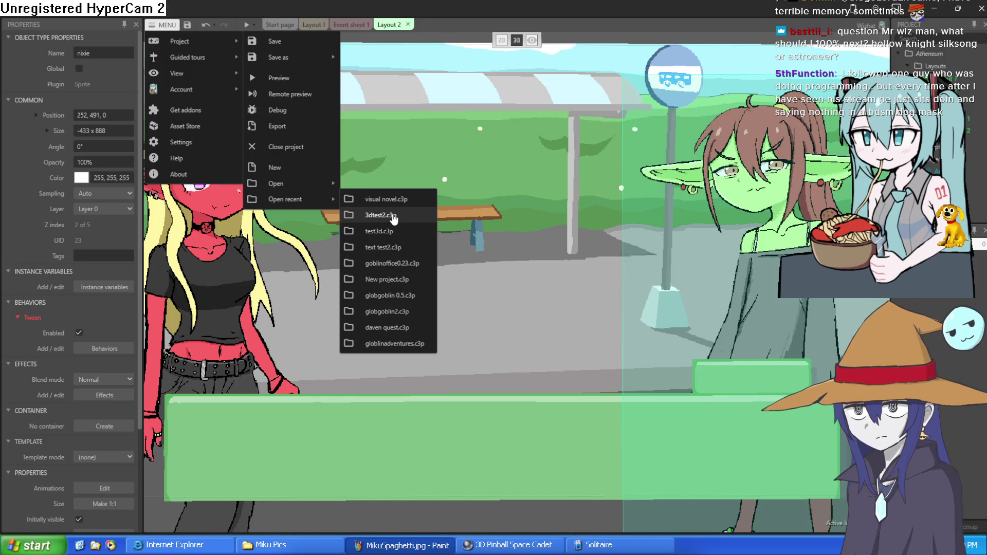
pyautogui.click(393, 218)
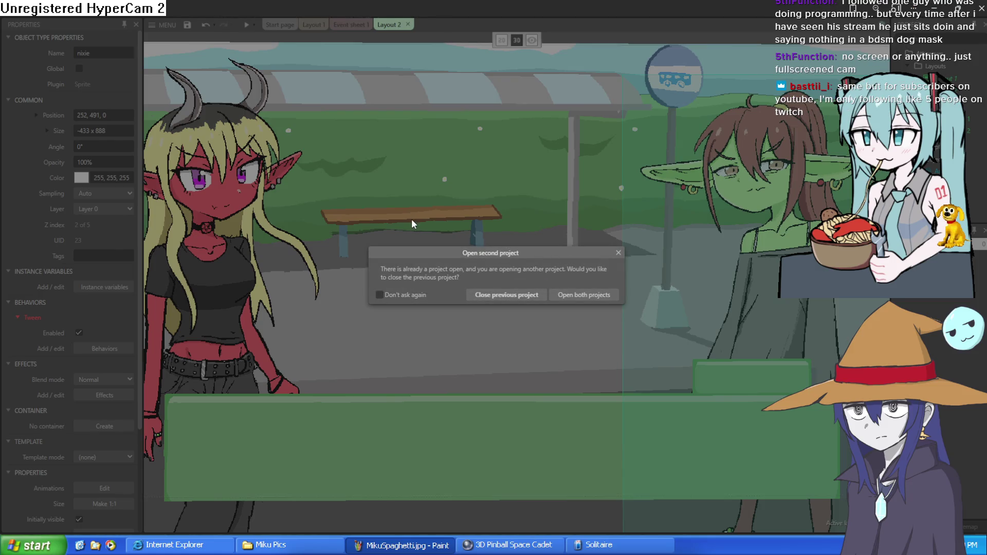
pyautogui.click(509, 296)
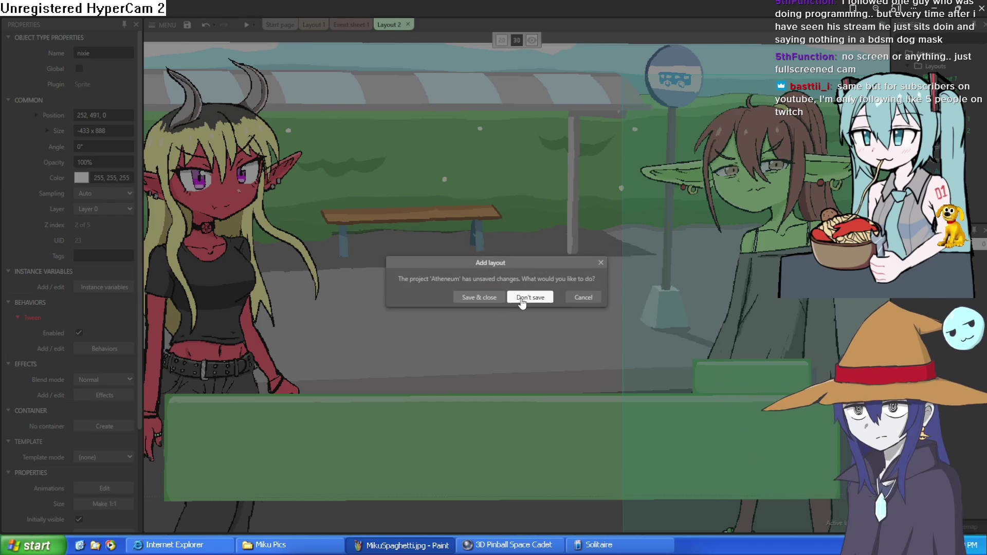
pyautogui.click(529, 298)
pyautogui.click(500, 261)
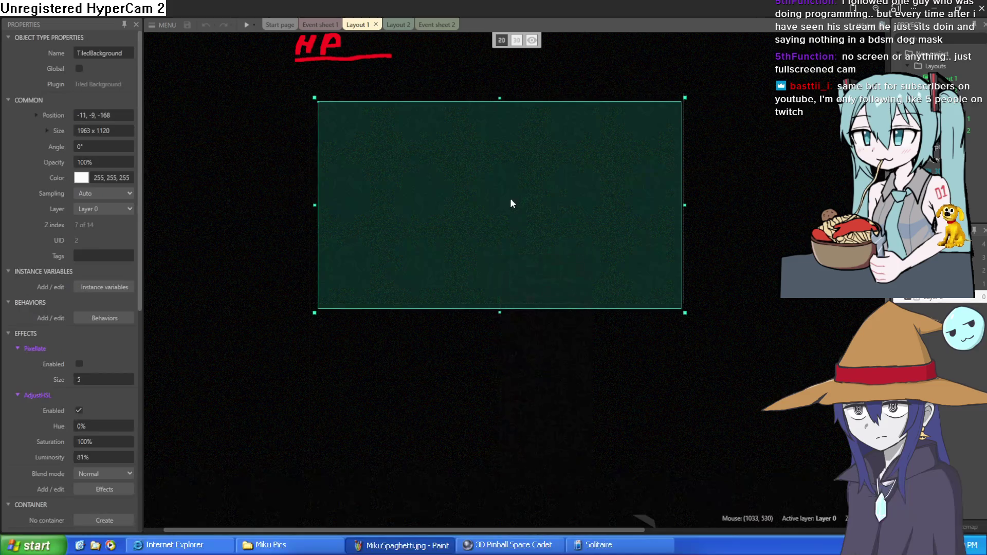
# Bring up the tiled background's options and resize the Properties panel wider, then back.
pyautogui.rightClick(505, 212)
pyautogui.scroll(-3, 371, 336)
pyautogui.scroll(3, 369, 335)
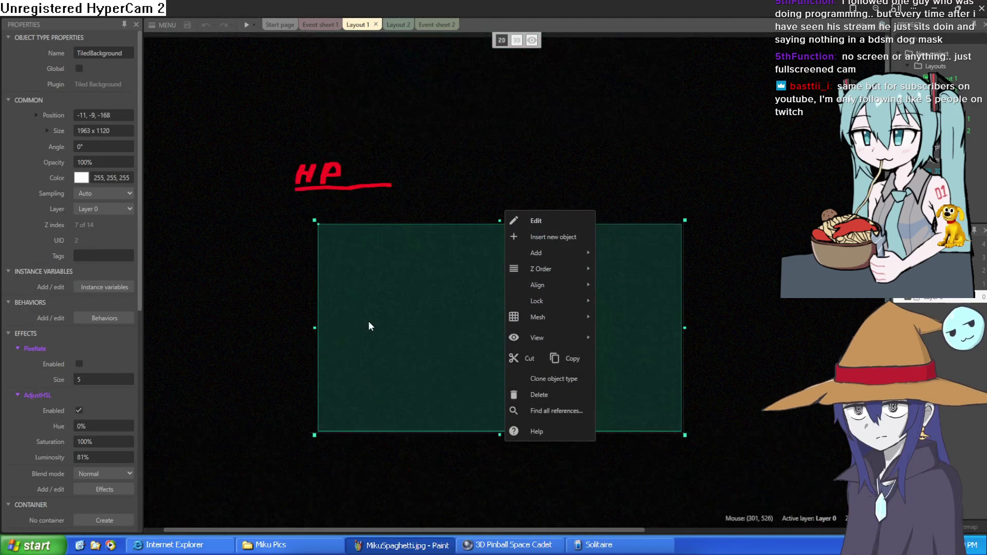
pyautogui.keyDown('ctrl'); pyautogui.scroll(-2, 368, 323); pyautogui.keyUp('ctrl')
pyautogui.keyDown('ctrl'); pyautogui.scroll(3, 367, 312); pyautogui.keyUp('ctrl')
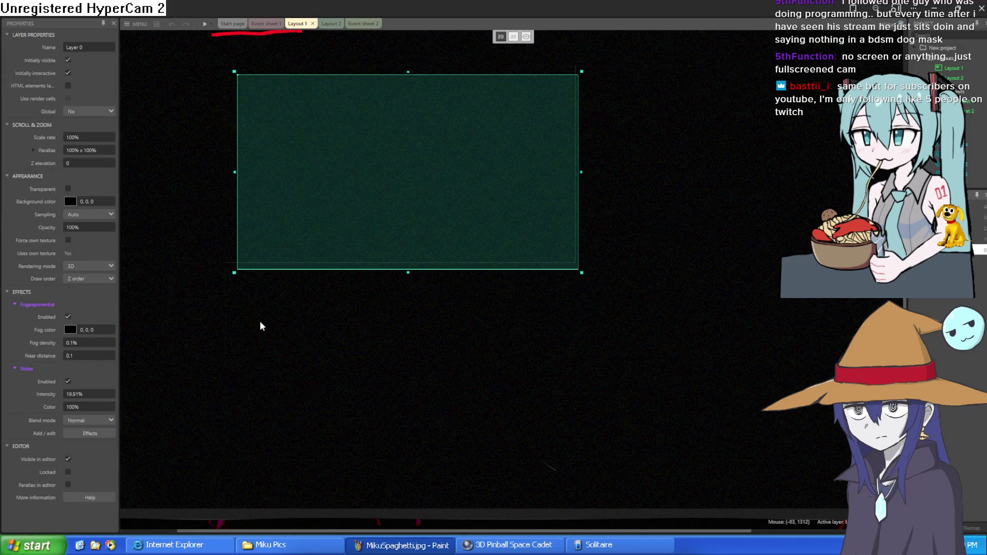
pyautogui.keyDown('ctrl'); pyautogui.scroll(-1, 307, 340); pyautogui.keyUp('ctrl')
pyautogui.keyDown('ctrl'); pyautogui.scroll(2, 308, 341); pyautogui.keyUp('ctrl')
pyautogui.keyDown('ctrl'); pyautogui.scroll(-1, 308, 341); pyautogui.keyUp('ctrl')
pyautogui.keyDown('ctrl'); pyautogui.scroll(1, 308, 341); pyautogui.keyUp('ctrl')
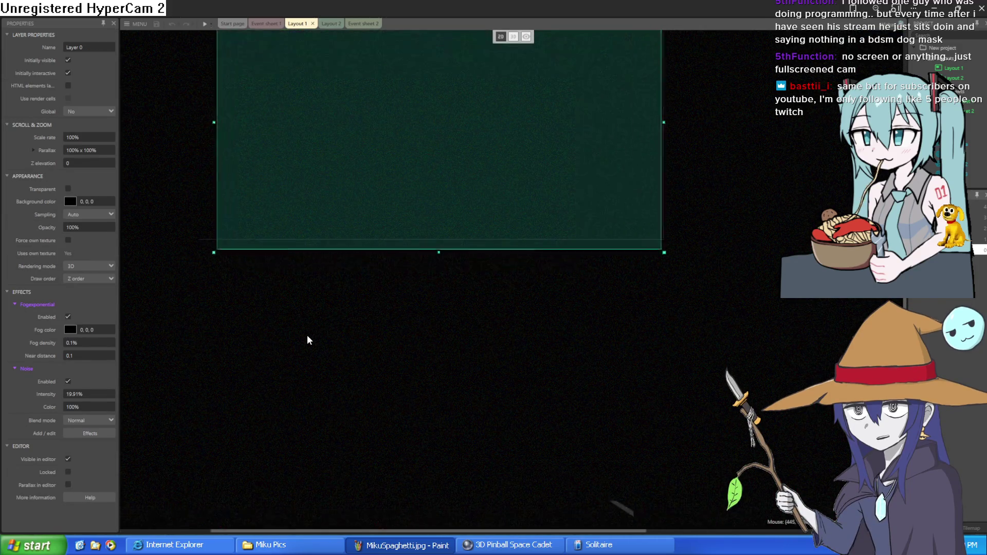
pyautogui.moveTo(120, 359); pyautogui.dragTo(137, 364)
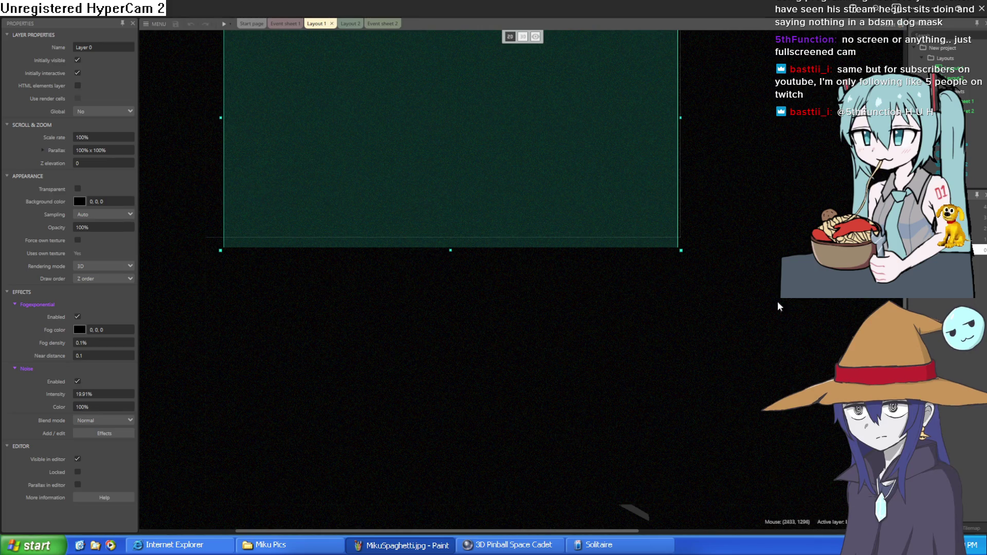
pyautogui.moveTo(143, 308)
pyautogui.mouseDown()
pyautogui.moveTo(232, 307)
pyautogui.moveTo(215, 312)
pyautogui.mouseUp()
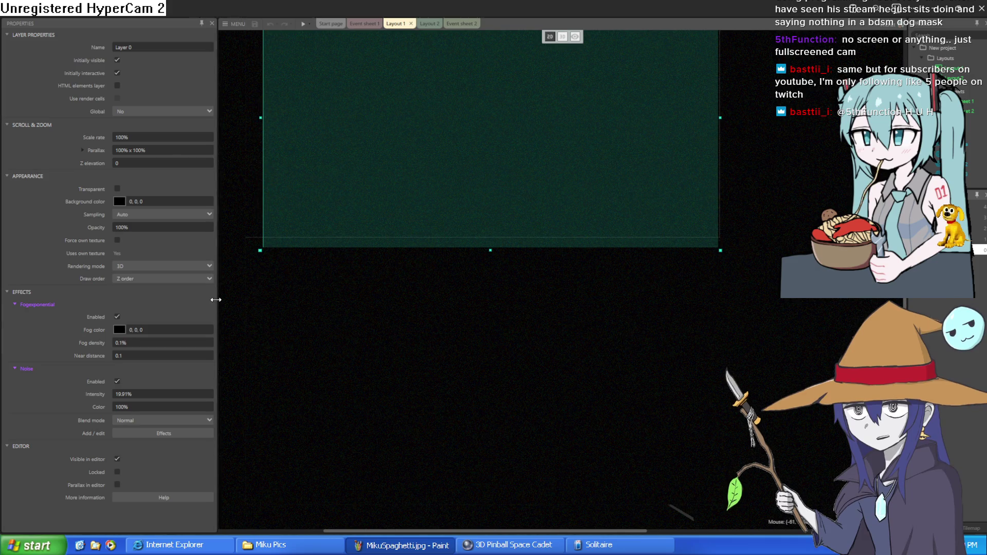
pyautogui.moveTo(216, 300); pyautogui.dragTo(149, 300)
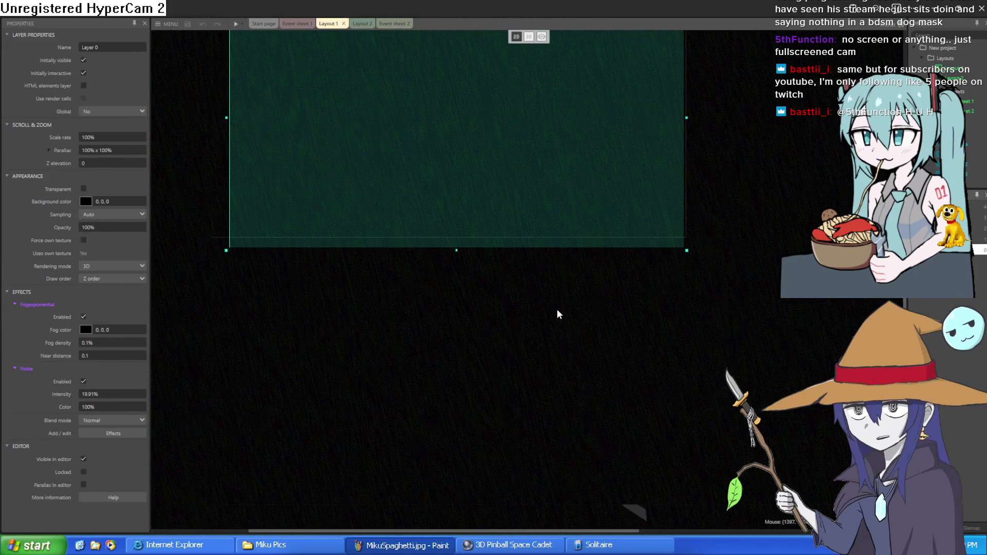
# Select Layer 0 and untick Enabled on its Fogexponential effect.
pyautogui.rightClick(559, 314)
pyautogui.click(591, 307)
pyautogui.moveTo(550, 385)
pyautogui.mouseDown()
pyautogui.moveTo(566, 410)
pyautogui.moveTo(525, 349)
pyautogui.mouseUp()
pyautogui.click(977, 238)
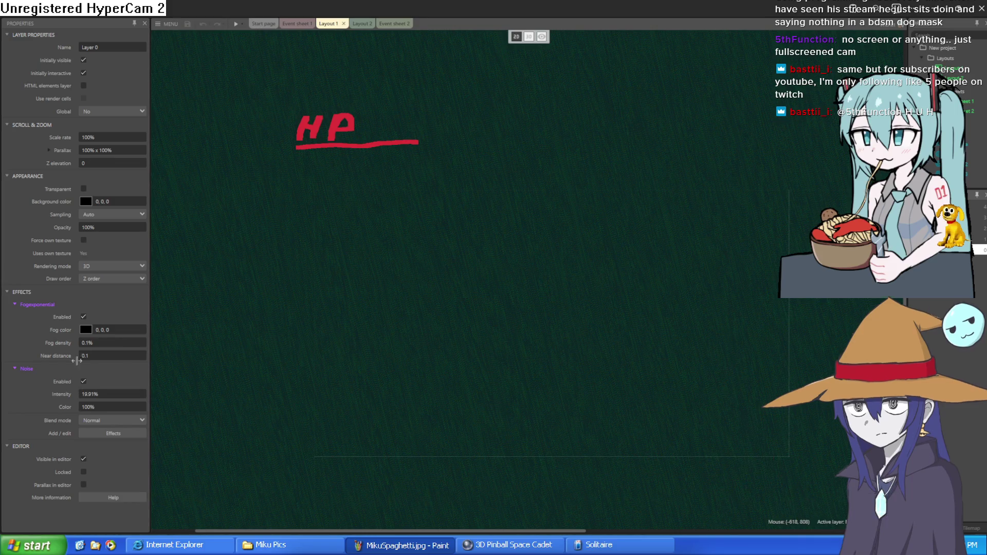
pyautogui.click(82, 317)
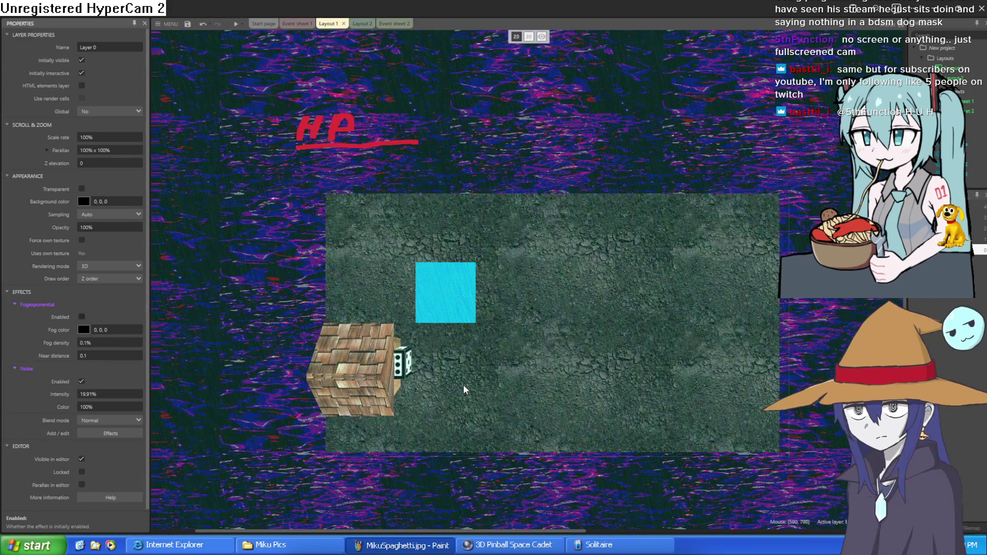
# Select the tiled background, switch to Event sheet 1 and launch a project preview.
pyautogui.click(464, 385)
pyautogui.scroll(5, 478, 349)
pyautogui.scroll(2, 482, 347)
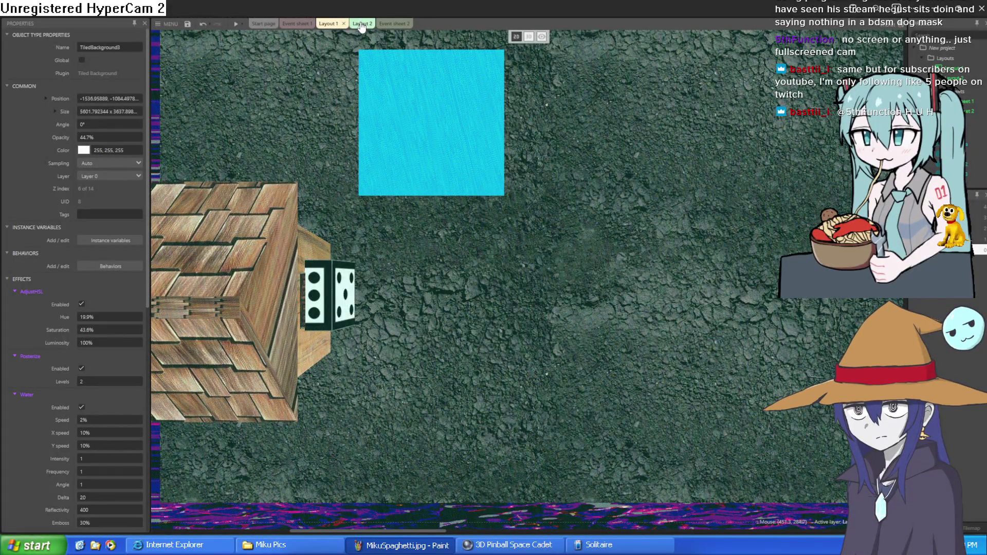
pyautogui.click(296, 24)
pyautogui.click(236, 25)
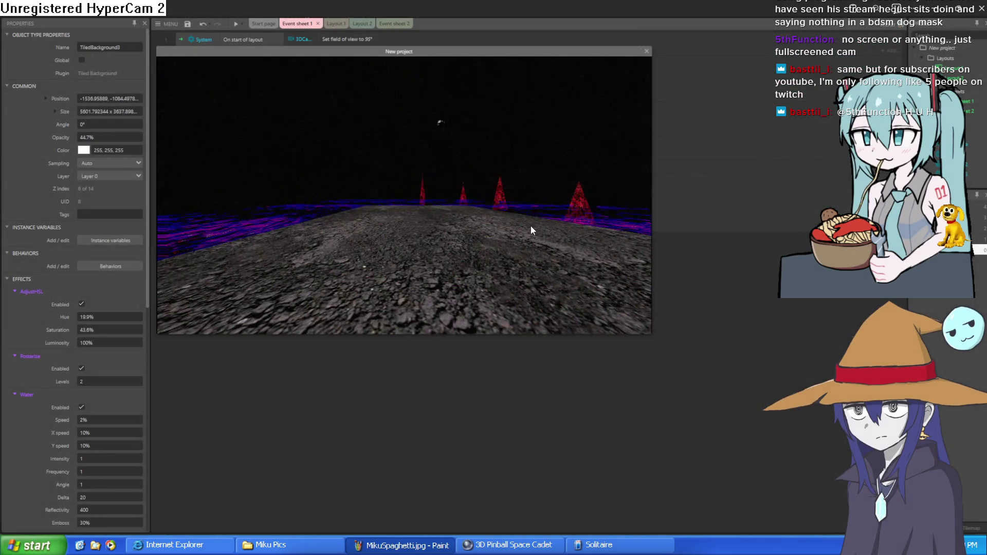
# Walk through the house door, turn to look around the wooden room, then exit fullscreen.
pyautogui.press('Right')
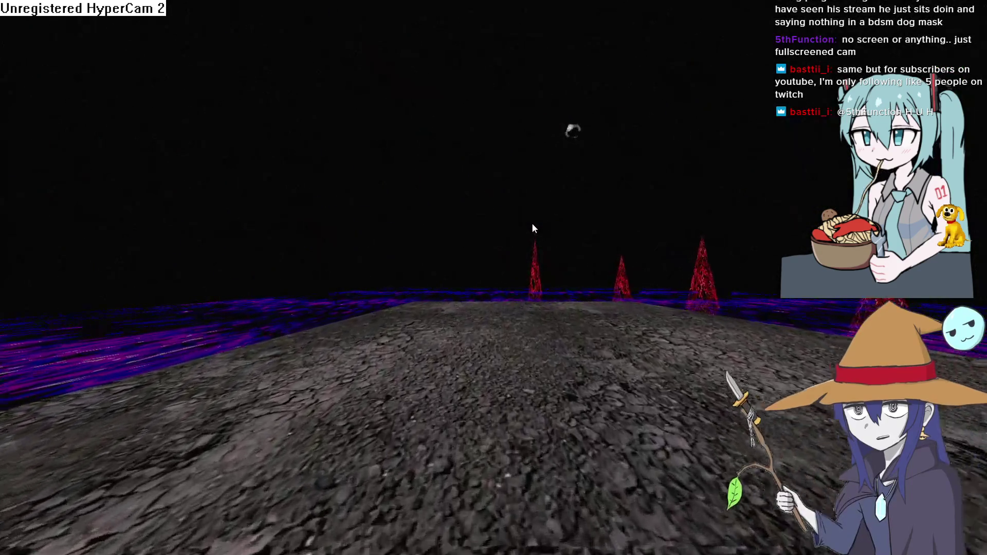
pyautogui.press('Up')
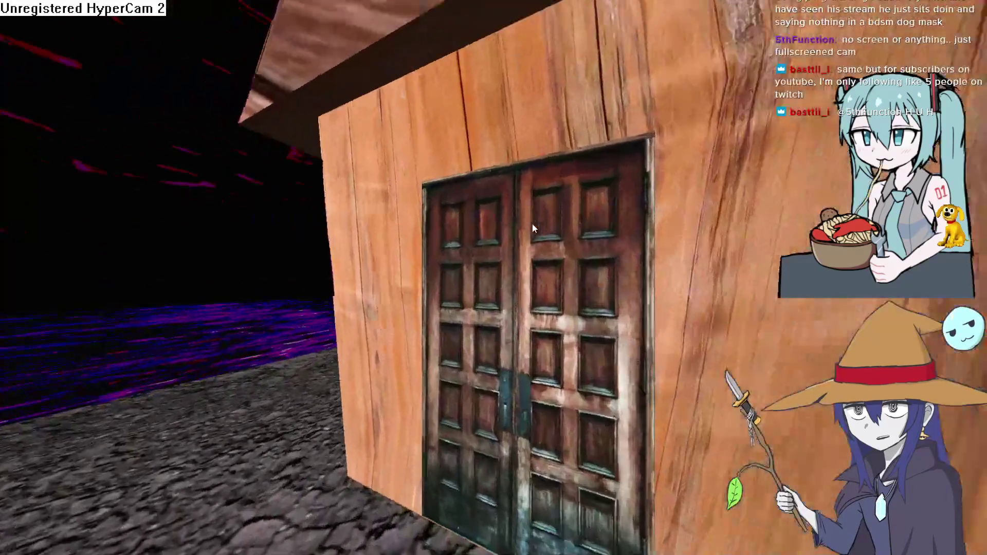
pyautogui.press('Right')
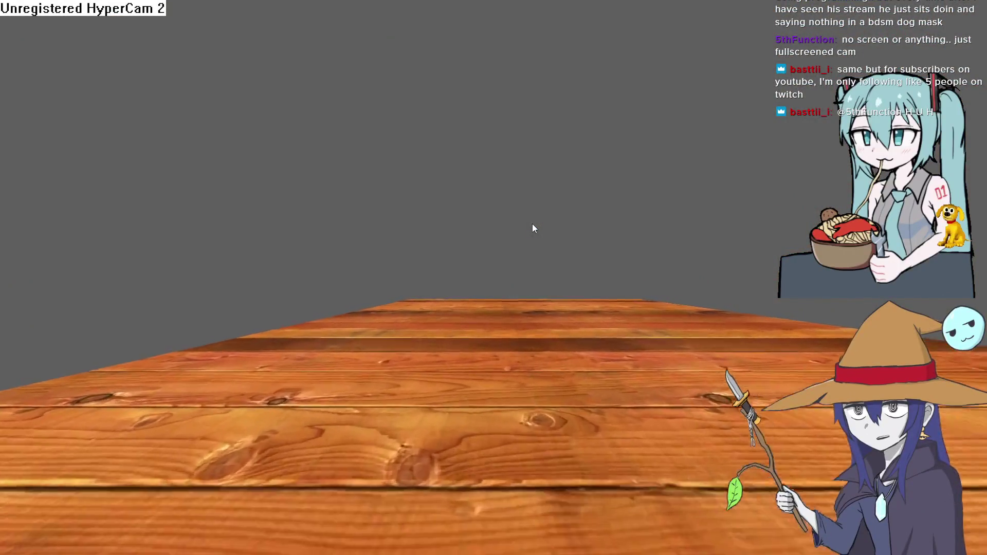
pyautogui.press('Right')
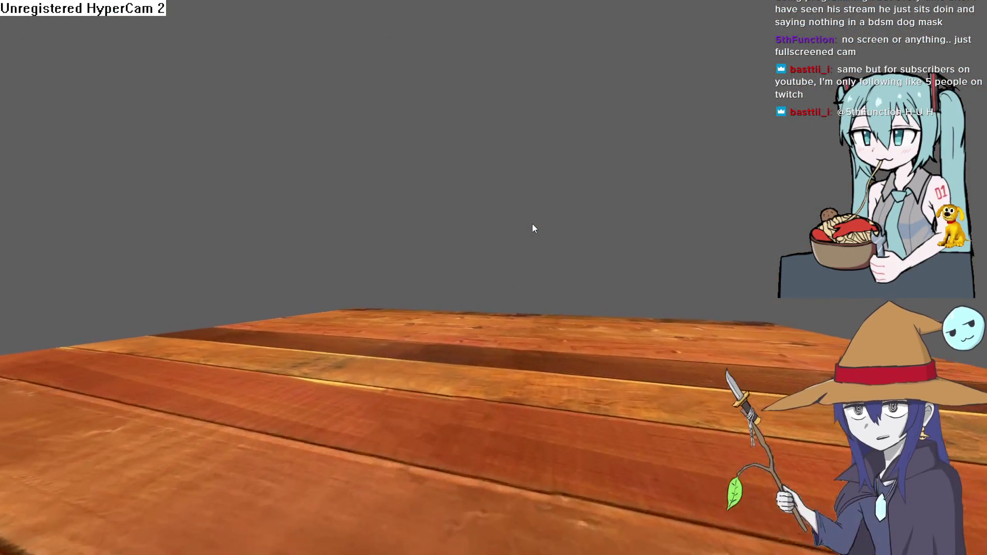
pyautogui.press('Right')
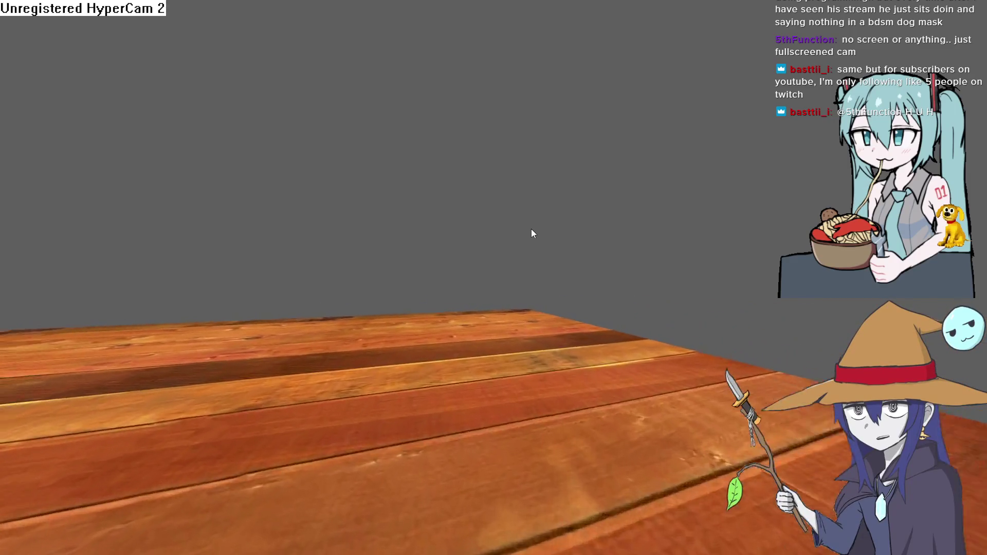
pyautogui.press('Escape')
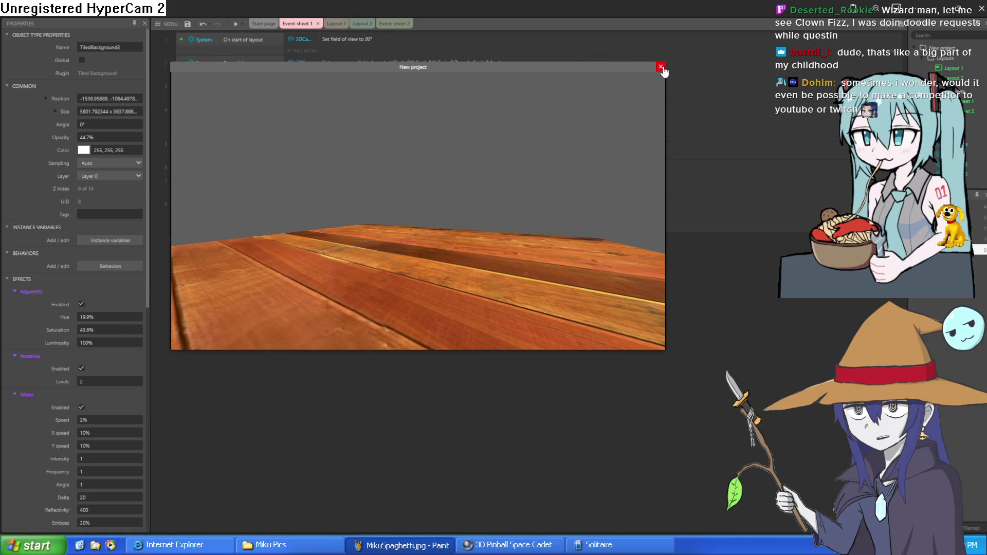
# Close the preview window and review Layout 1, Layout 2 and Event sheet 1.
pyautogui.click(663, 68)
pyautogui.click(336, 23)
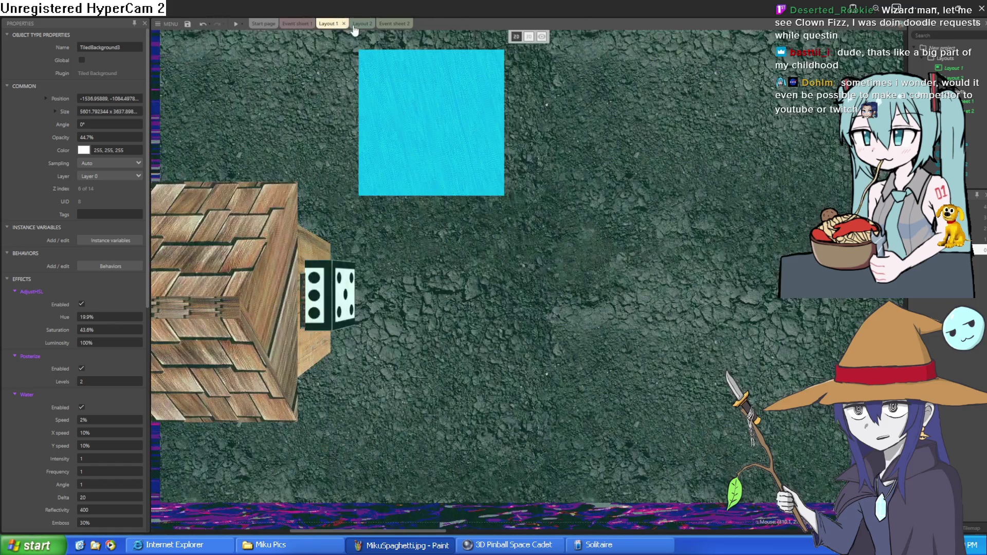
pyautogui.click(360, 24)
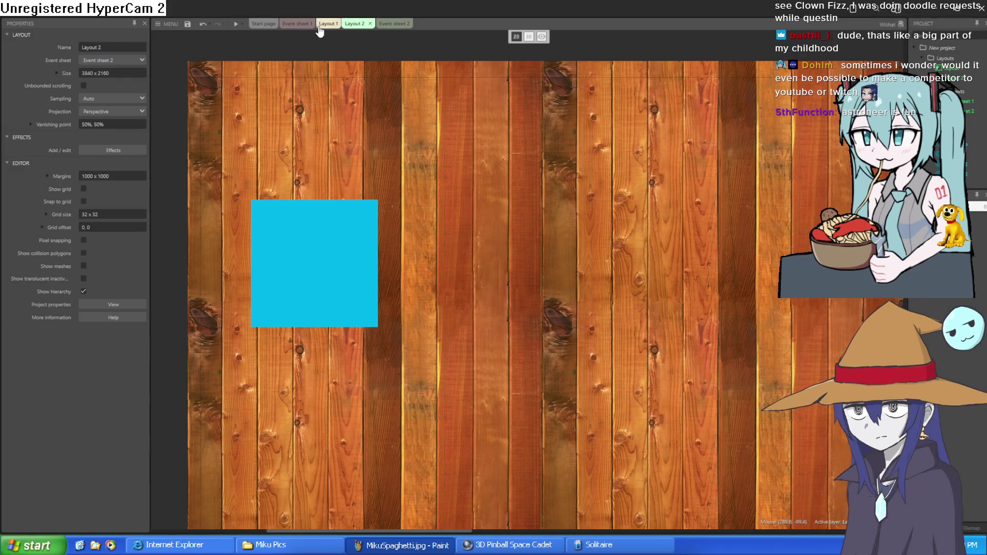
pyautogui.click(329, 24)
pyautogui.click(297, 24)
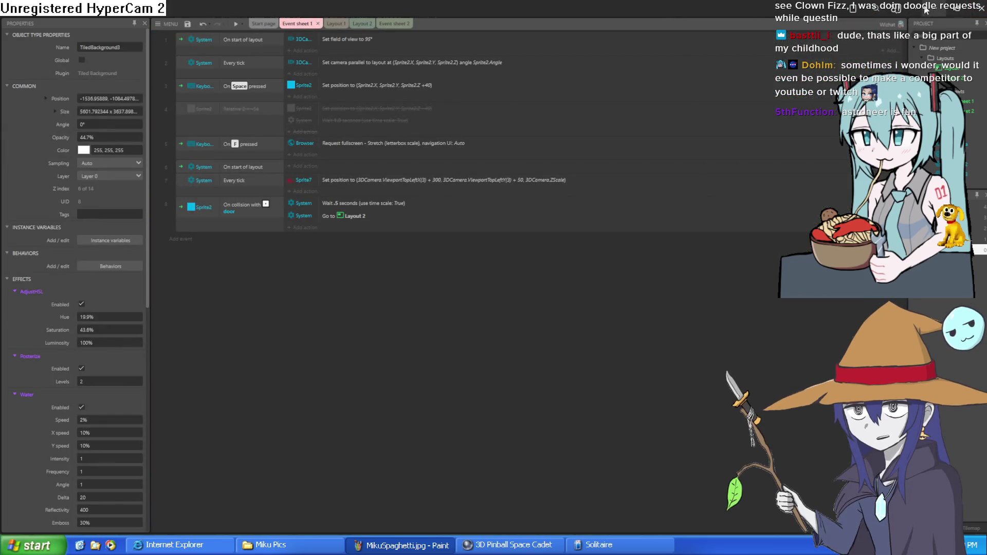